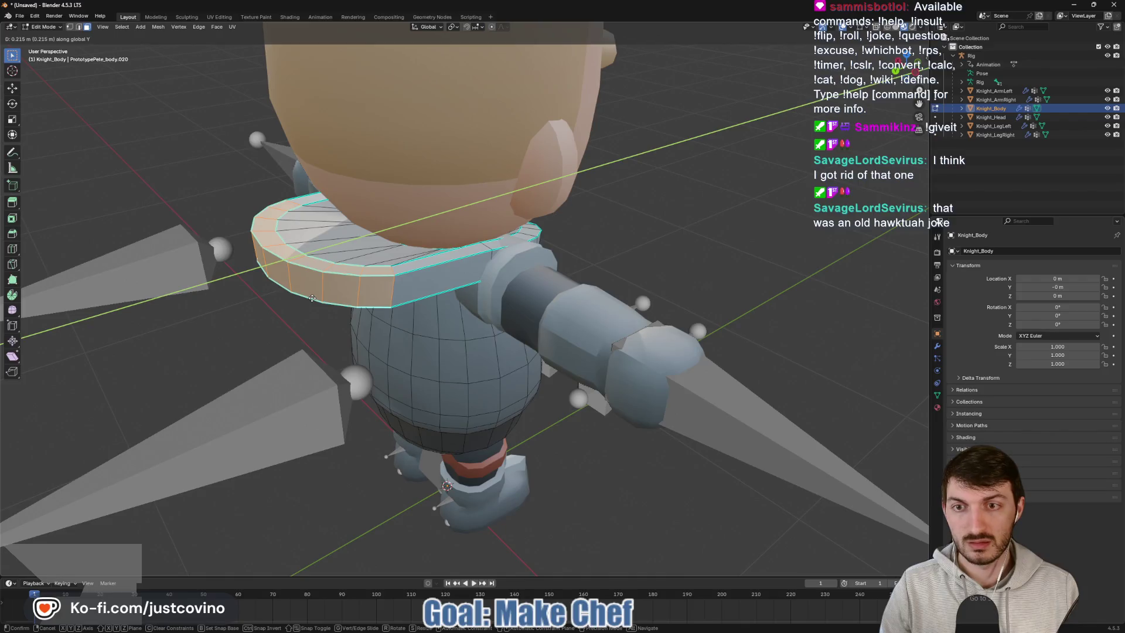
Step: Confirm the collar's Y shift, scale it taller along Z, then shrink it narrower
click(312, 298)
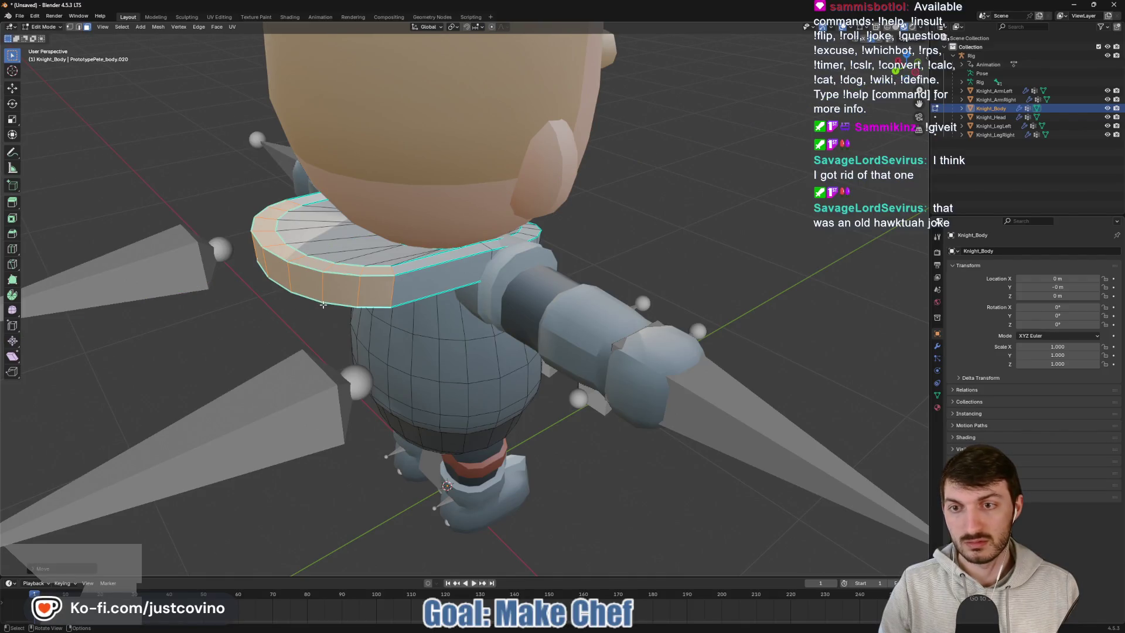
key(s)
key(shift+z)
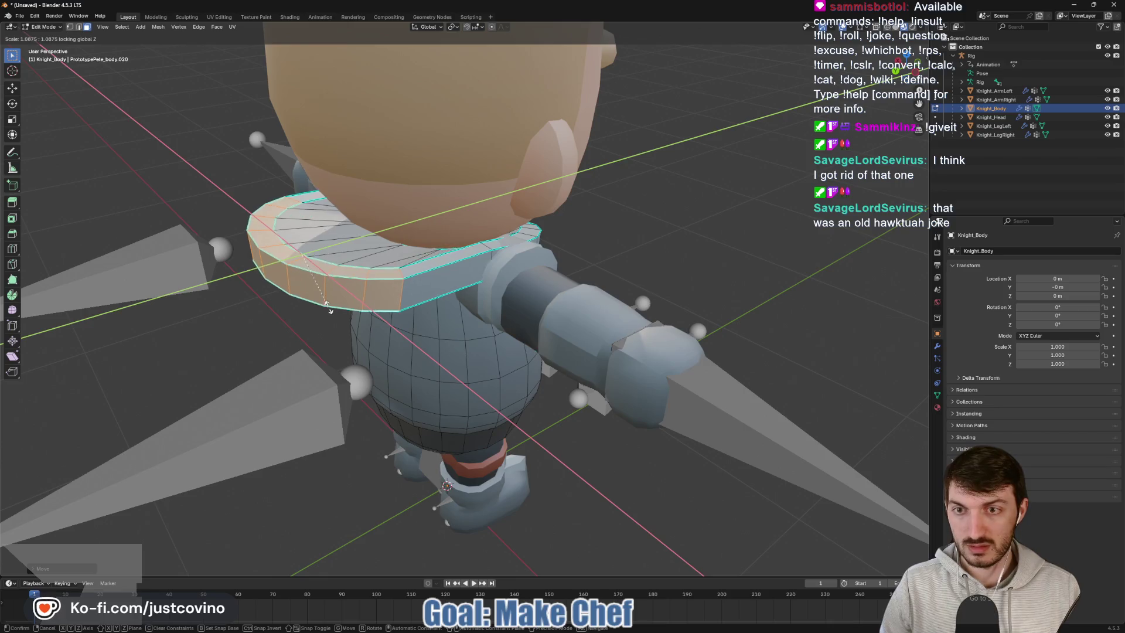
click(344, 316)
mouse_move(344, 316)
middle_down()
mouse_move(371, 247)
mouse_move(467, 286)
mouse_move(487, 307)
mouse_move(461, 307)
middle_up()
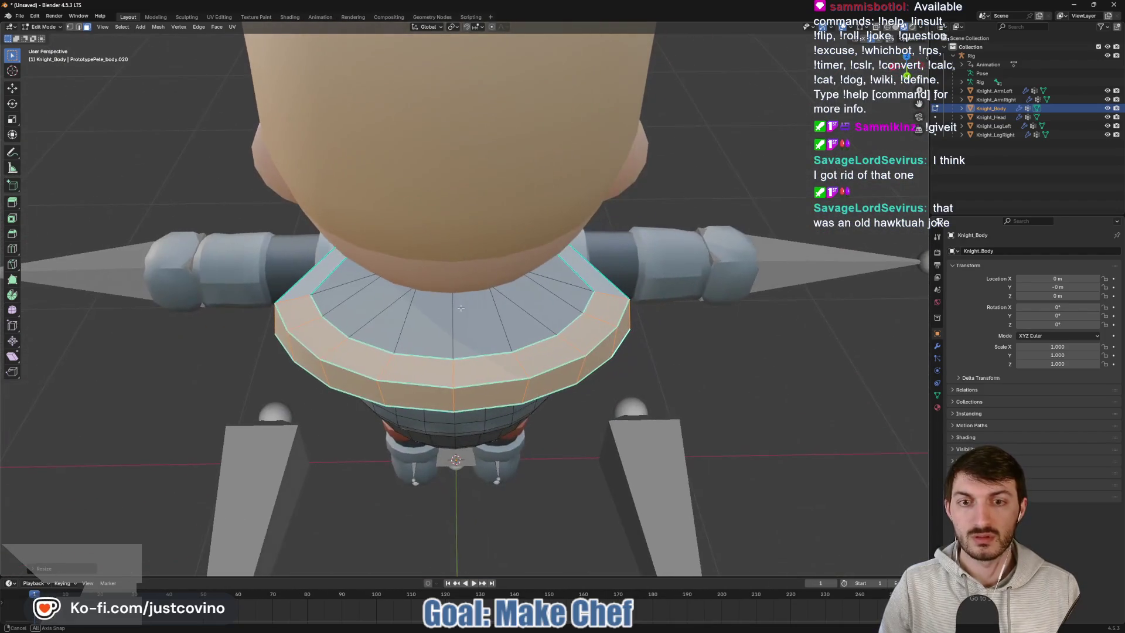
key(s)
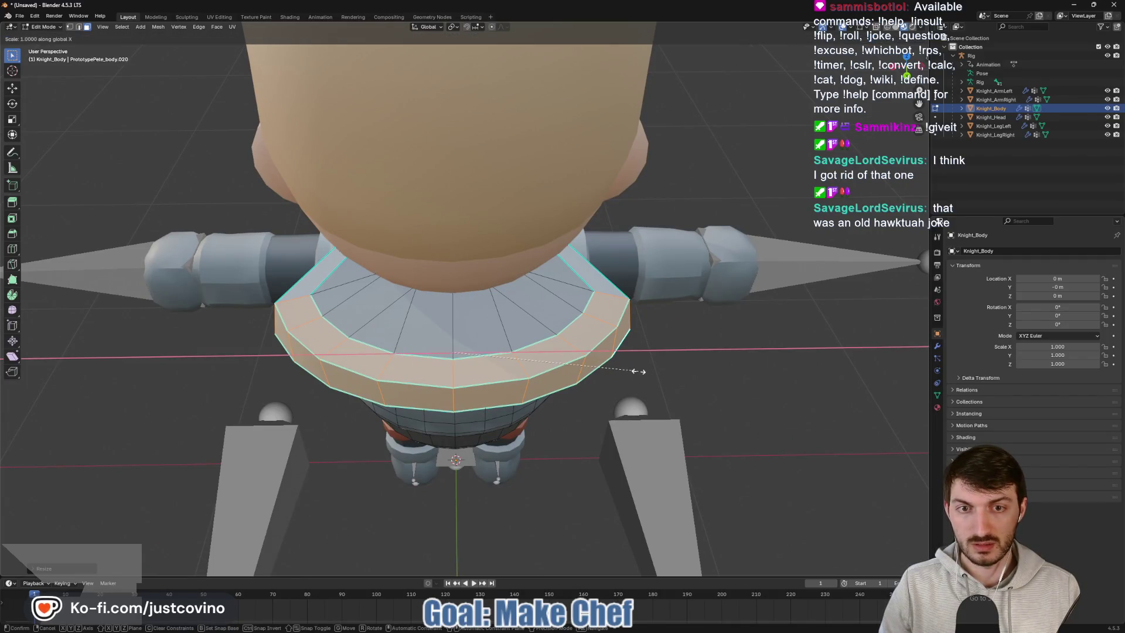
click(584, 374)
Step: Knife-cut a new edge across the collar underside and select the upper collar faces
mouse_move(584, 373)
middle_down()
mouse_move(585, 316)
mouse_move(533, 260)
middle_up()
scroll(533, 260, up, 2)
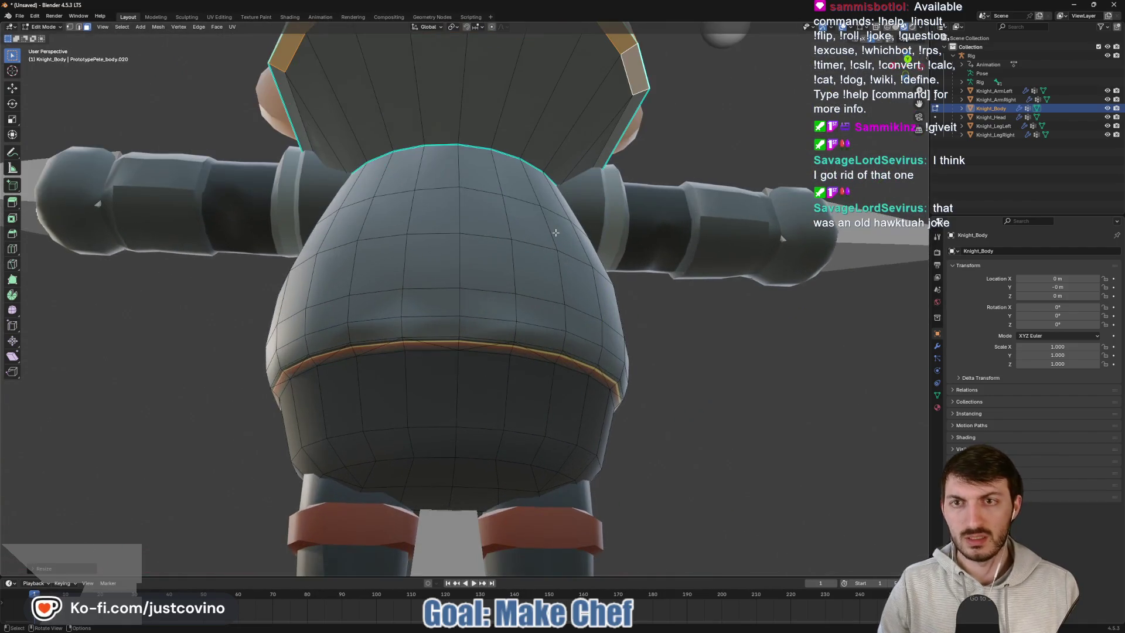
middle_drag(554, 210, 550, 354)
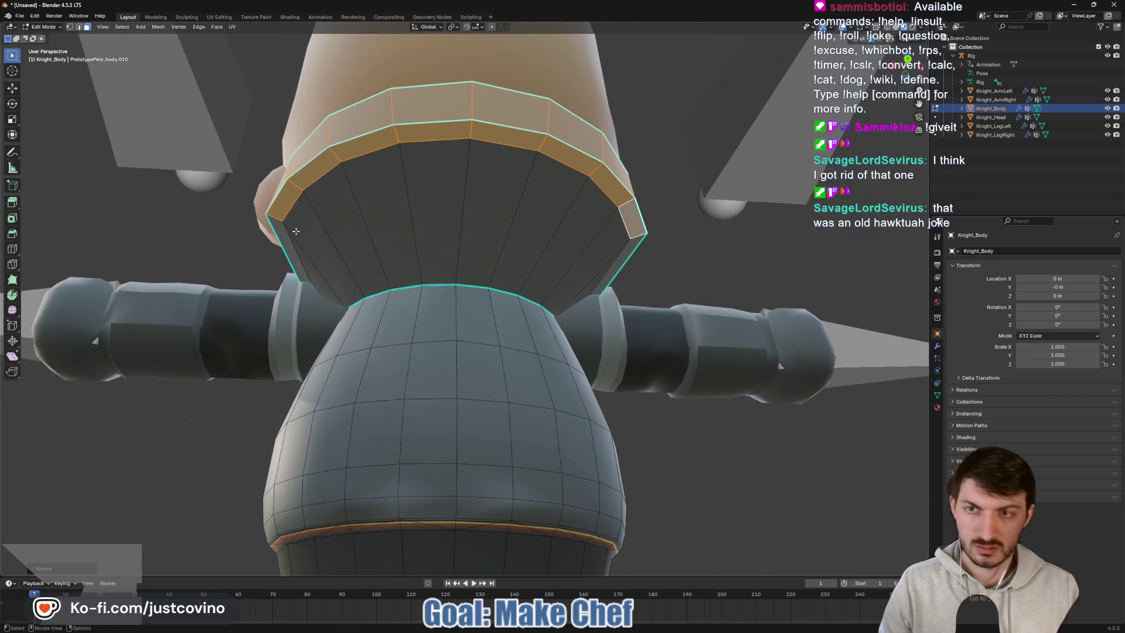
key(k)
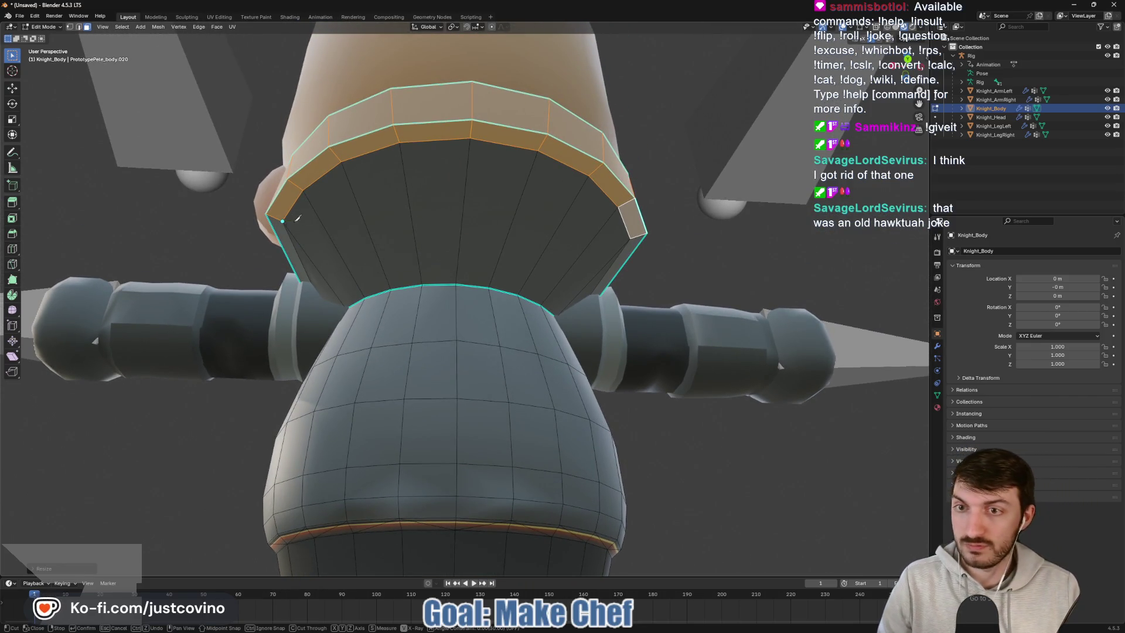
click(630, 238)
key(Return)
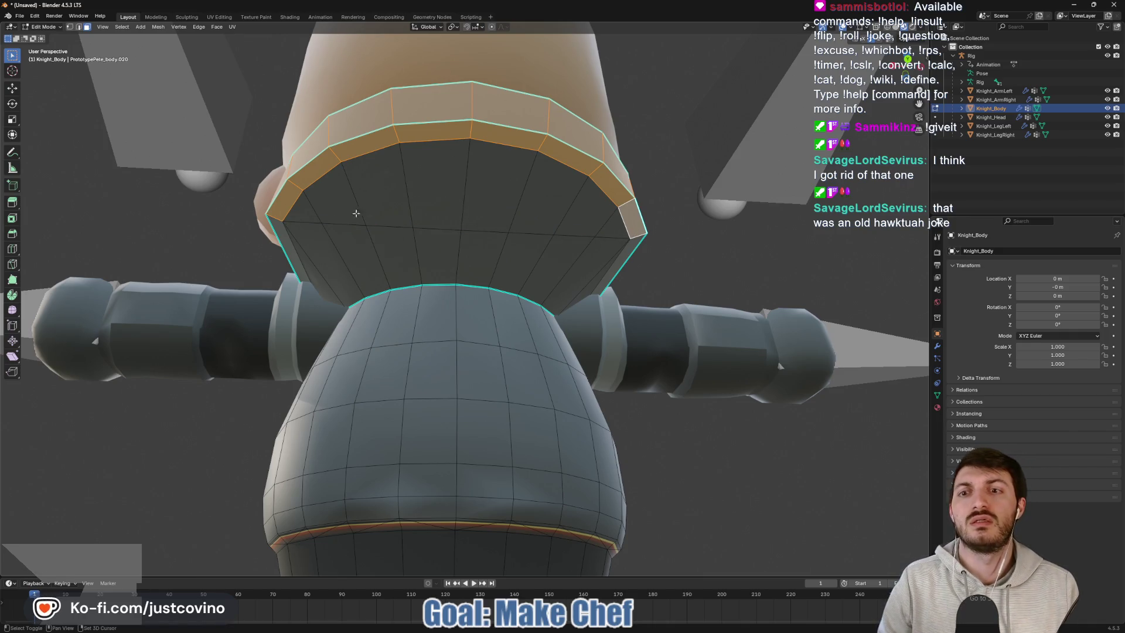
mouse_move(332, 210)
mouse_down()
mouse_move(445, 197)
mouse_move(593, 211)
mouse_move(558, 222)
mouse_up()
middle_drag(558, 222, 648, 279)
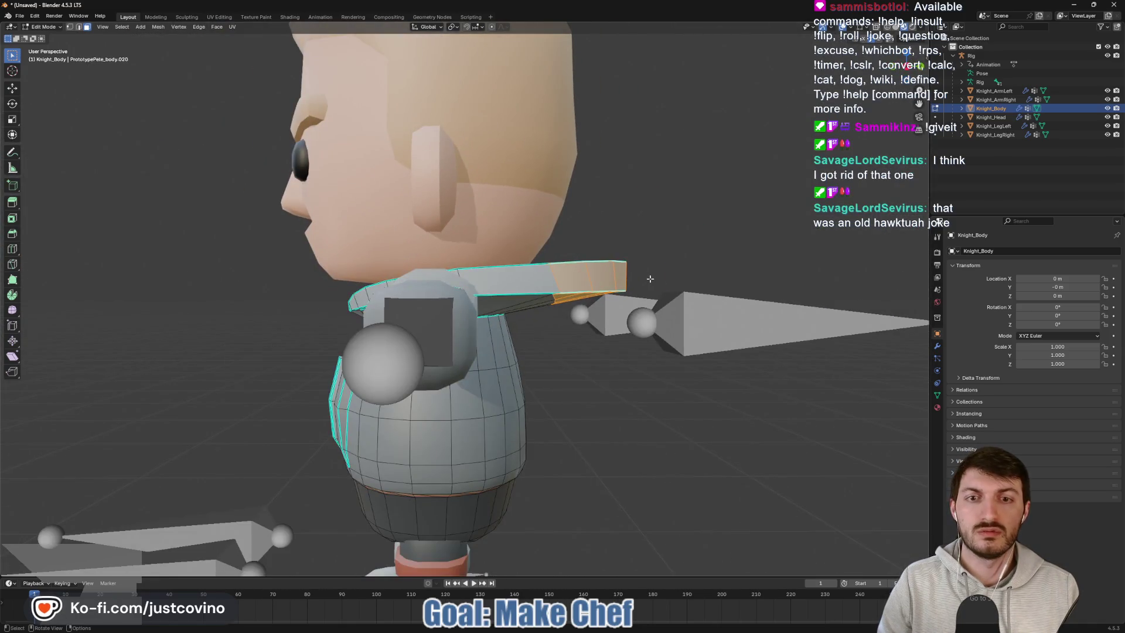
Step: Tilt the rear collar faces on X, lower them on Z, and rotate again into a downward flap
key(r)
key(x)
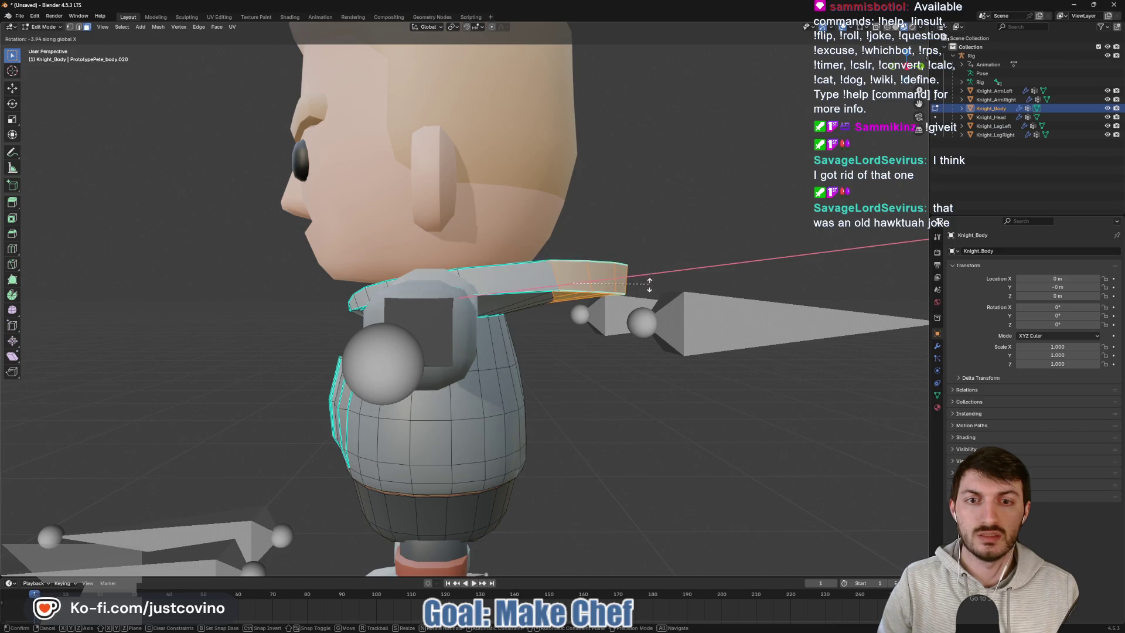
click(649, 303)
key(g)
key(z)
click(626, 332)
key(r)
key(x)
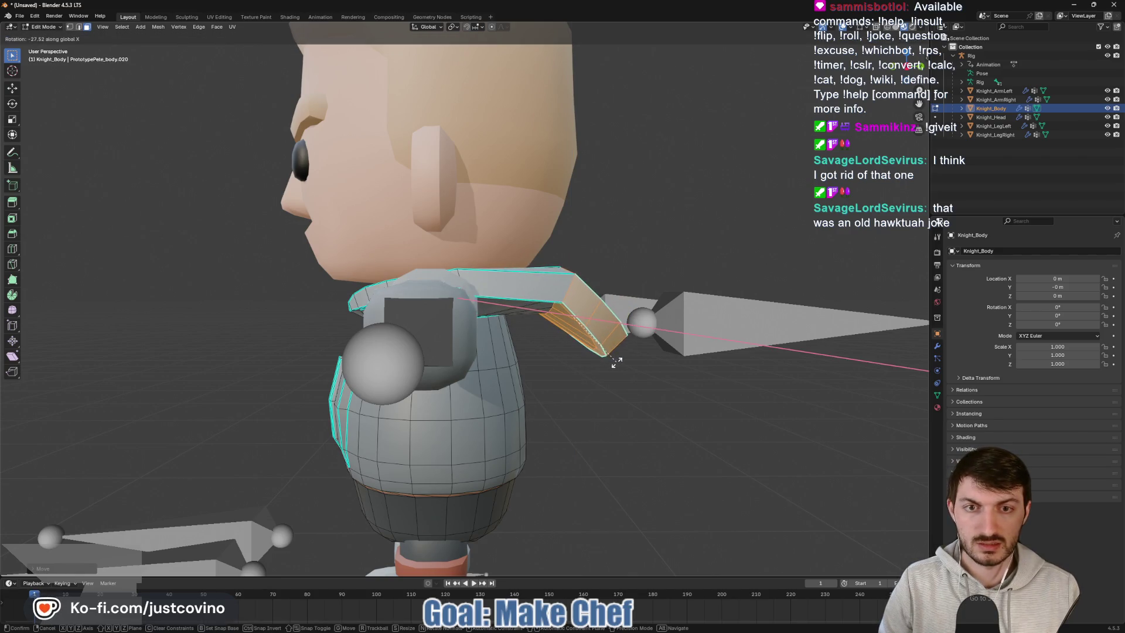
click(617, 362)
mouse_move(617, 361)
middle_down()
mouse_move(493, 364)
mouse_move(567, 382)
mouse_move(609, 344)
mouse_move(631, 360)
mouse_move(515, 390)
mouse_move(551, 327)
middle_up()
Step: Knife another cut through the collar, then adjust the flap along Z and Y
key(k)
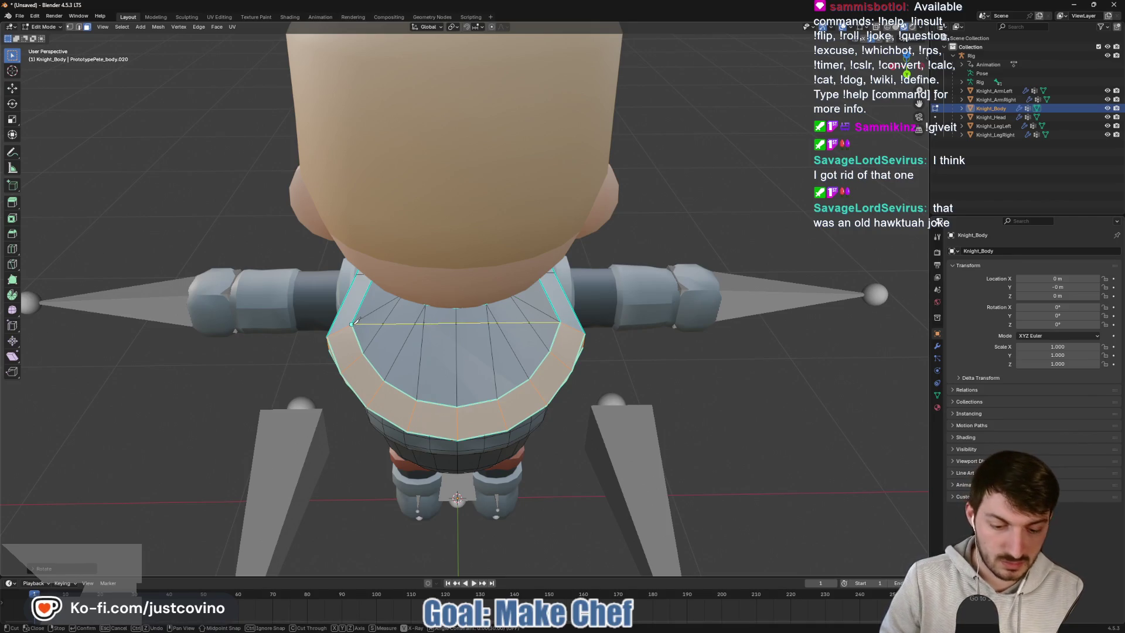
key(Return)
mouse_move(481, 353)
middle_down()
mouse_move(615, 337)
mouse_move(567, 333)
mouse_move(575, 321)
middle_up()
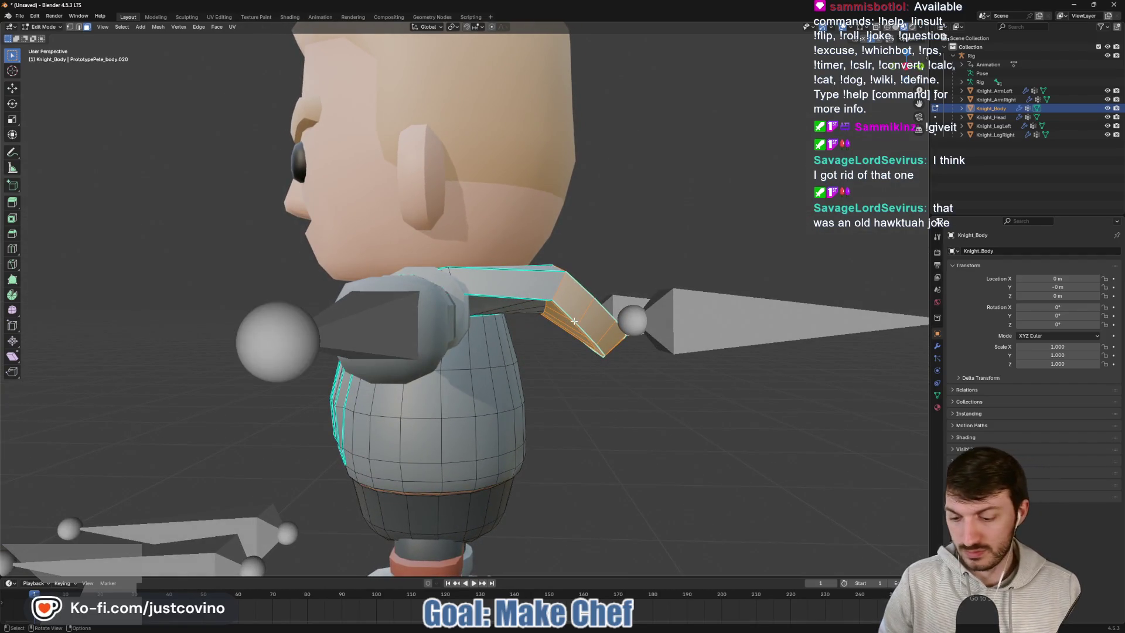
key(g)
key(z)
click(561, 344)
key(g)
key(y)
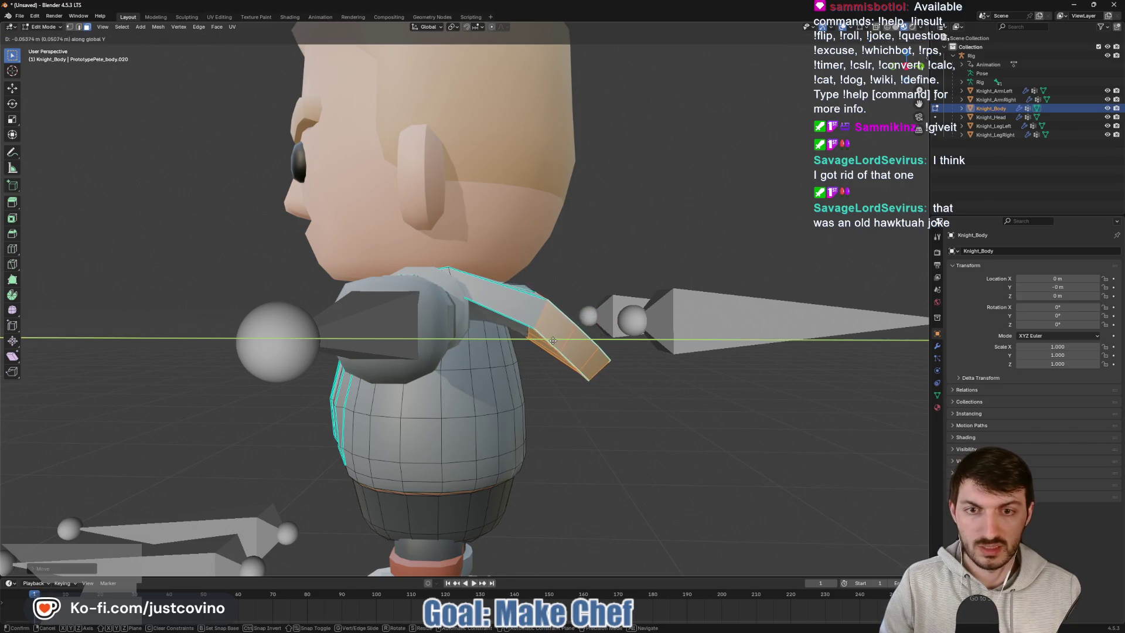
click(551, 341)
middle_drag(551, 341, 559, 305)
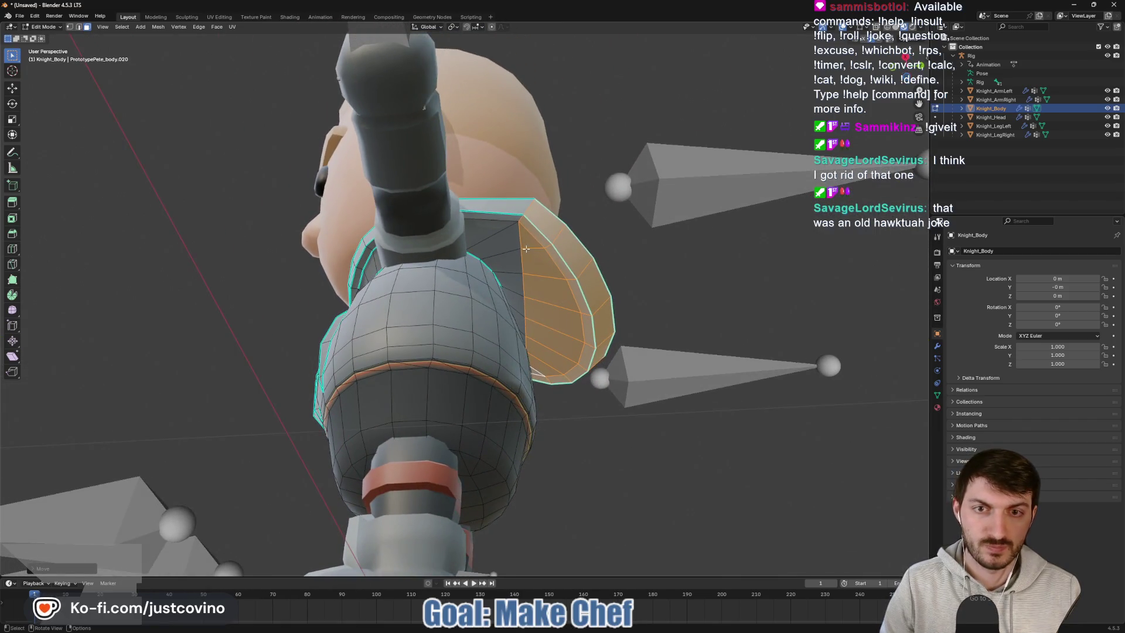
Step: Select the three collar flap faces and lower them along Z
key(alt+a)
click(530, 243)
shift+click(548, 281)
shift+click(556, 328)
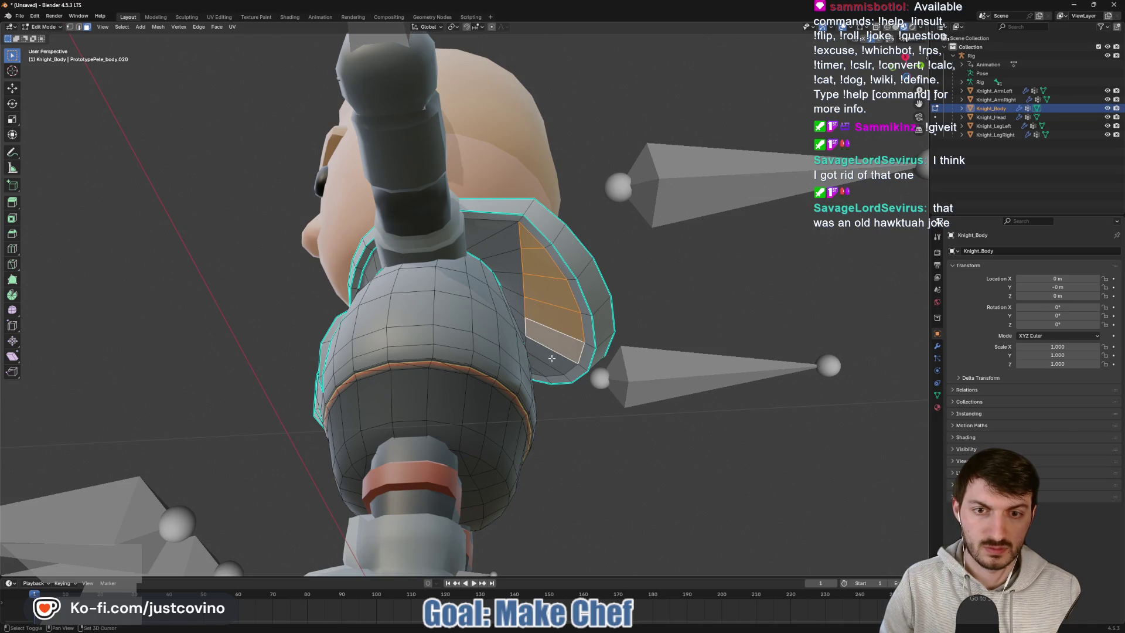
middle_drag(559, 332, 539, 340)
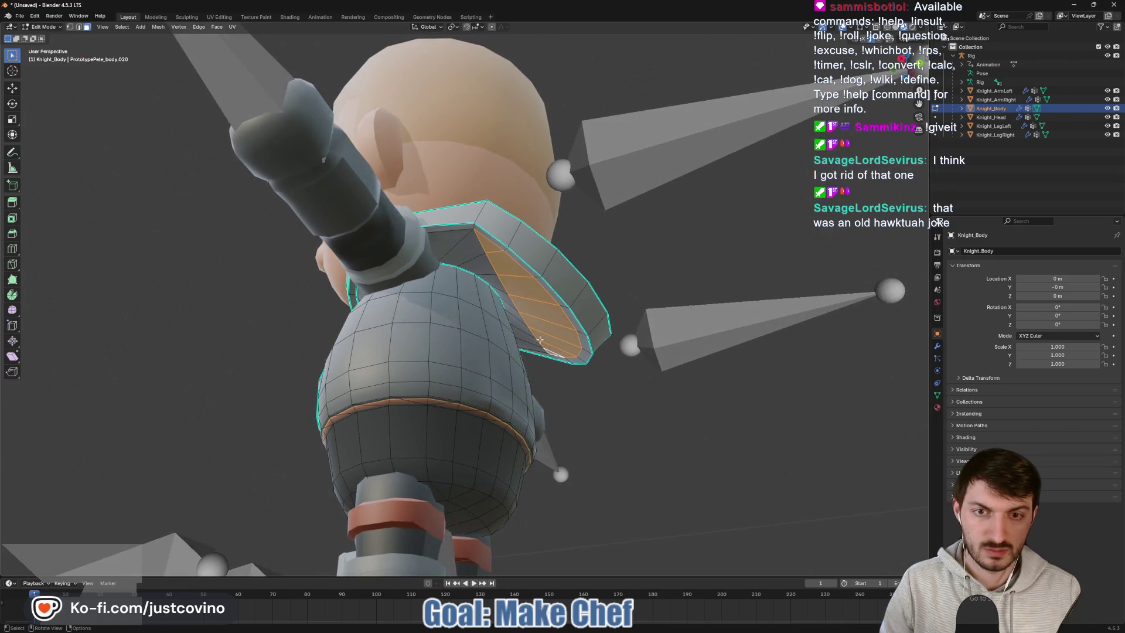
key(g)
key(z)
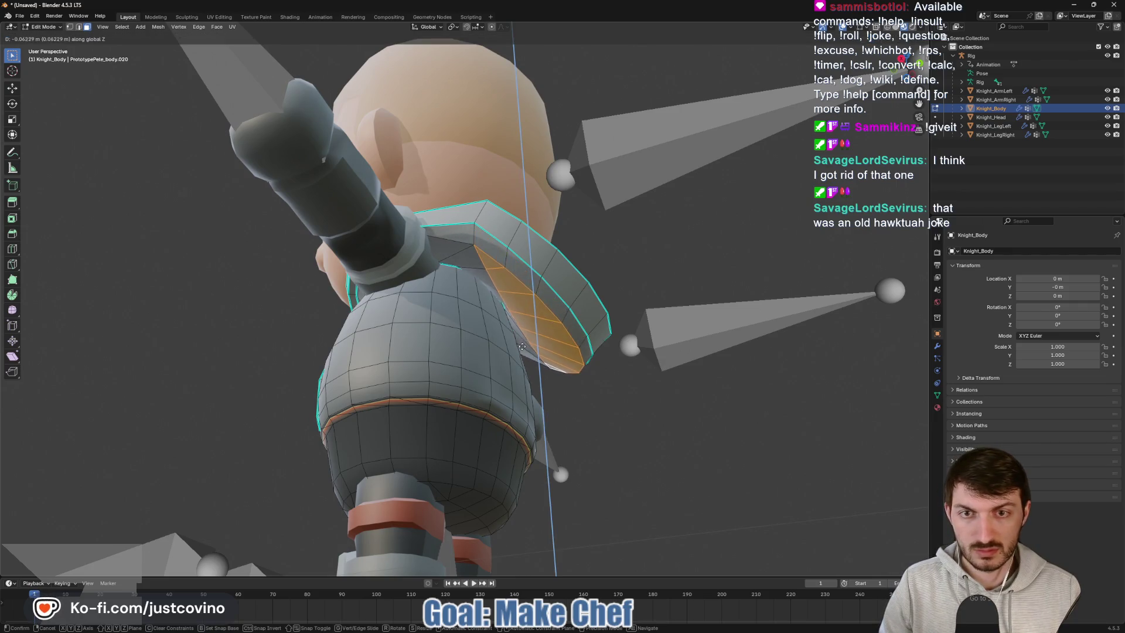
click(515, 358)
middle_drag(515, 358, 552, 406)
Step: Select the row of inner collar faces and lower them along Z
click(535, 325)
shift+click(522, 337)
shift+click(504, 343)
shift+click(477, 346)
shift+click(440, 351)
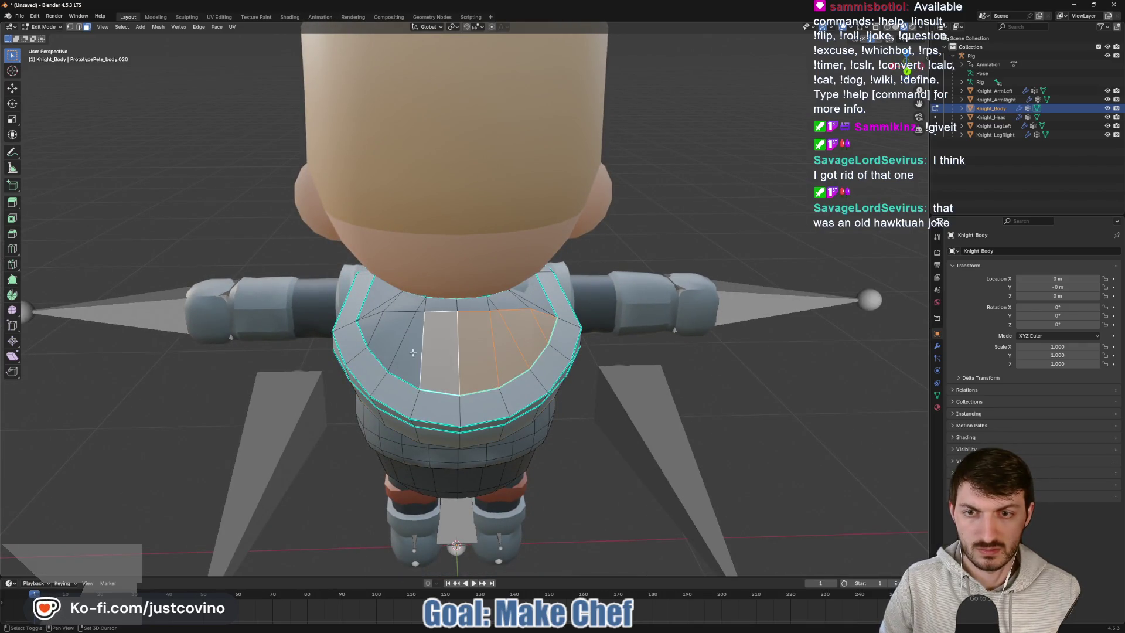
shift+click(414, 352)
shift+click(375, 328)
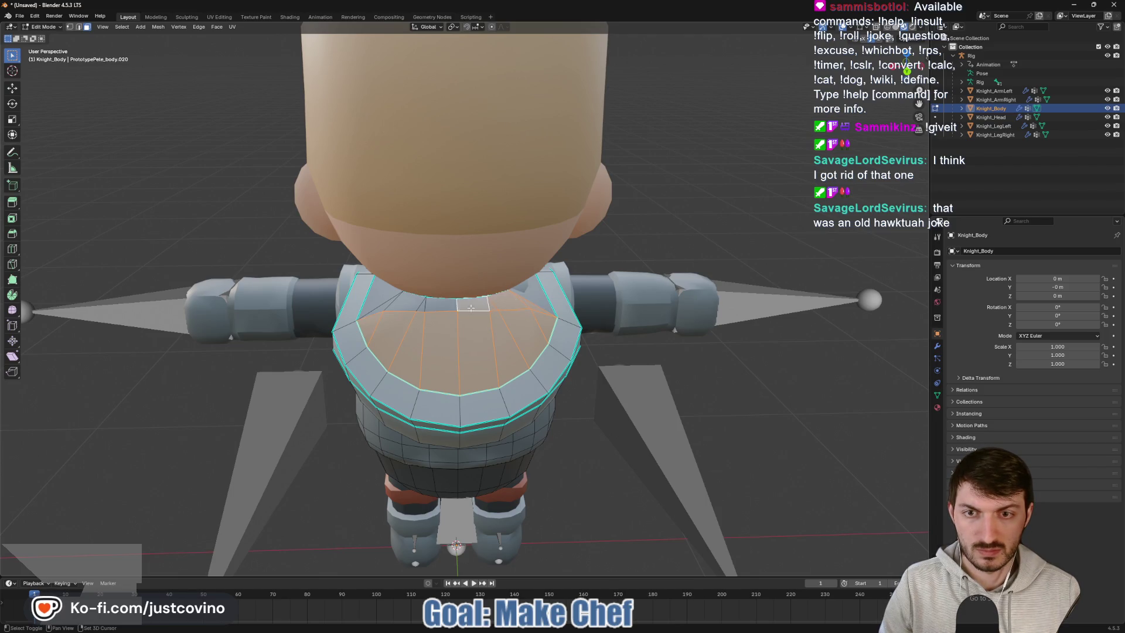
middle_drag(382, 308, 524, 330)
key(g)
key(z)
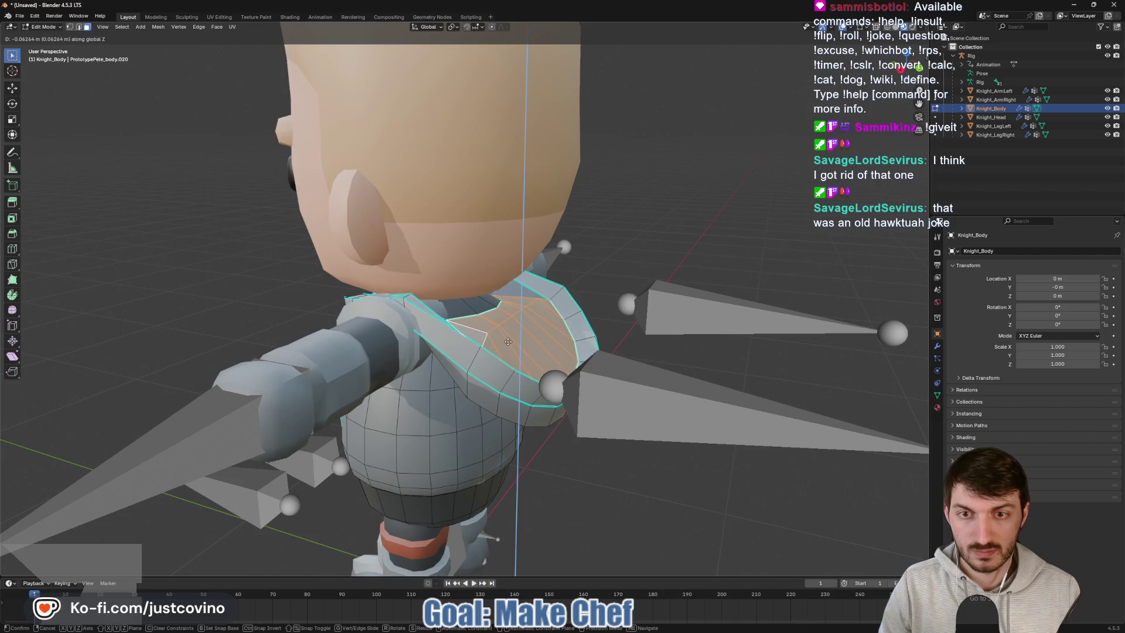
click(508, 342)
mouse_move(508, 342)
middle_down()
mouse_move(666, 301)
mouse_move(513, 334)
middle_up()
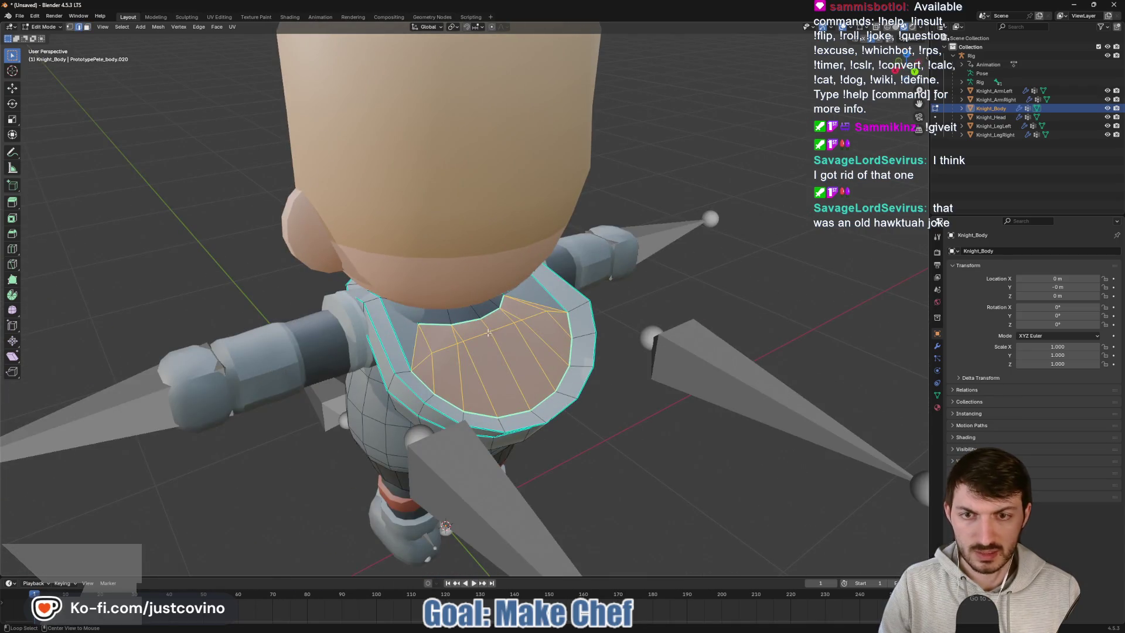
Step: Lower the chest edge loop along Z and leave Edit Mode
alt+click(494, 337)
key(g)
key(z)
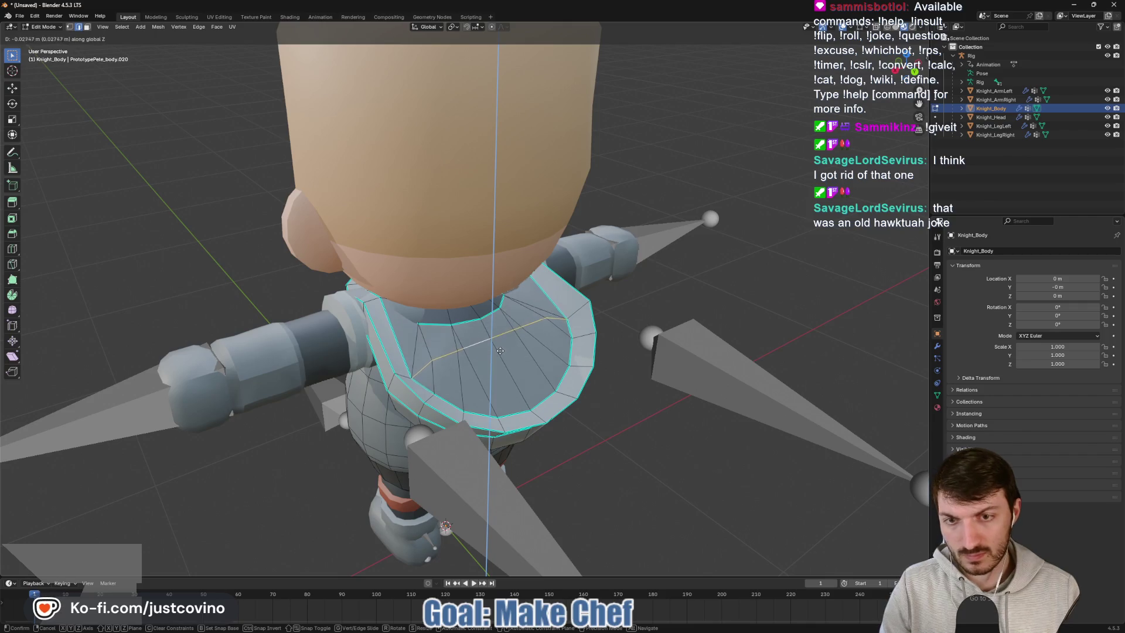
click(500, 353)
mouse_move(500, 352)
middle_down()
mouse_move(659, 419)
mouse_move(550, 417)
mouse_move(439, 389)
mouse_move(690, 434)
mouse_move(637, 418)
mouse_move(469, 447)
mouse_move(648, 434)
mouse_move(747, 410)
mouse_move(631, 424)
mouse_move(532, 411)
mouse_move(515, 430)
mouse_move(585, 452)
mouse_move(533, 459)
middle_up()
key(Tab)
key(Tab)
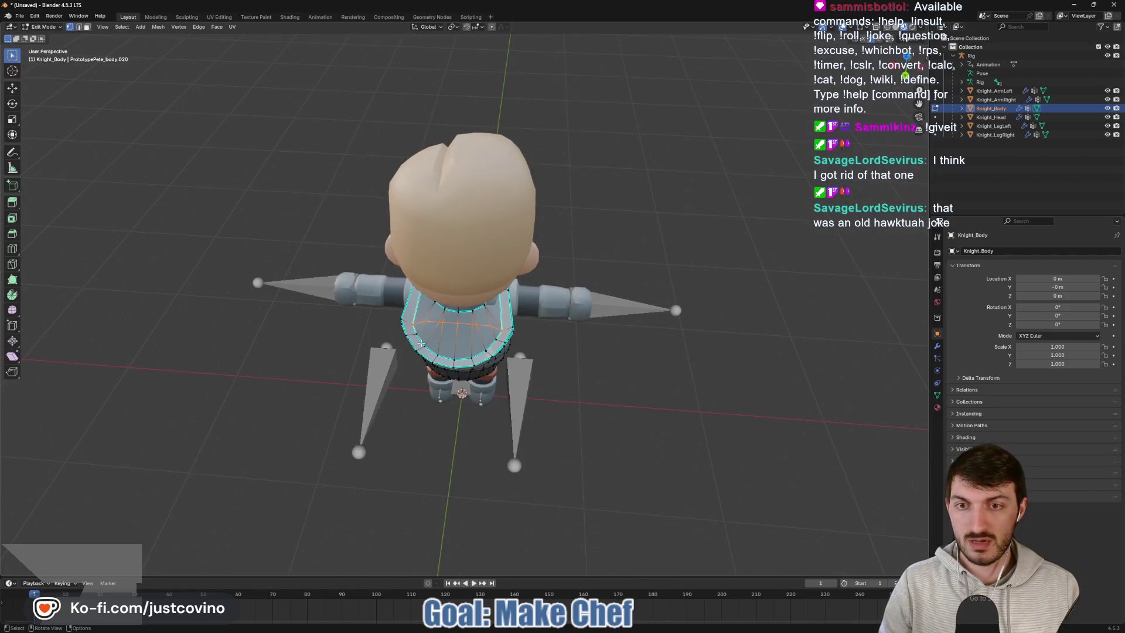
Step: Add an edge loop across the chest and vertex-slide it twice
scroll(421, 343, up, 5)
mouse_move(421, 343)
middle_down()
mouse_move(447, 380)
mouse_move(396, 371)
middle_up()
click(308, 346)
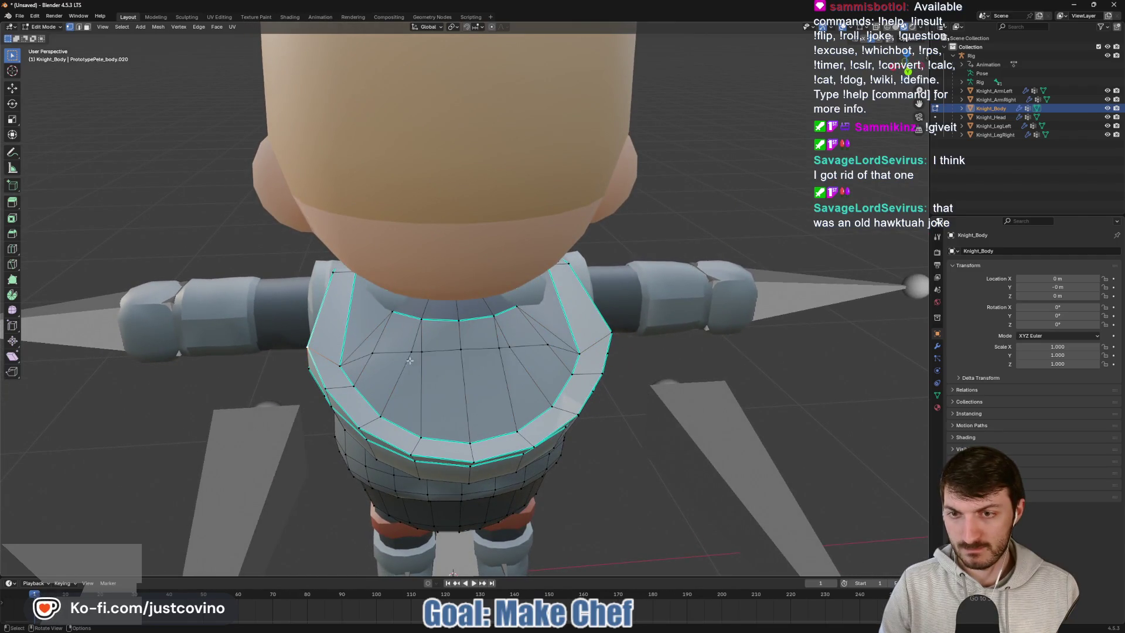
key(shift+v)
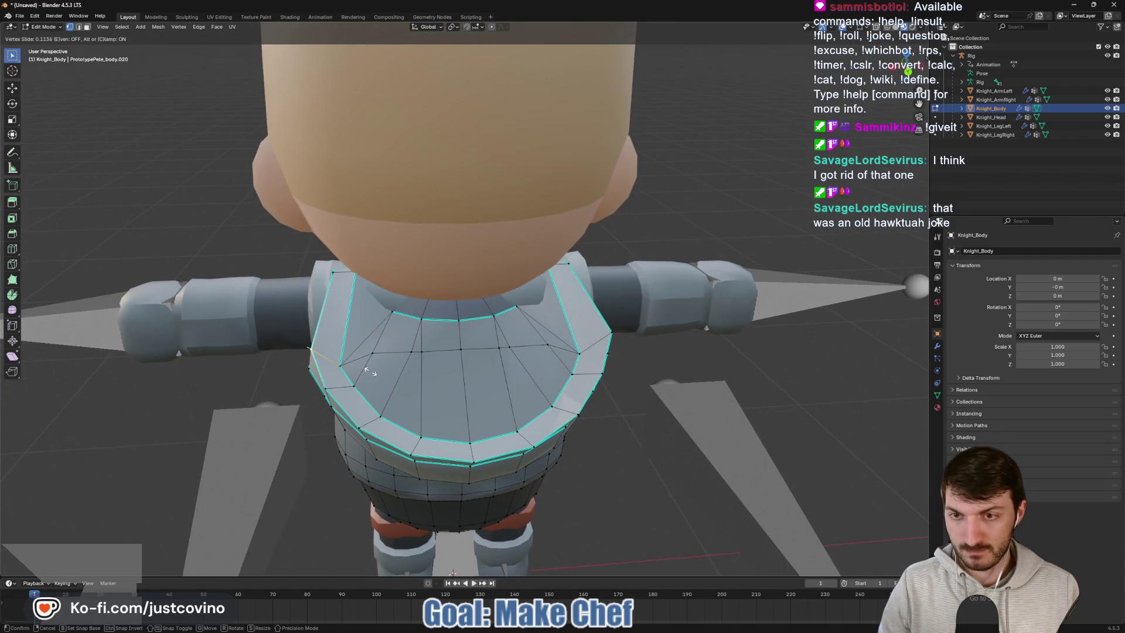
click(375, 373)
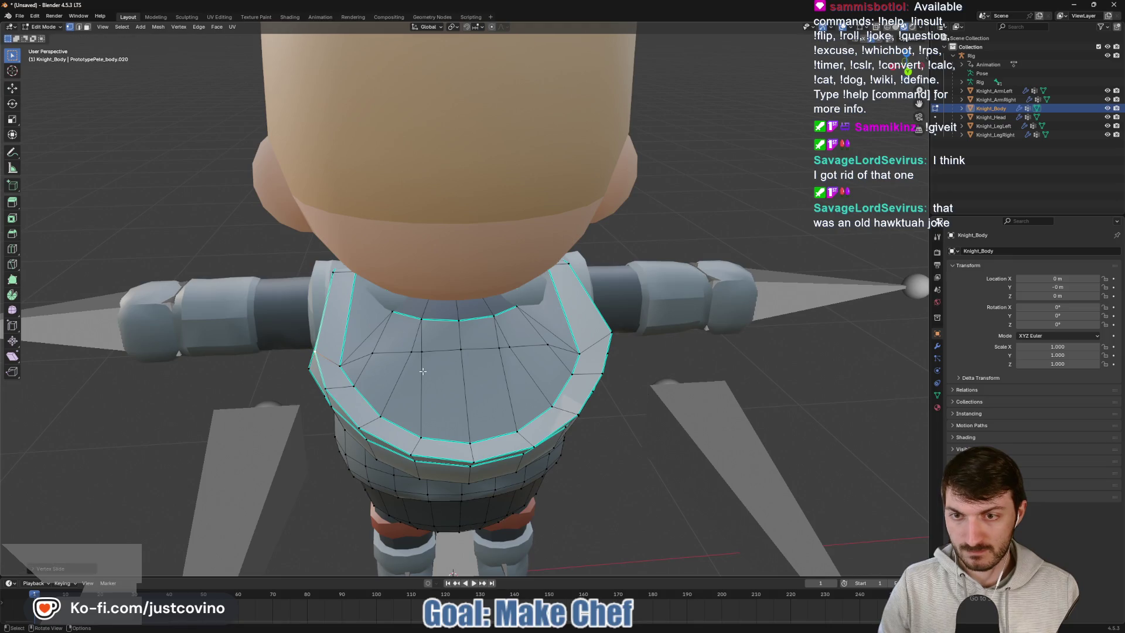
key(shift+v)
click(603, 336)
middle_drag(603, 336, 592, 347)
middle_drag(547, 378, 561, 380)
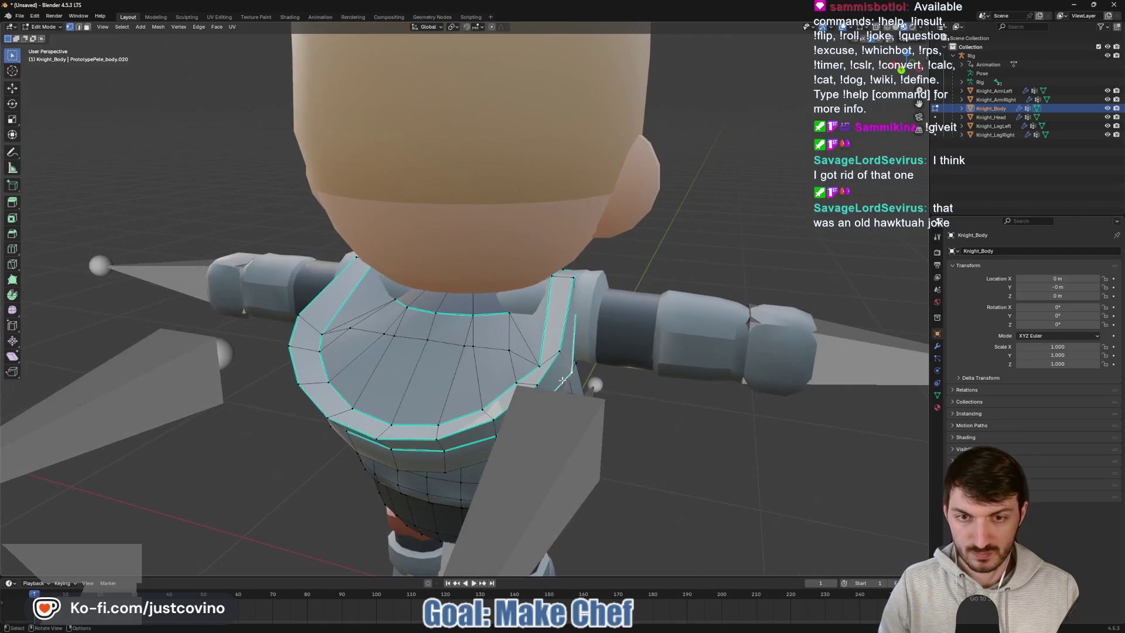
Step: Shift the collar edges along X twice, then return to Object Mode
key(g)
key(x)
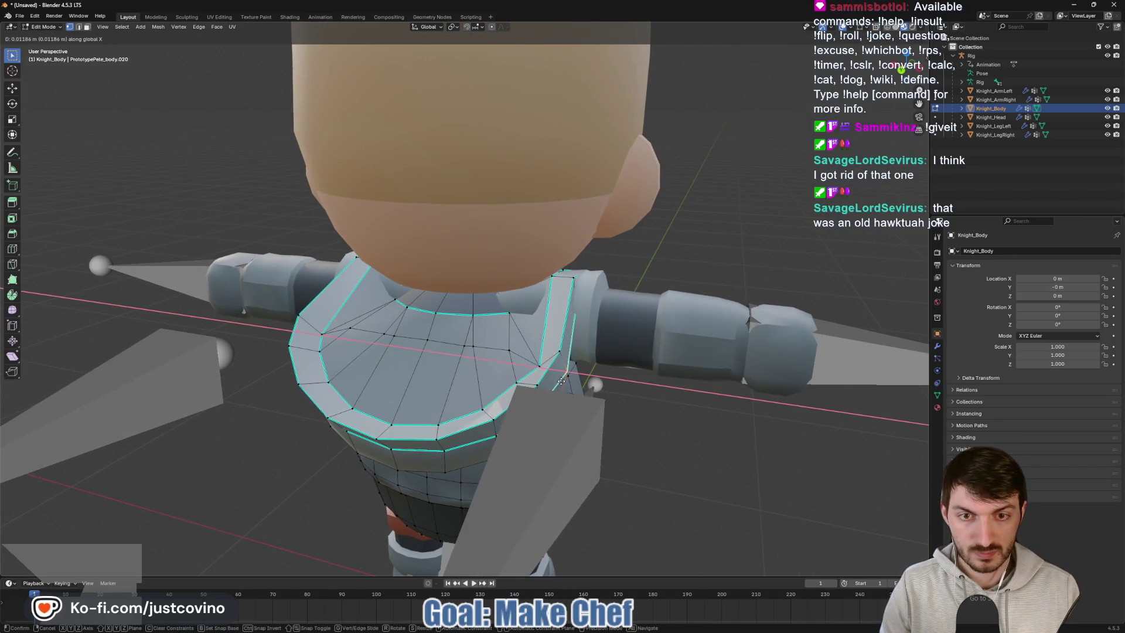
click(562, 381)
middle_drag(561, 381, 485, 380)
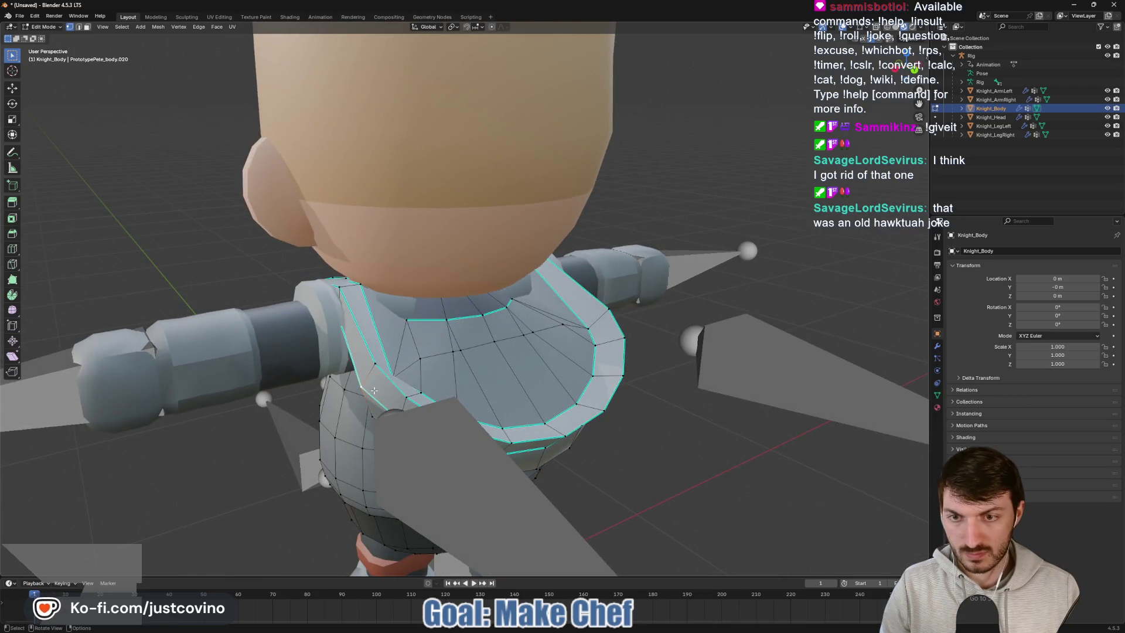
key(g)
key(x)
click(393, 390)
key(Tab)
mouse_move(393, 390)
middle_down()
mouse_move(620, 390)
mouse_move(624, 403)
mouse_move(609, 364)
mouse_move(601, 386)
mouse_move(483, 416)
mouse_move(449, 411)
mouse_move(420, 364)
mouse_move(532, 358)
mouse_move(578, 395)
mouse_move(696, 400)
mouse_move(565, 384)
mouse_move(590, 389)
mouse_move(597, 374)
middle_up()
Step: Zoom and orbit around the knight, then select Knight_LegLeft in the Outliner
scroll(623, 387, down, 3)
scroll(623, 386, up, 4)
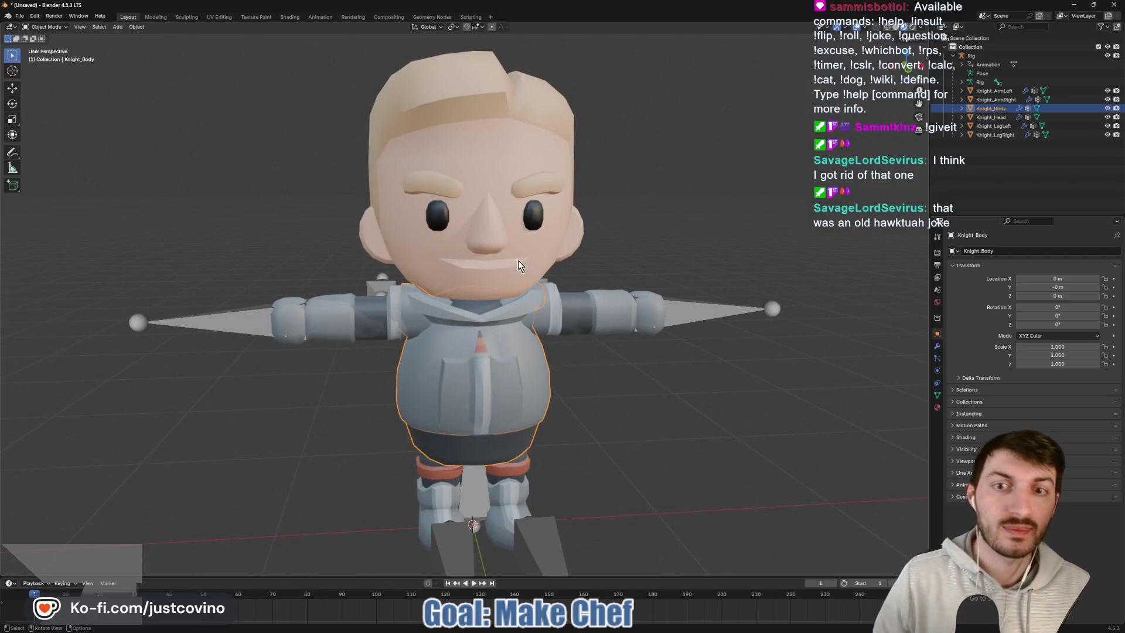
scroll(550, 342, down, 3)
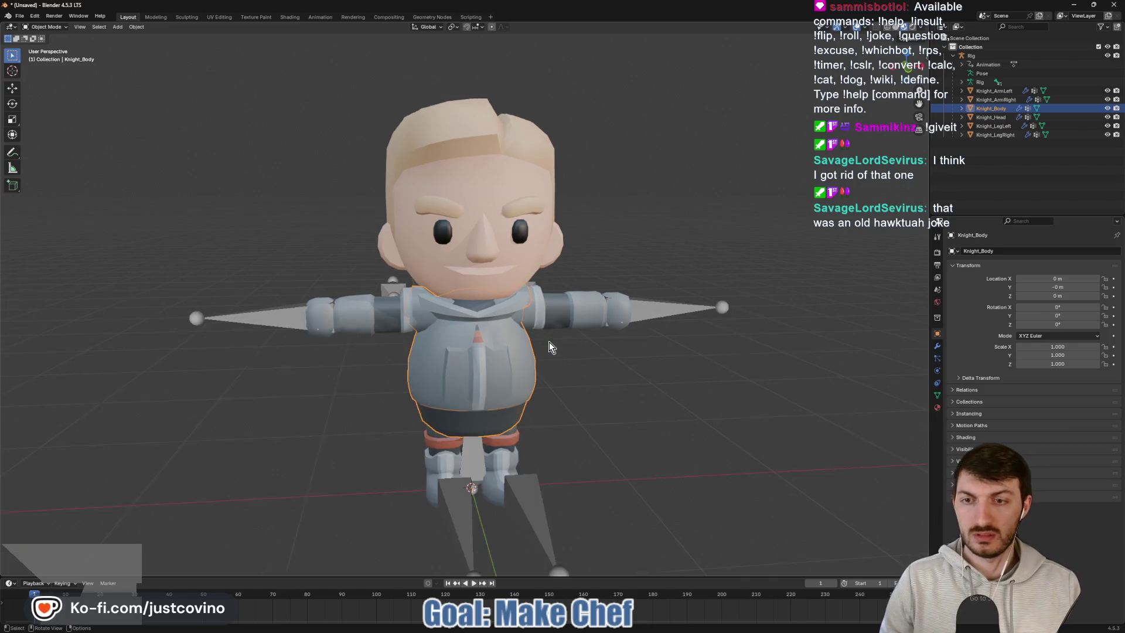
mouse_move(593, 359)
middle_down()
mouse_move(485, 362)
mouse_move(572, 346)
mouse_move(560, 361)
middle_up()
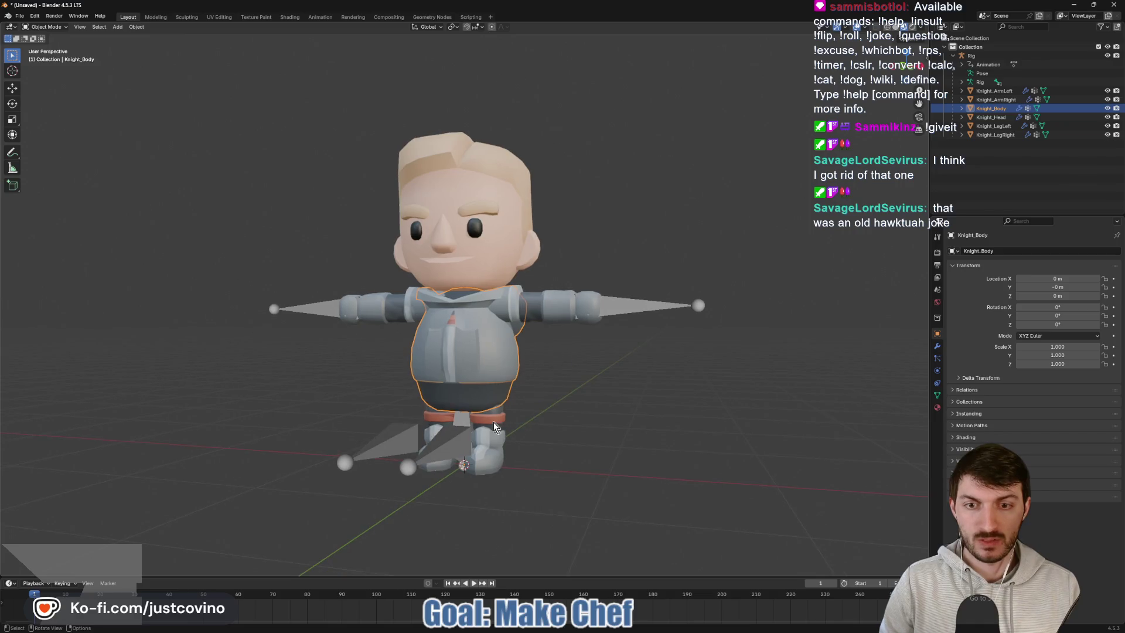
click(498, 423)
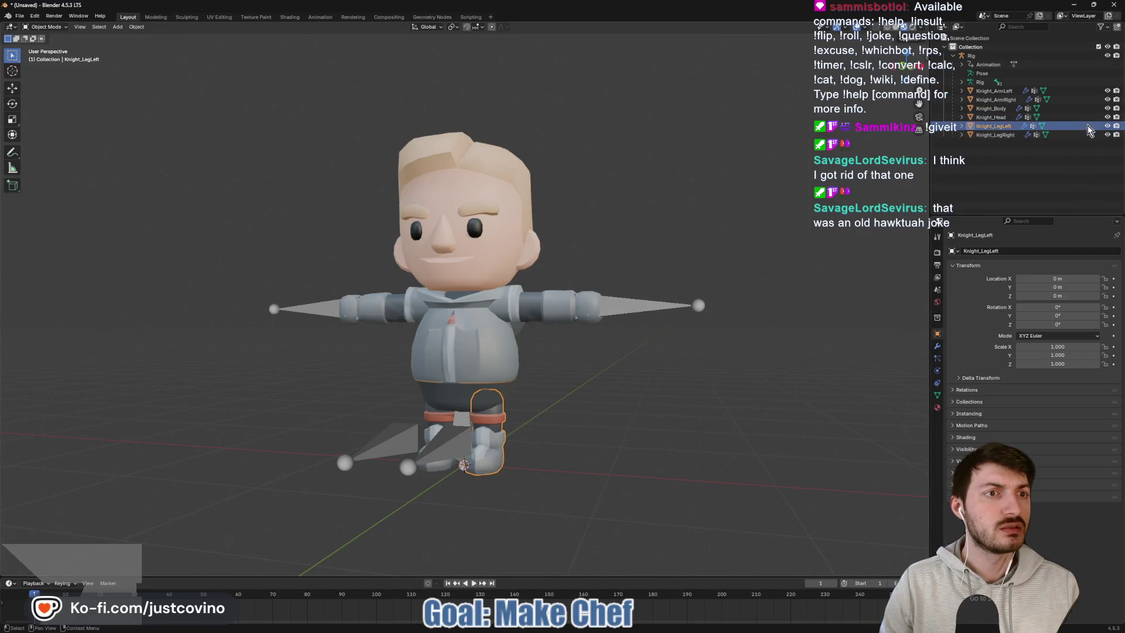
Step: Hide Knight_Body, enter Edit Mode on the left leg, and start selecting the band faces
click(1107, 108)
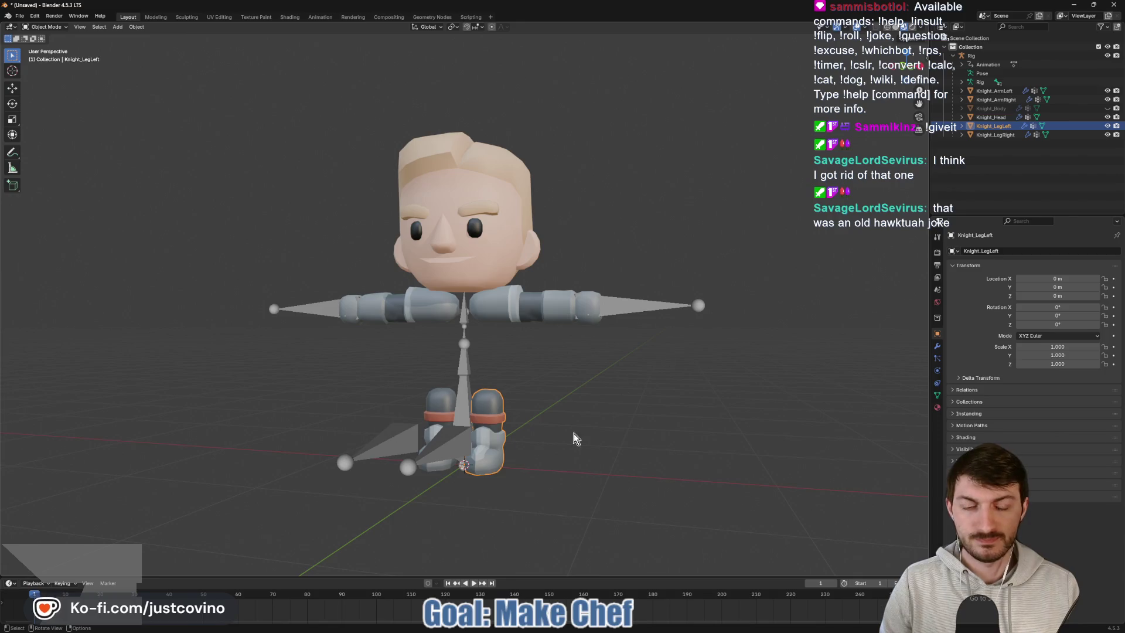
scroll(577, 437, up, 5)
key(Tab)
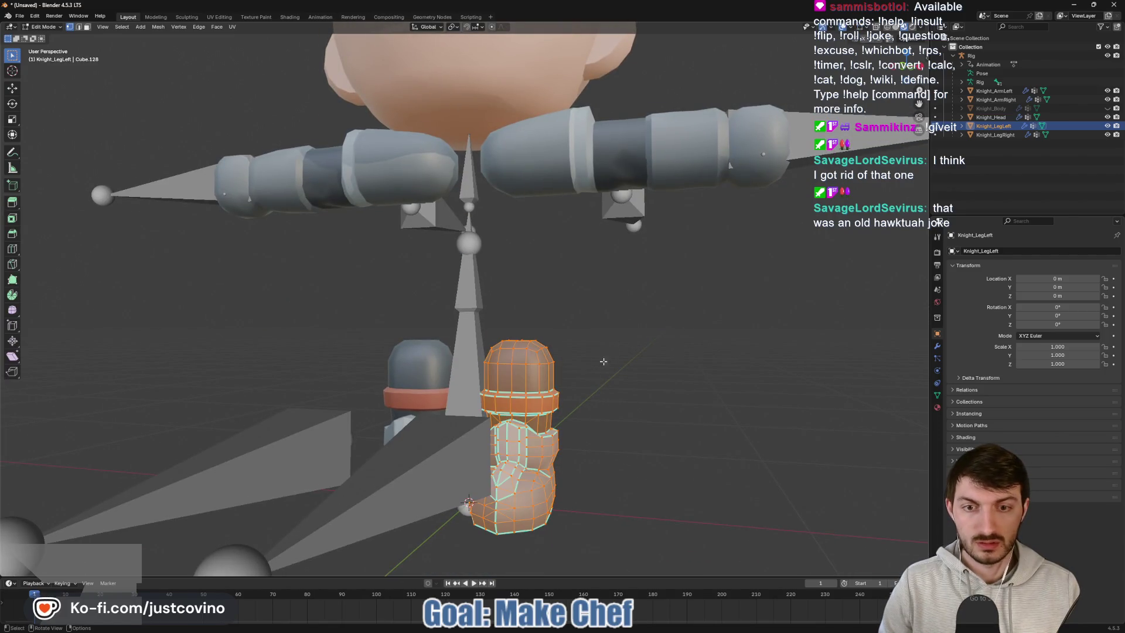
click(623, 381)
middle_drag(463, 381, 453, 384)
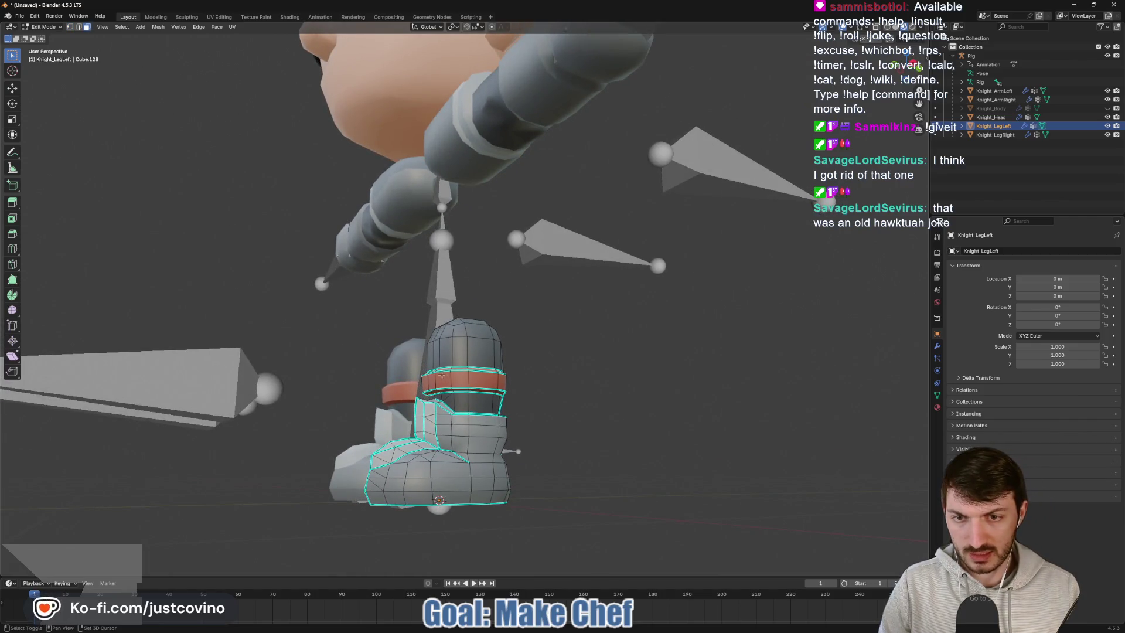
drag(497, 387, 498, 388)
scroll(484, 393, up, 4)
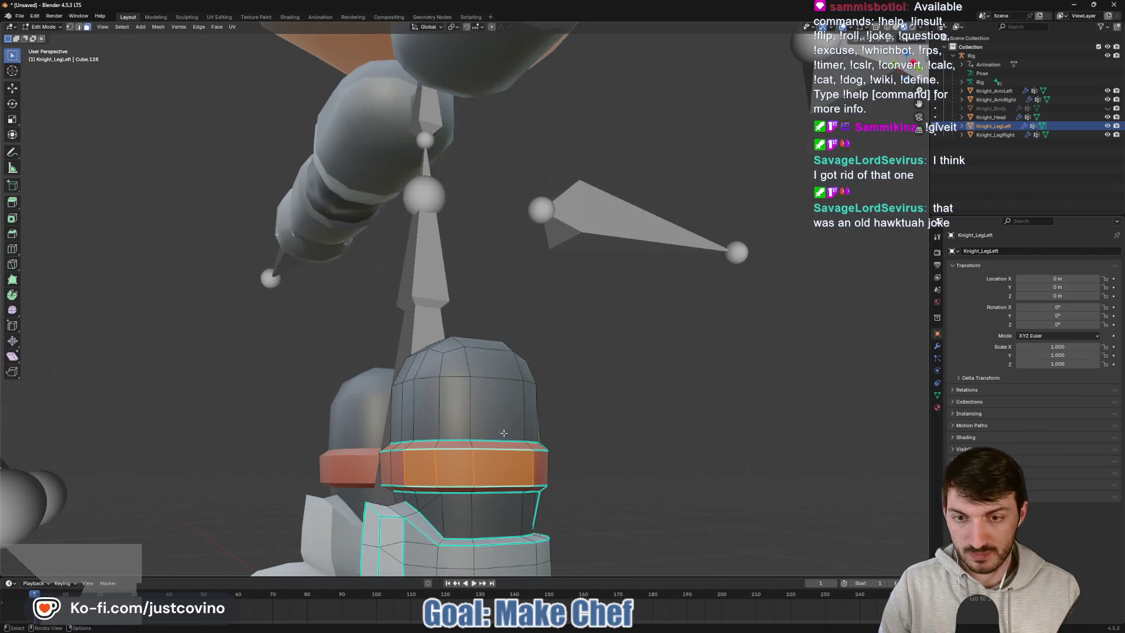
shift+click(436, 360)
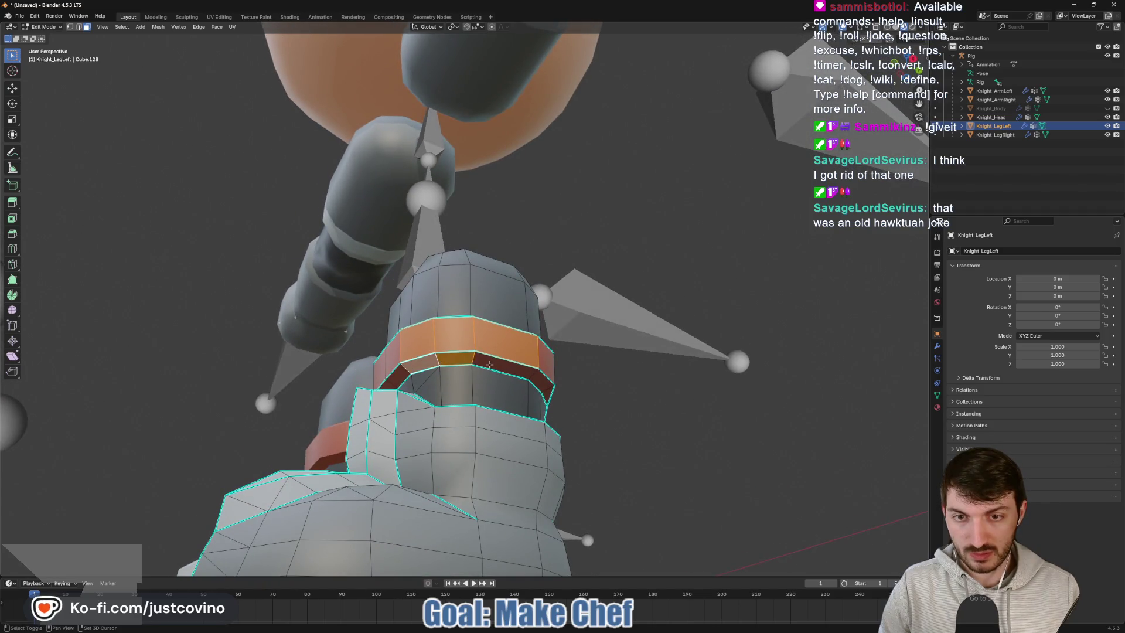
shift+click(504, 366)
middle_drag(504, 366, 457, 390)
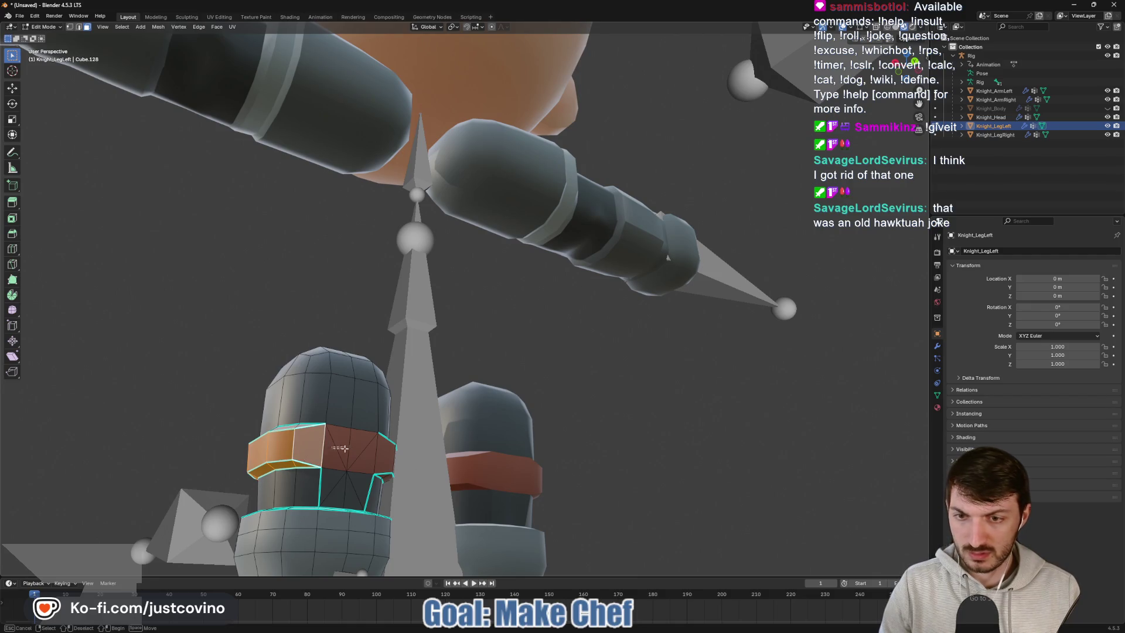
drag(382, 462, 382, 461)
middle_drag(382, 462, 444, 482)
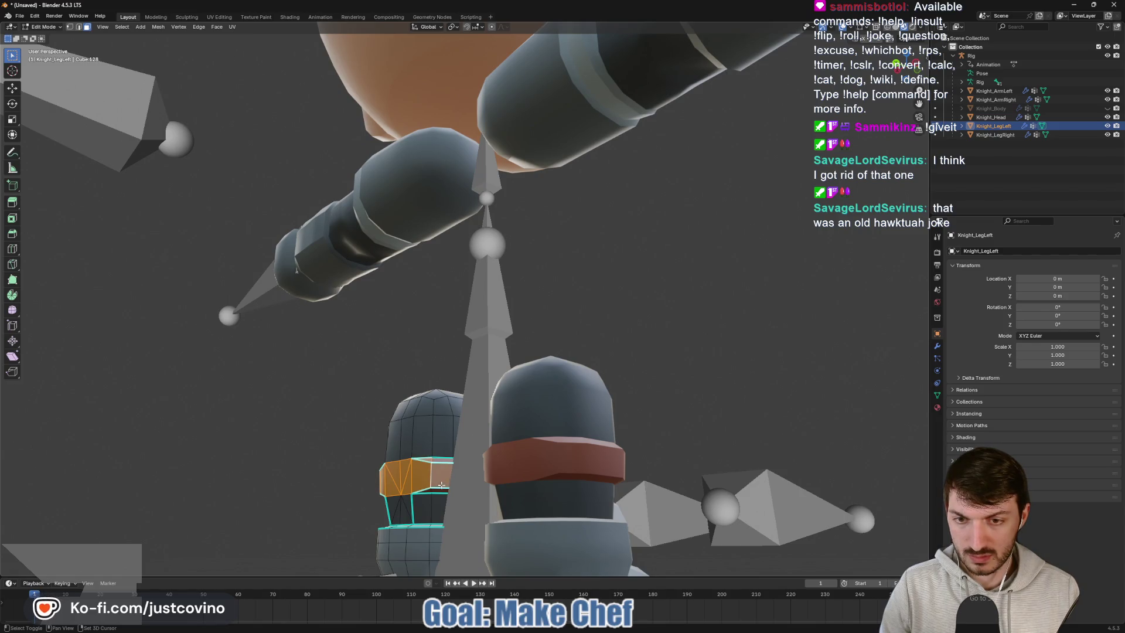
scroll(434, 480, up, 3)
middle_drag(477, 520, 514, 395)
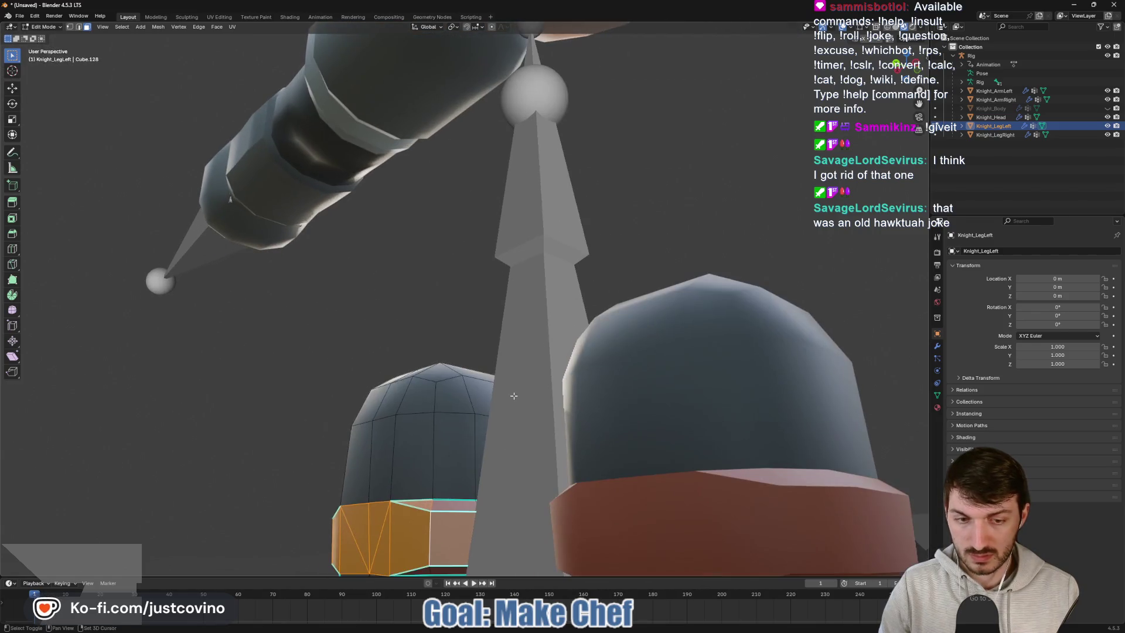
key(KP_Decimal)
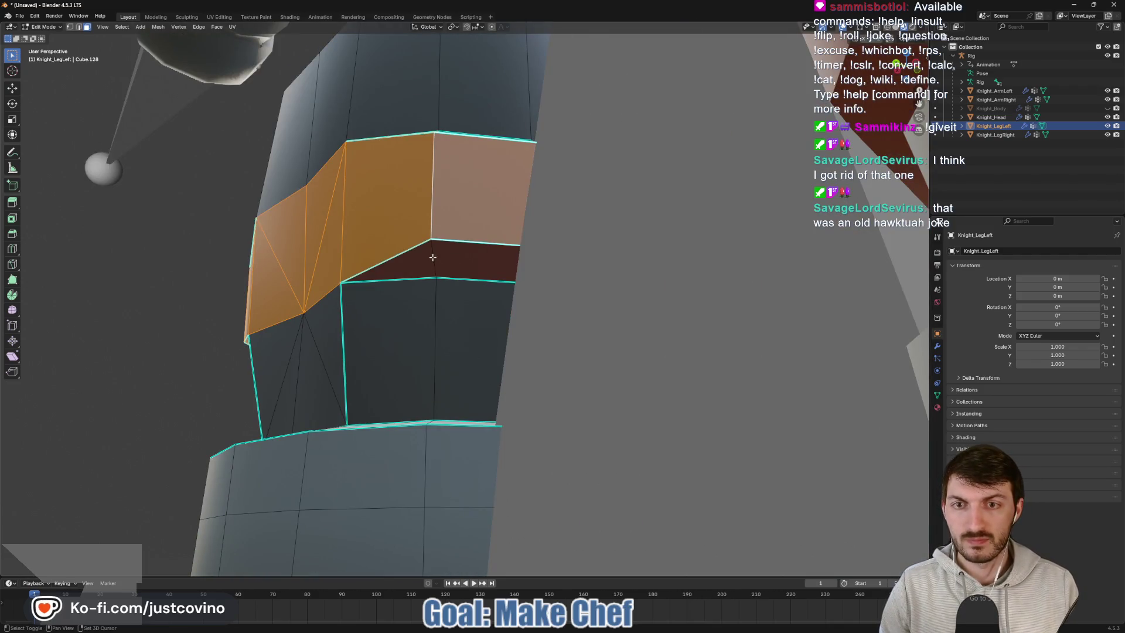
Step: Add the dark band faces and the pink band strip around the leg to the selection
shift+click(432, 257)
shift+click(415, 264)
mouse_move(414, 264)
middle_down()
mouse_move(483, 251)
mouse_move(498, 311)
middle_up()
shift+click(617, 382)
middle_drag(617, 382, 470, 386)
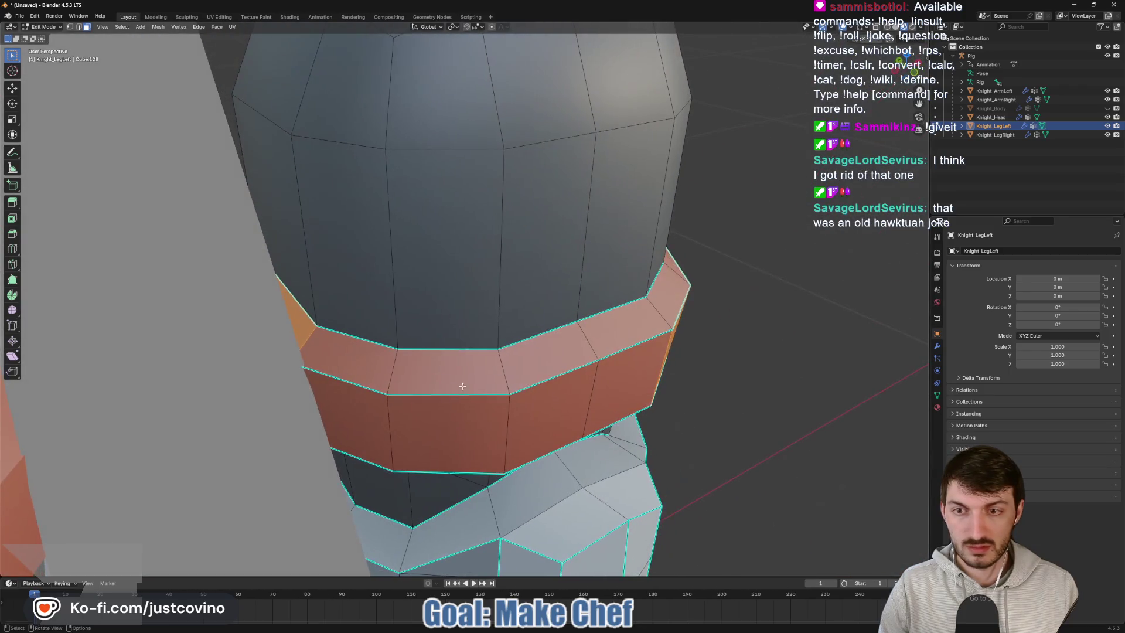
shift+click(362, 410)
shift+click(434, 414)
shift+click(448, 372)
shift+click(548, 405)
shift+click(624, 339)
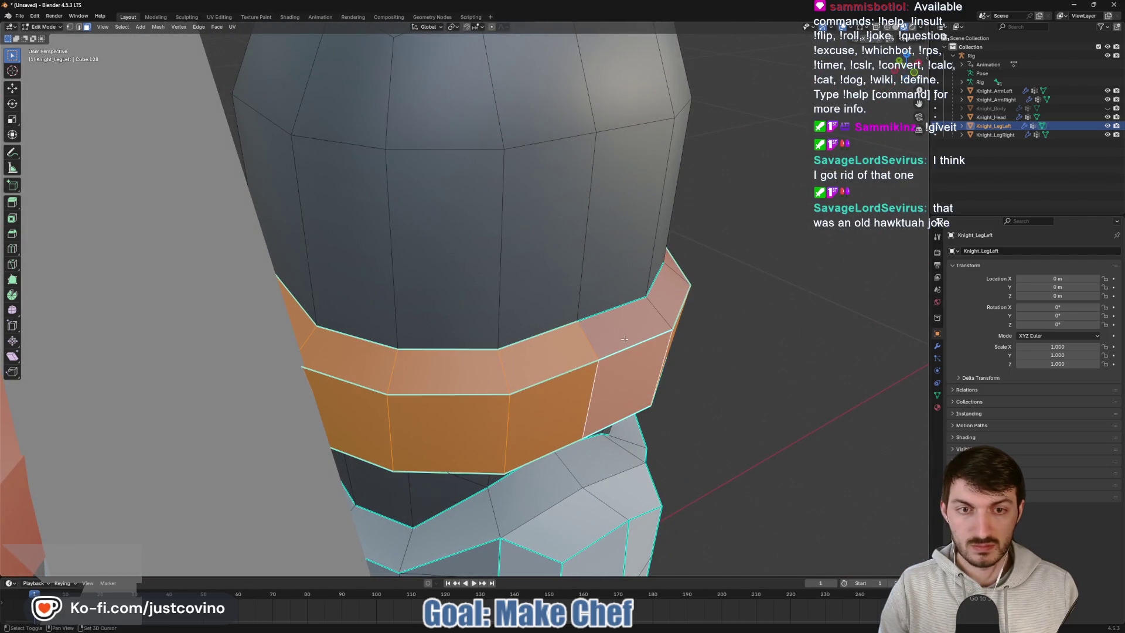
shift+click(622, 364)
Step: Add the band's underside faces and front top faces to complete the ring selection
middle_drag(586, 351, 283, 369)
shift+click(289, 304)
shift+click(387, 270)
shift+click(475, 267)
shift+click(577, 266)
mouse_move(577, 267)
middle_down()
mouse_move(588, 298)
mouse_move(452, 399)
middle_up()
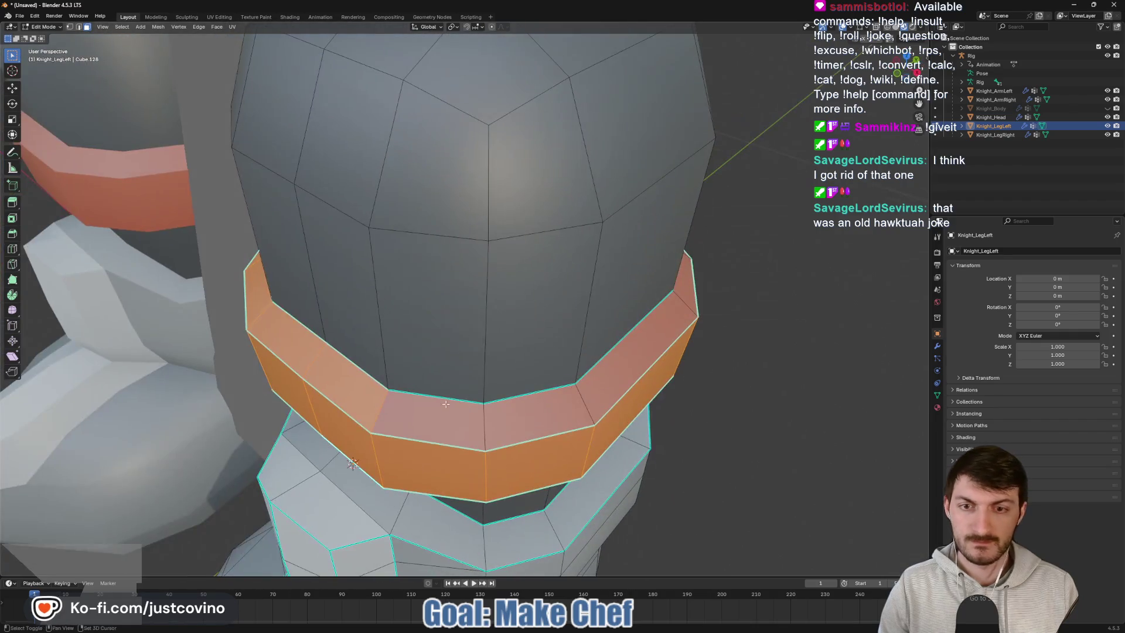
drag(538, 431, 538, 431)
mouse_move(538, 431)
middle_down()
mouse_move(536, 393)
mouse_move(664, 337)
mouse_move(545, 300)
middle_up()
shift+click(571, 384)
Step: Delete the band faces and mark the lower ring's top edge loop as sharp
key(x)
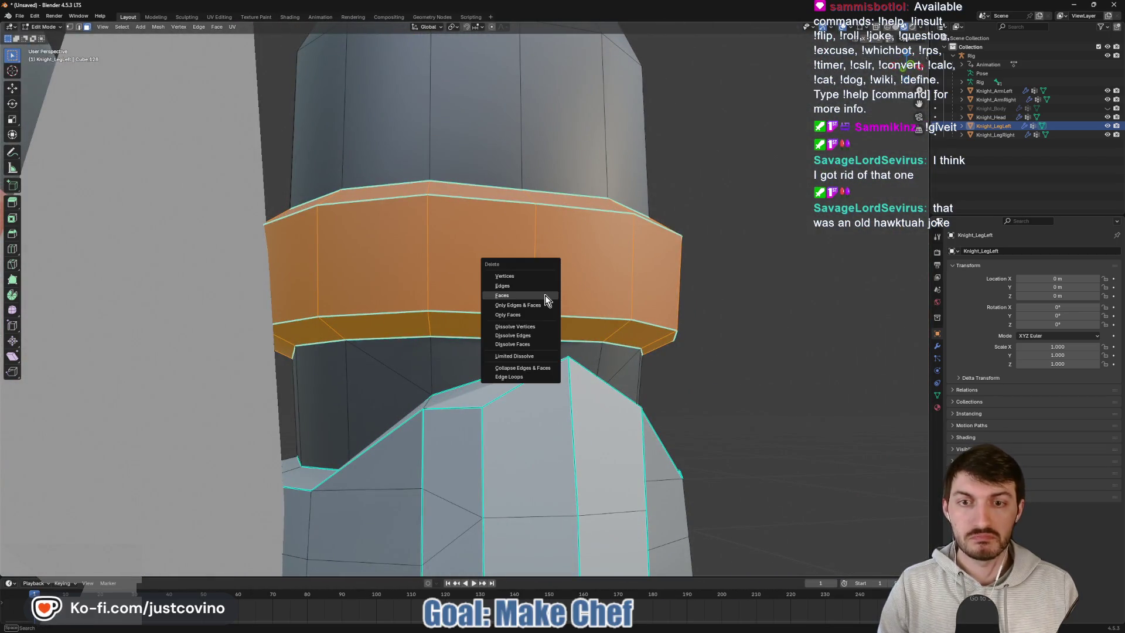
click(545, 296)
mouse_move(618, 314)
middle_down()
mouse_move(530, 336)
mouse_move(458, 322)
middle_up()
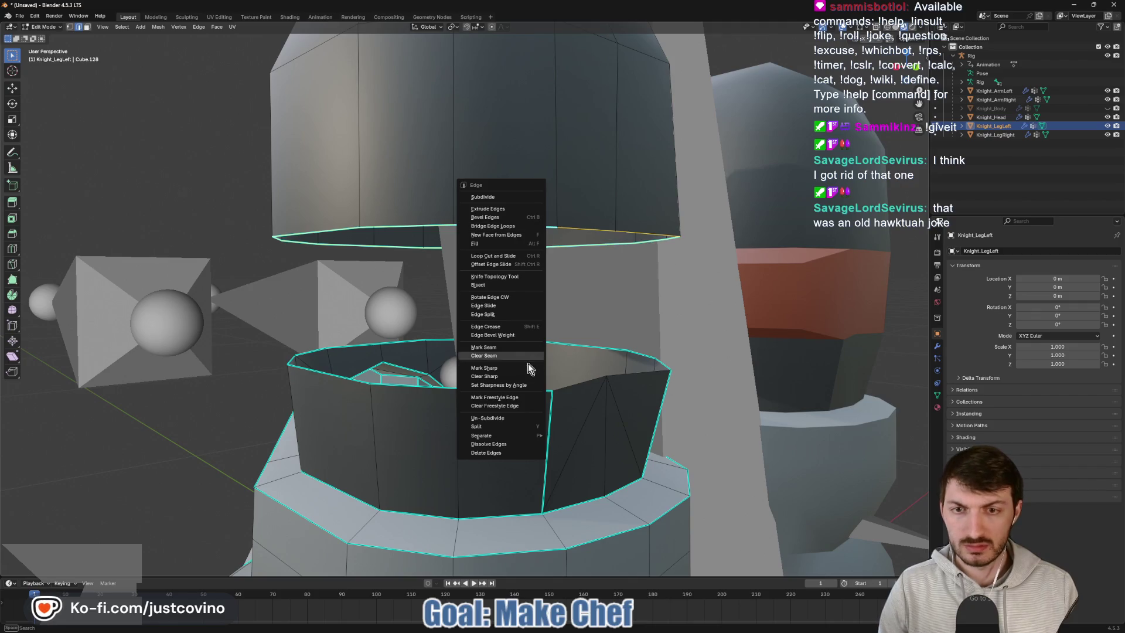
key(Escape)
alt+click(506, 391)
right_click(505, 390)
click(505, 390)
Step: Lower the upper section's bottom edge loop about 0.064 m on Z and select linked geometry
alt+click(517, 228)
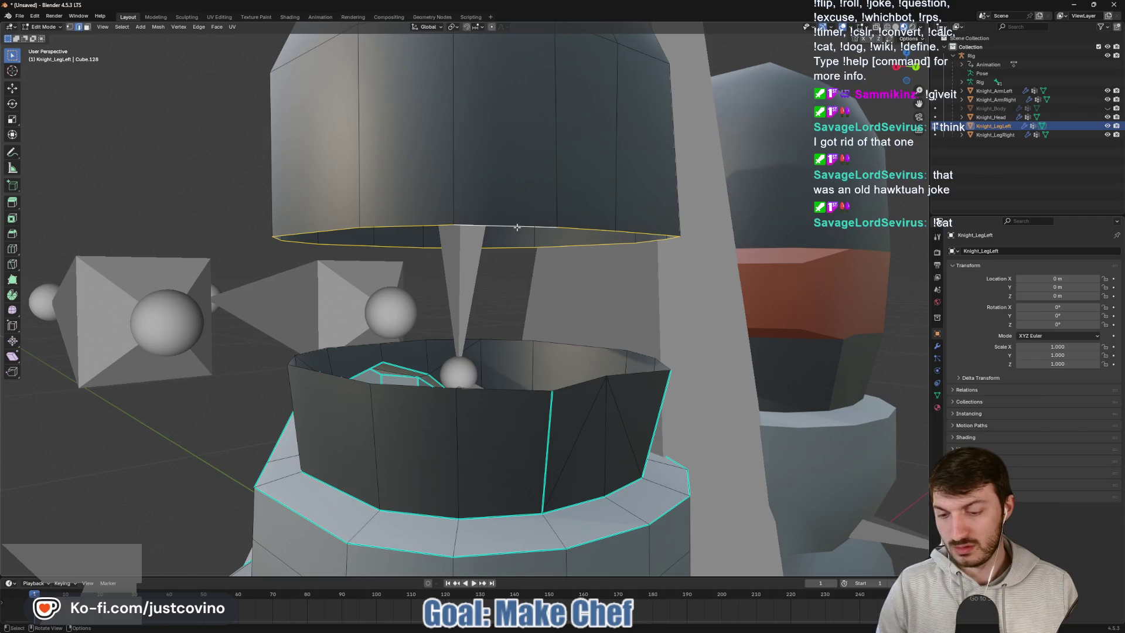
key(g)
key(z)
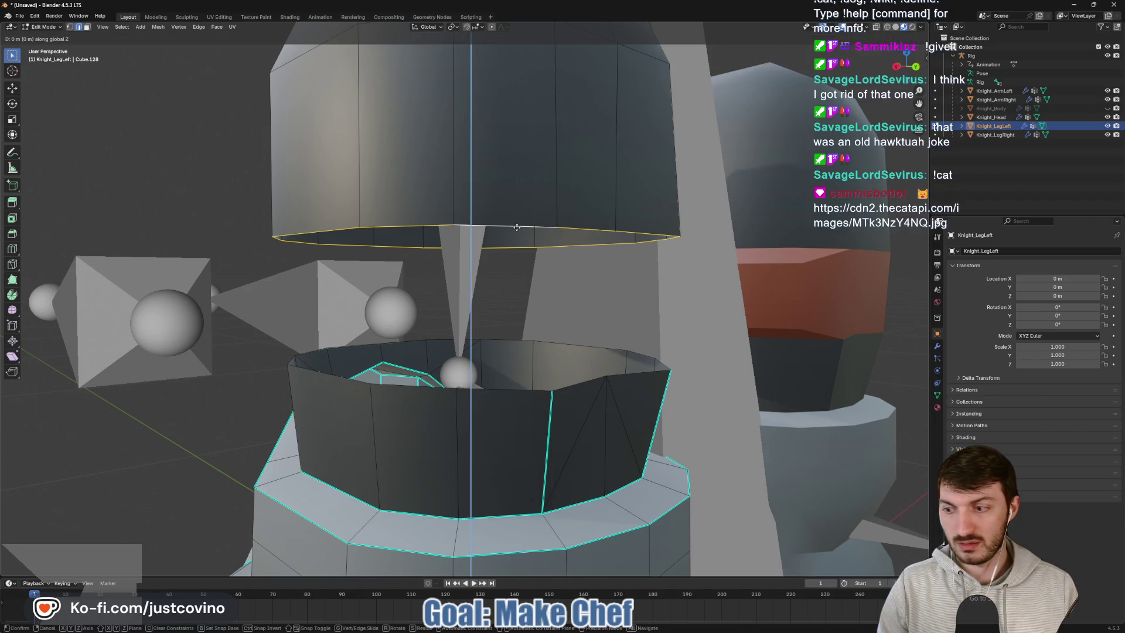
click(516, 335)
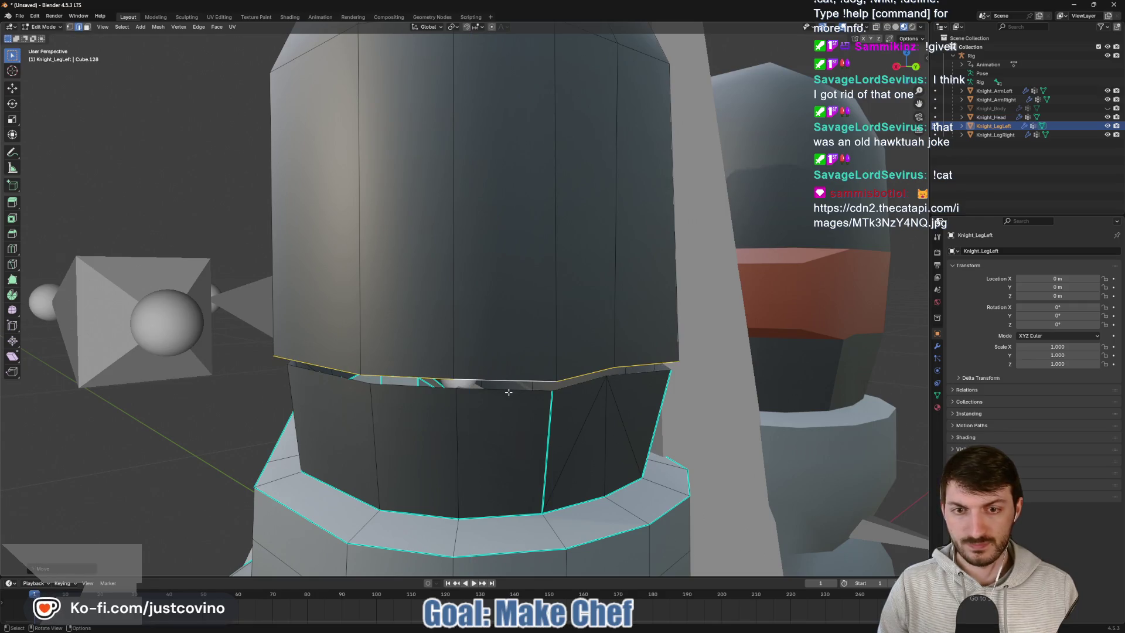
alt+shift+click(506, 389)
mouse_move(506, 390)
middle_down()
mouse_move(515, 369)
mouse_move(530, 371)
mouse_move(517, 370)
middle_up()
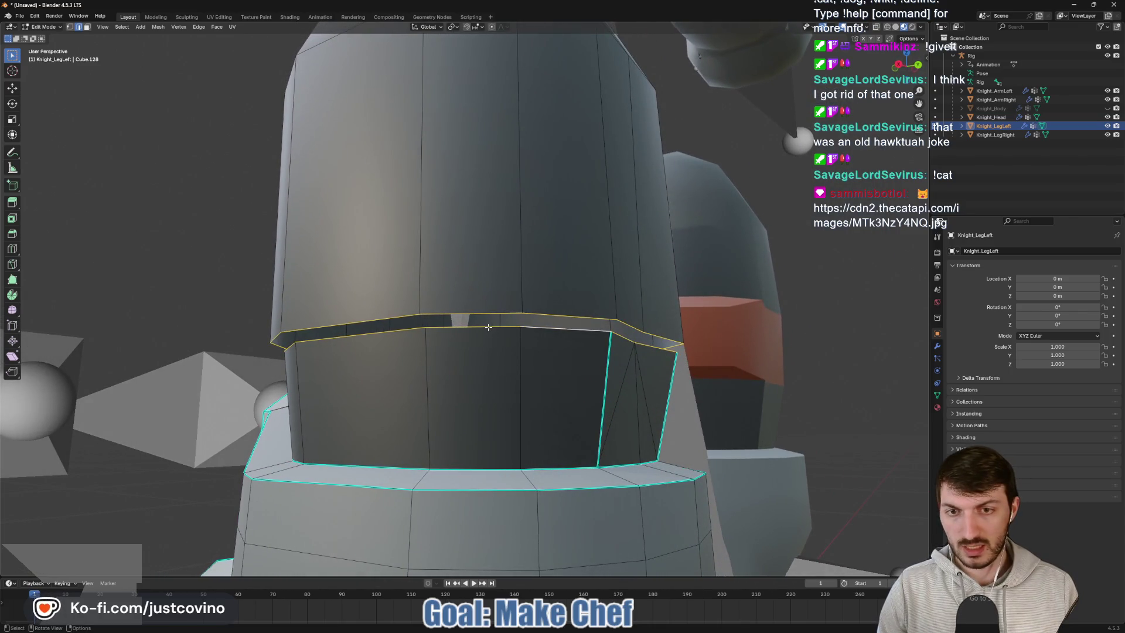
key(l)
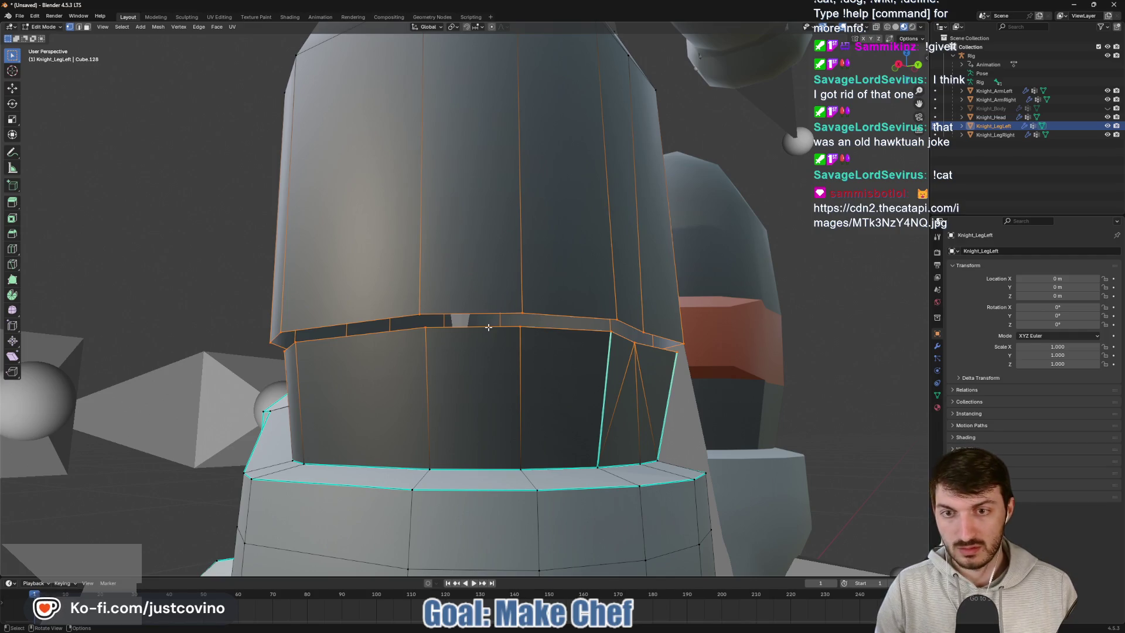
Step: Try Collapse and then Merge At Center on the selected seam vertices, undoing both
key(m)
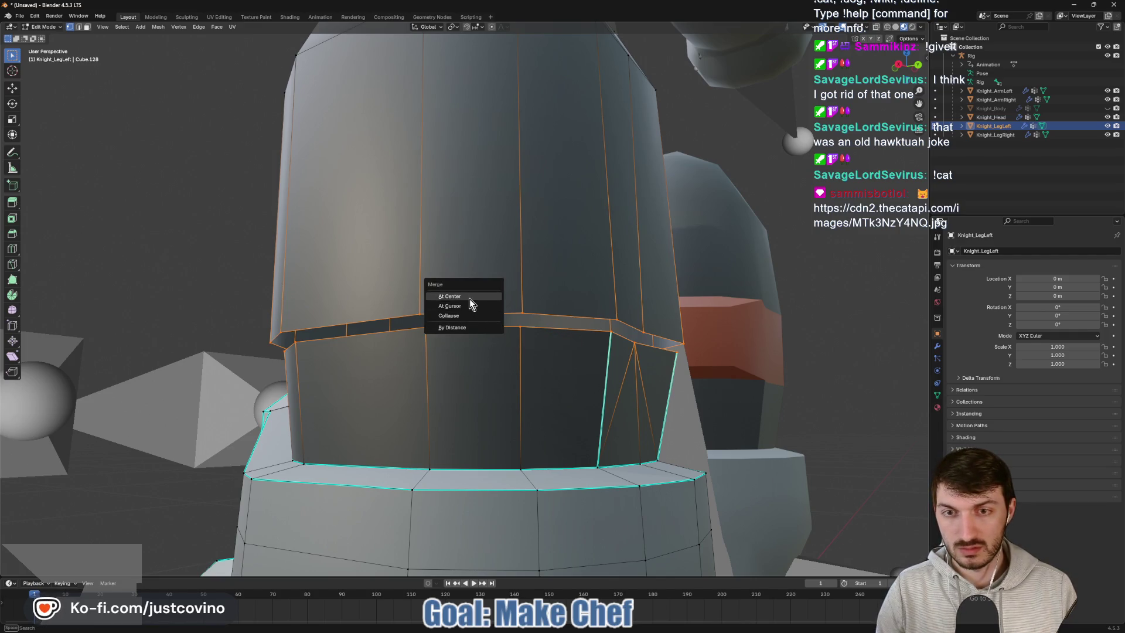
click(466, 315)
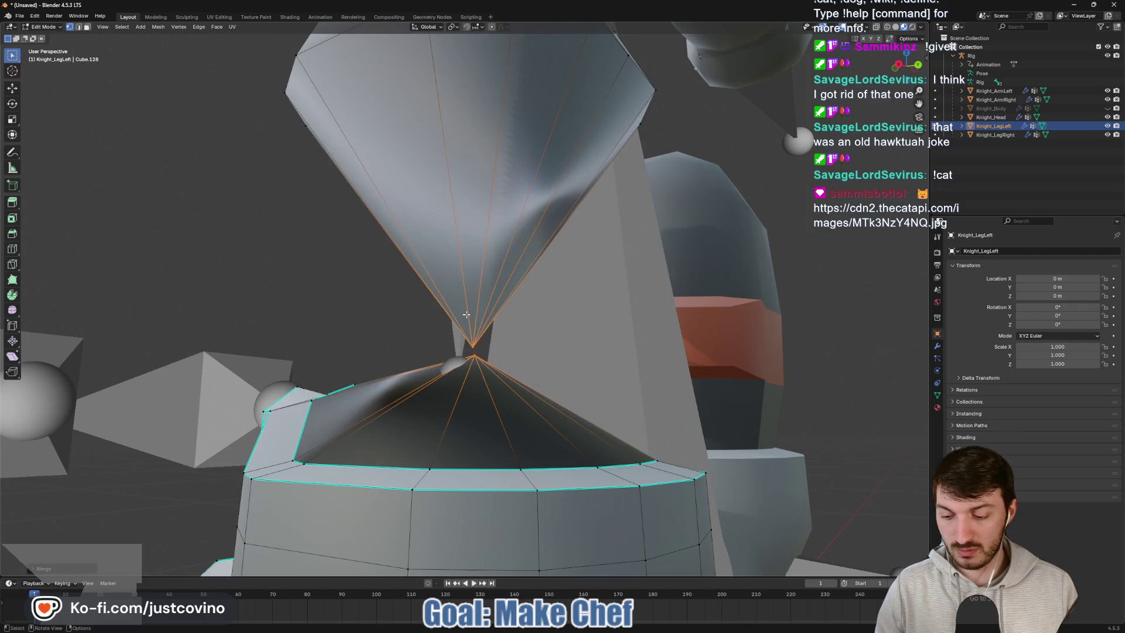
key(ctrl+z)
key(m)
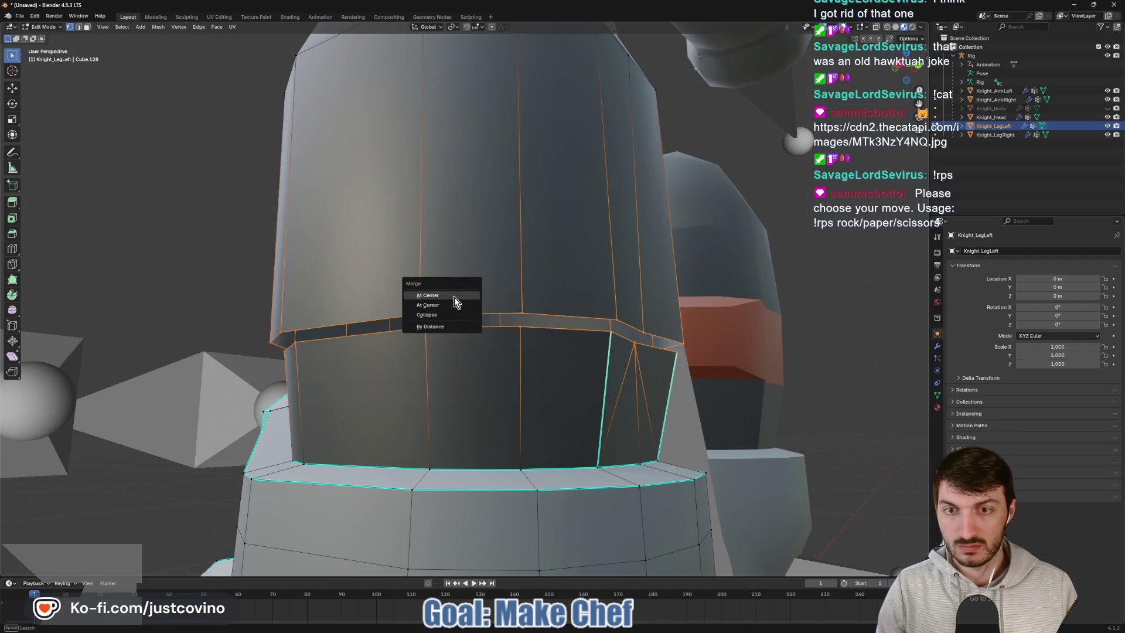
click(456, 302)
key(ctrl+z)
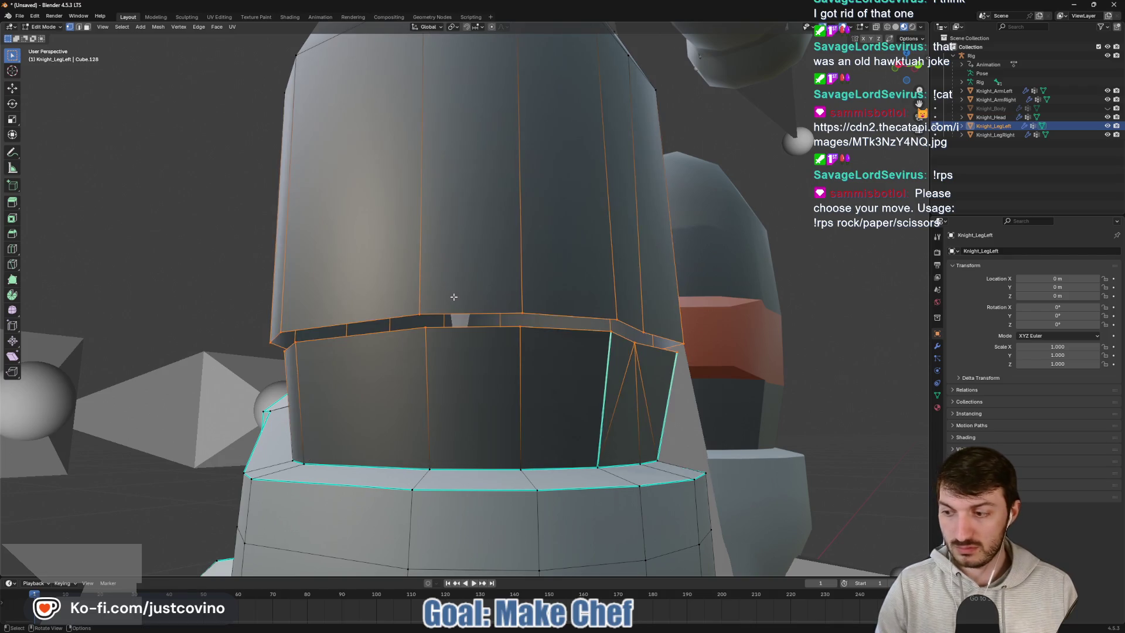
Step: Weld the first seam vertices on the front of the left leg with Merge At Center
middle_drag(456, 300, 518, 328)
alt+click(587, 349)
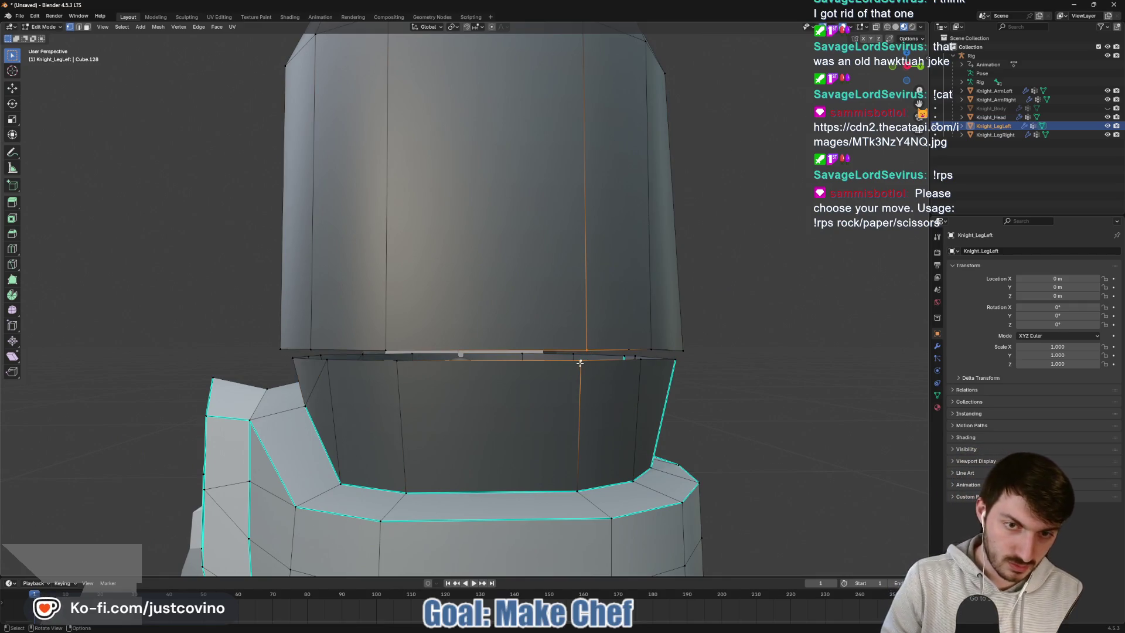
key(m)
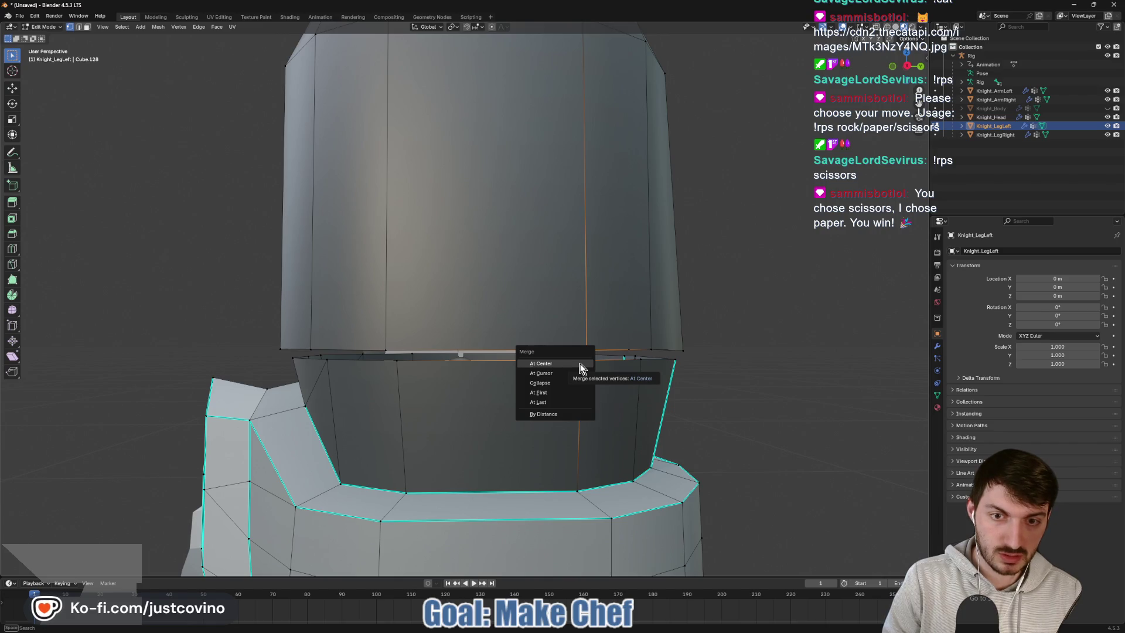
click(580, 369)
middle_drag(580, 368, 543, 320)
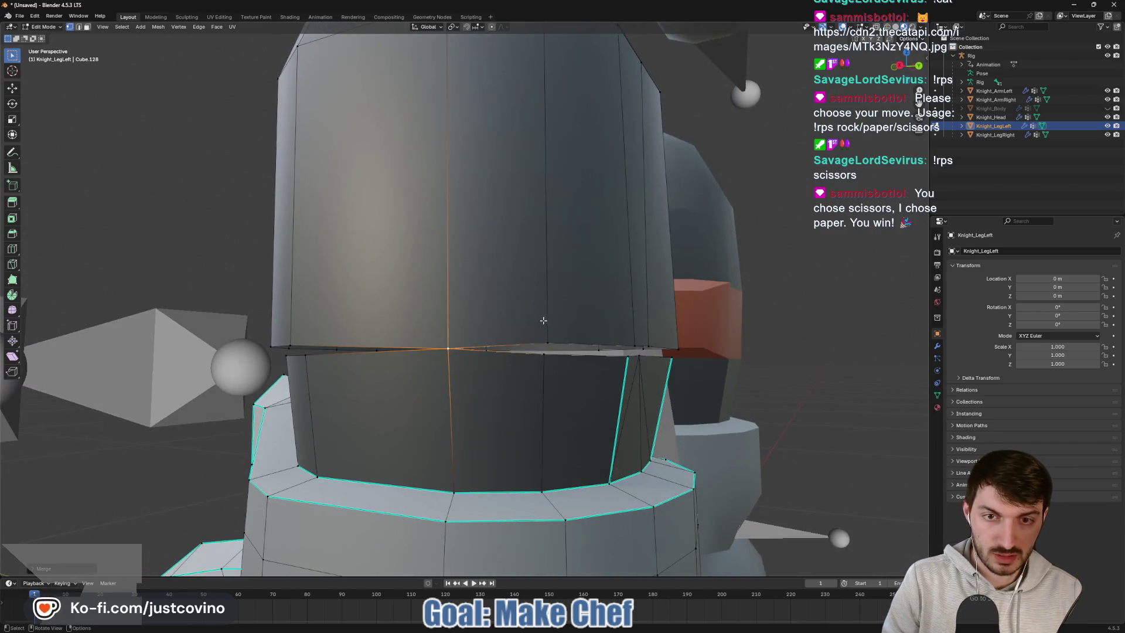
mouse_move(548, 366)
middle_down()
mouse_move(552, 377)
mouse_move(396, 369)
middle_up()
key(m)
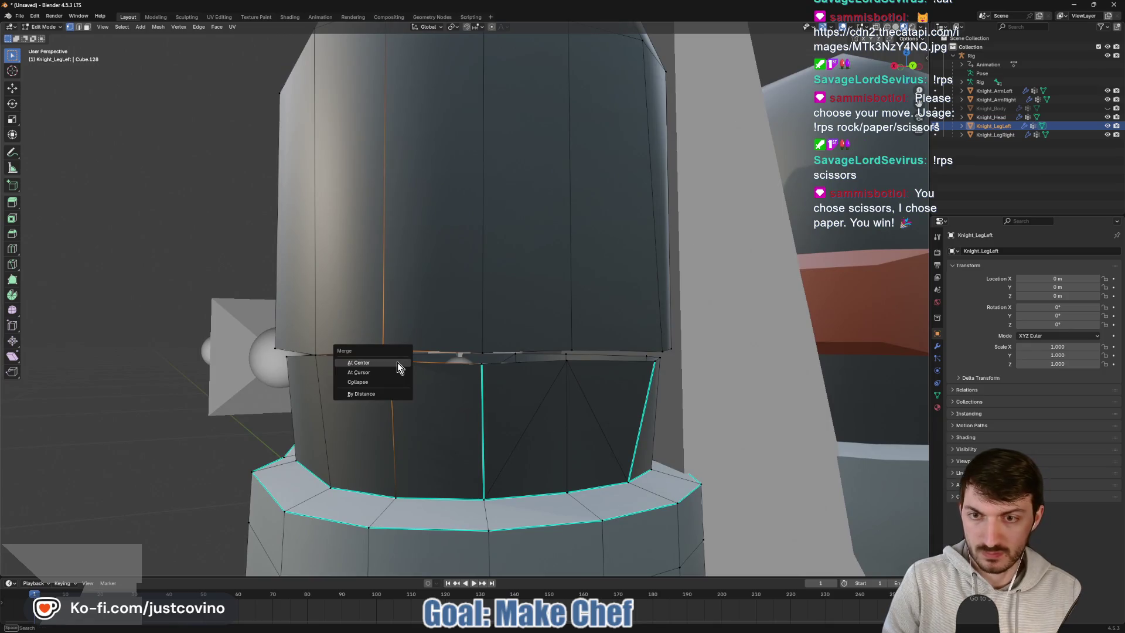
click(398, 363)
click(486, 375)
key(m)
click(486, 368)
drag(562, 335, 577, 365)
key(m)
click(571, 366)
Step: Merge the top-centre, right vertical and right silhouette seam vertices at center
middle_drag(593, 384, 504, 387)
drag(390, 332, 415, 379)
key(m)
click(415, 379)
drag(499, 341, 511, 375)
key(m)
click(511, 371)
middle_drag(515, 373, 651, 377)
drag(646, 368, 635, 377)
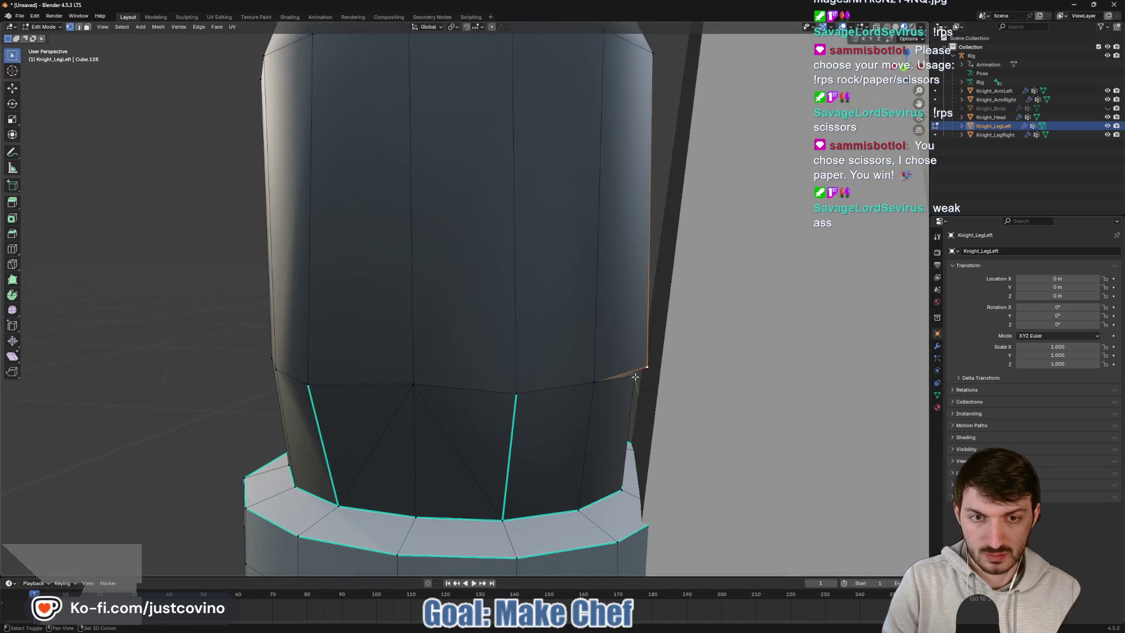
key(m)
click(634, 377)
Step: Weld the seam vertices along the lower left side of the leg at center
mouse_move(635, 378)
middle_down()
mouse_move(592, 402)
mouse_move(349, 392)
middle_up()
drag(294, 368, 363, 385)
key(m)
click(307, 379)
key(m)
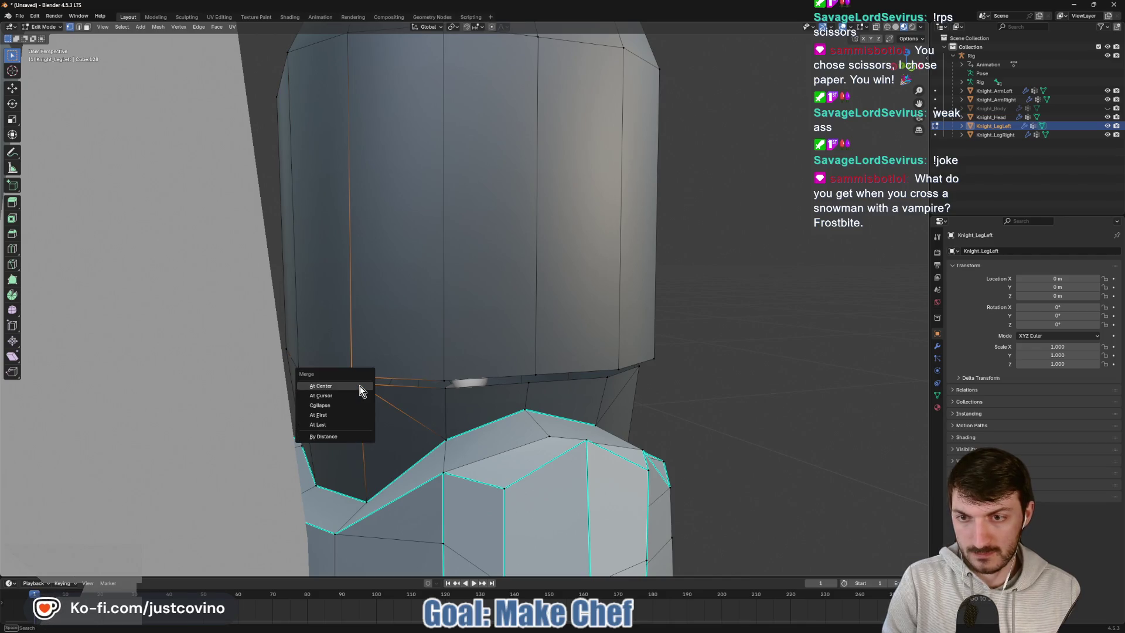
click(359, 387)
click(445, 380)
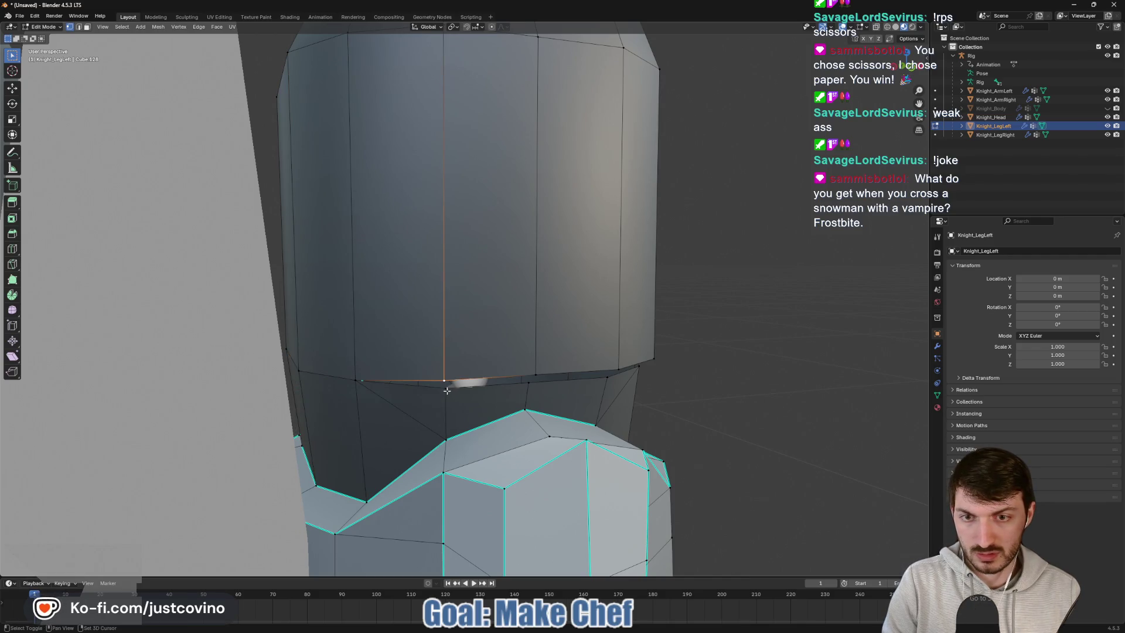
key(m)
click(446, 391)
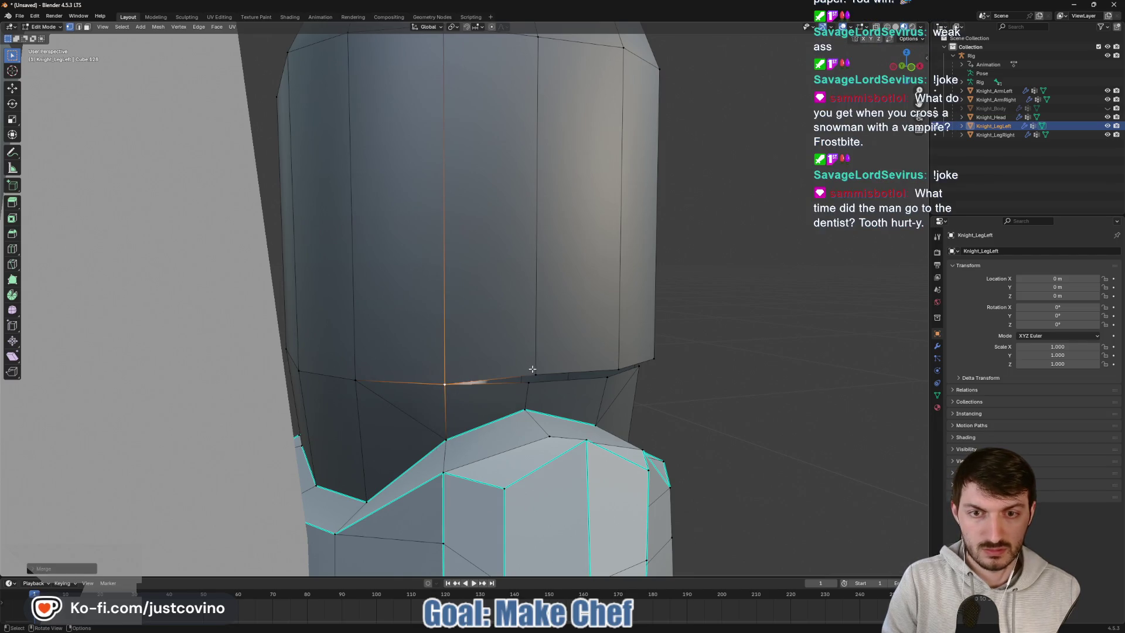
click(535, 377)
shift+click(476, 382)
key(m)
click(469, 387)
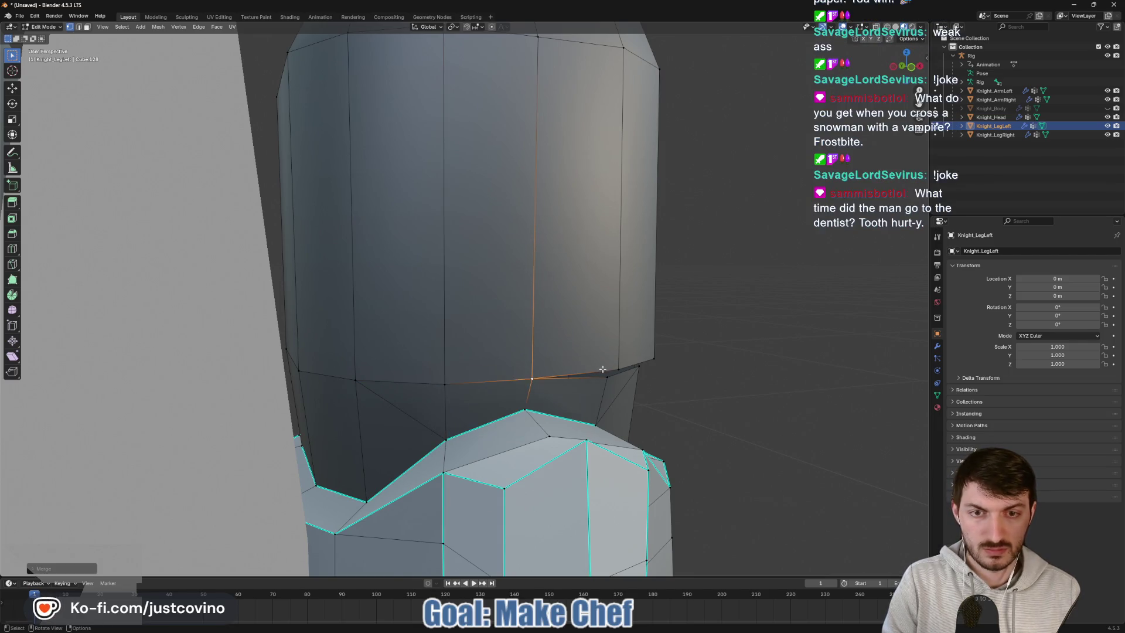
Step: Merge the remaining seam vertex pairs around the other side of the leg
click(614, 370)
key(m)
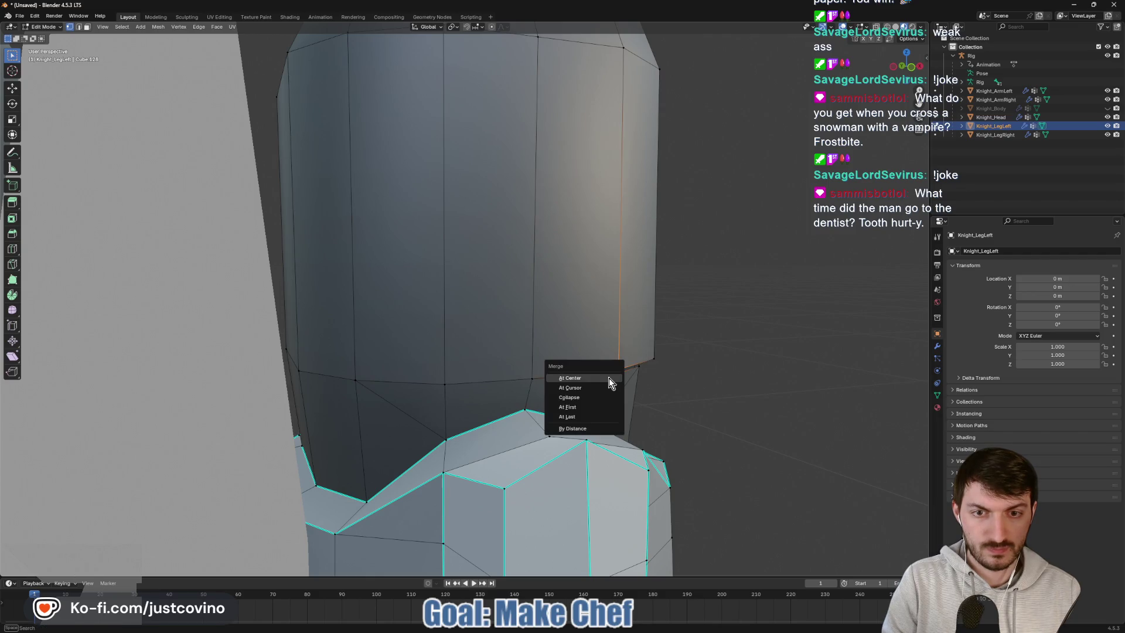
click(587, 384)
middle_drag(586, 384, 555, 367)
shift+click(490, 357)
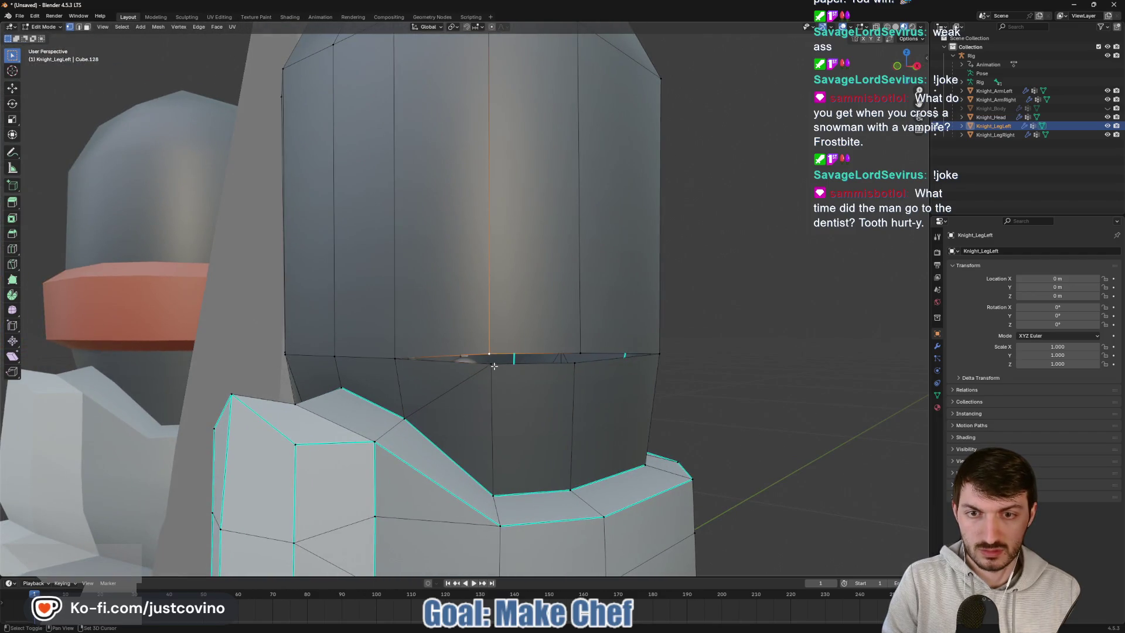
key(m)
click(492, 367)
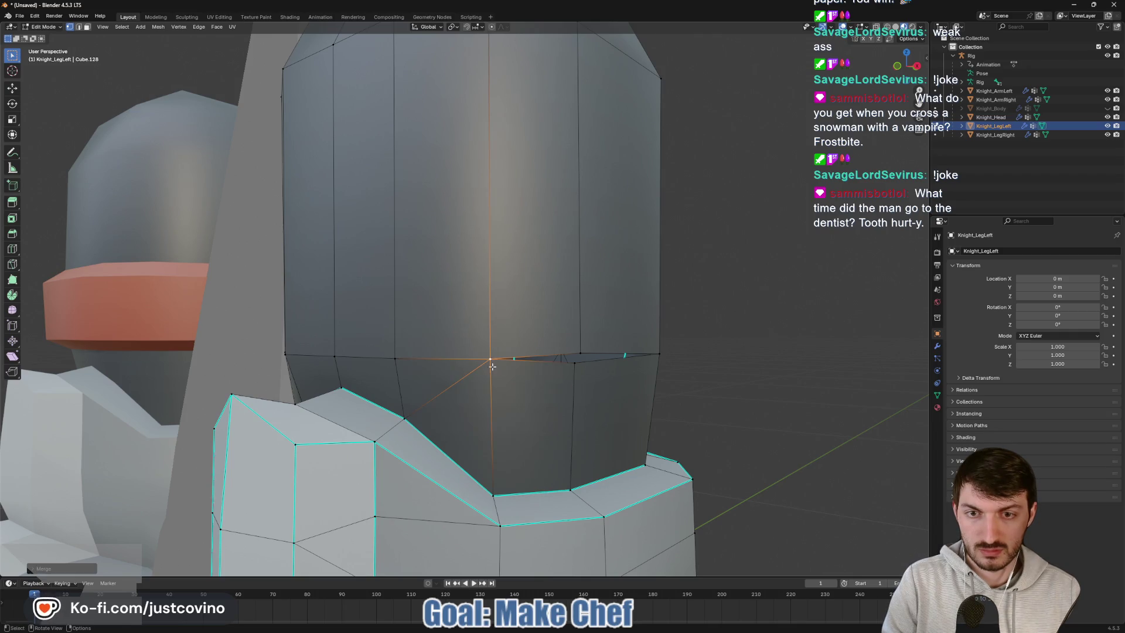
click(580, 361)
key(m)
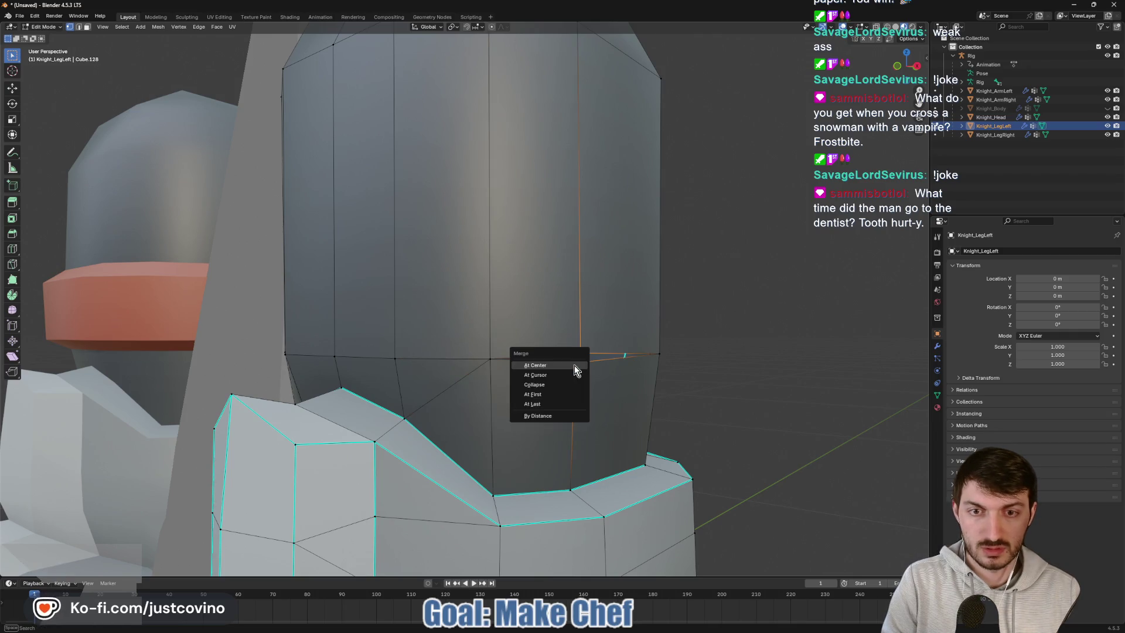
click(574, 367)
middle_drag(586, 370, 533, 374)
click(514, 362)
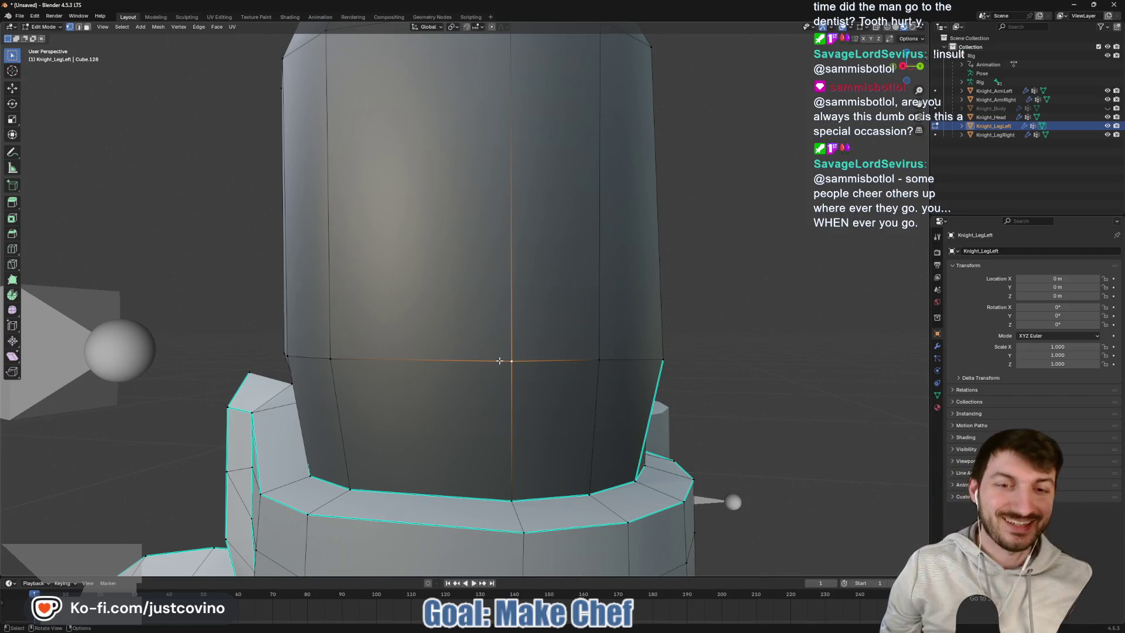
mouse_move(606, 326)
middle_down()
mouse_move(467, 329)
mouse_move(486, 331)
mouse_move(490, 311)
mouse_move(540, 311)
mouse_move(539, 327)
mouse_move(482, 323)
middle_up()
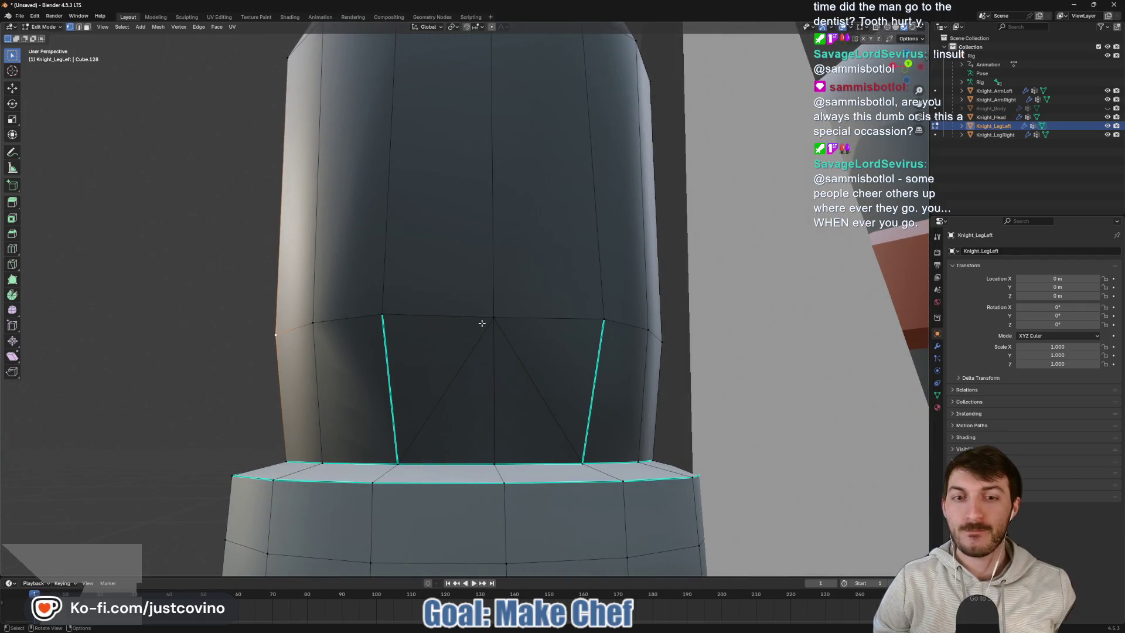
Step: Dissolve the two diagonal edges on the lower leg's front face and mark the edges sharp
shift+click(525, 367)
shift+click(460, 374)
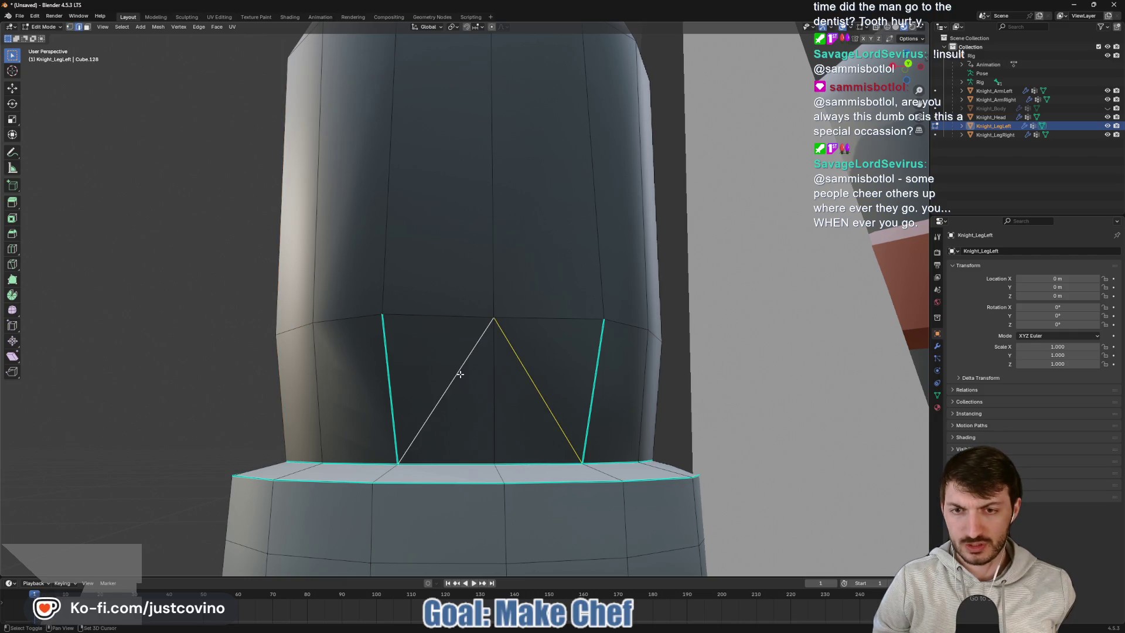
key(x)
key(x)
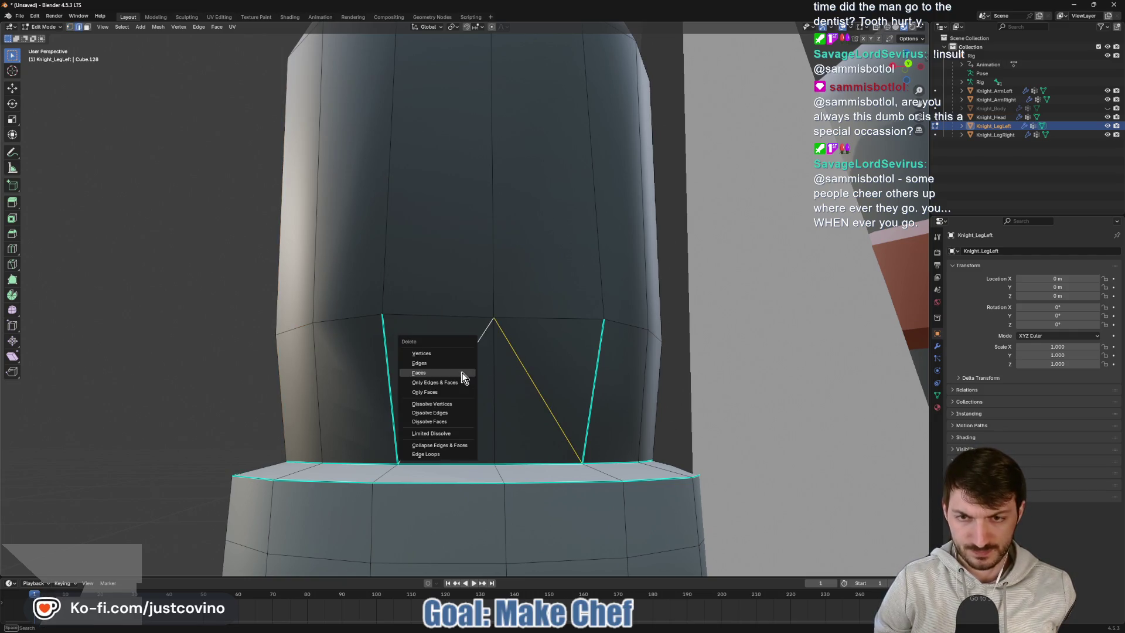
click(459, 412)
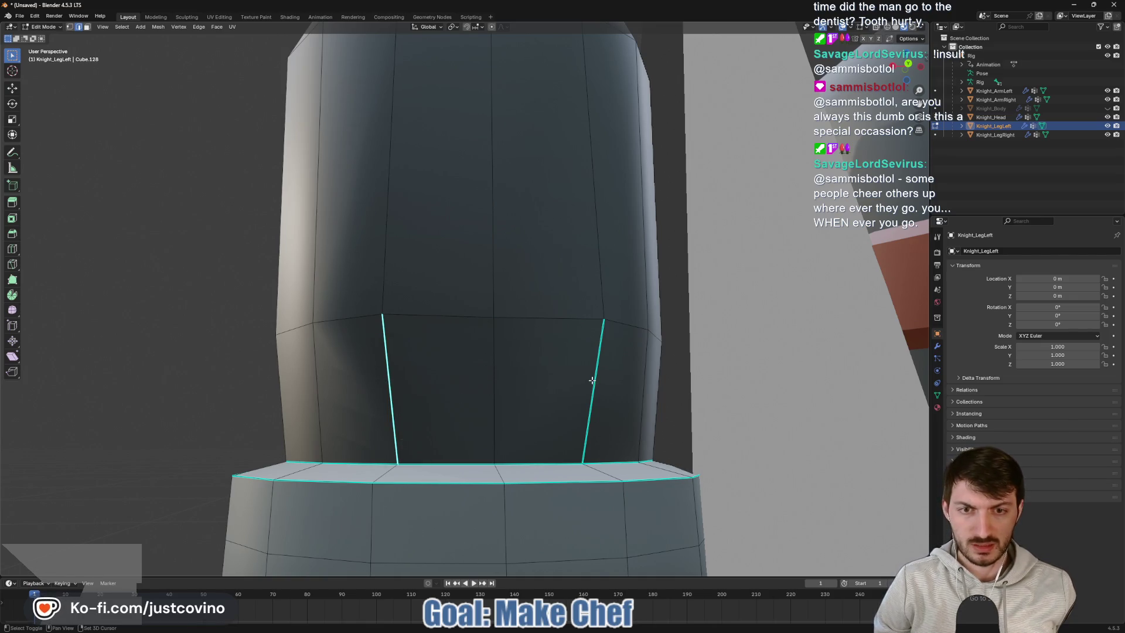
right_click(593, 381)
click(580, 372)
Step: Undo the sharp marking, nudge a seam vertex along Y, and return to Object Mode
middle_drag(508, 402, 191, 390)
middle_drag(604, 373, 580, 377)
key(ctrl+z)
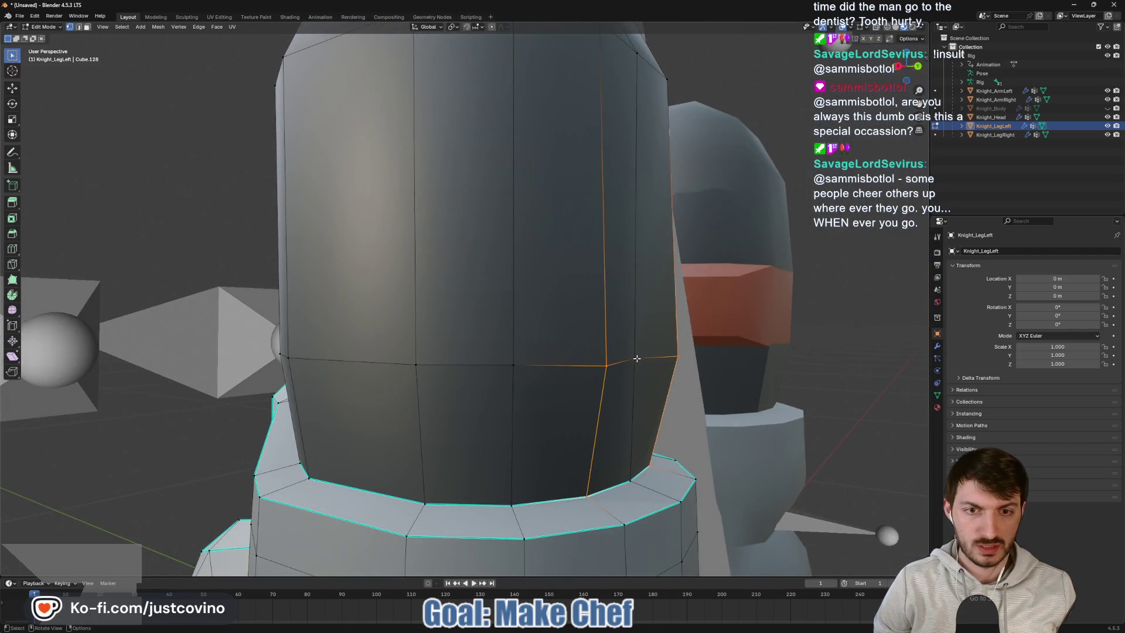
middle_drag(648, 377, 665, 381)
key(g)
key(y)
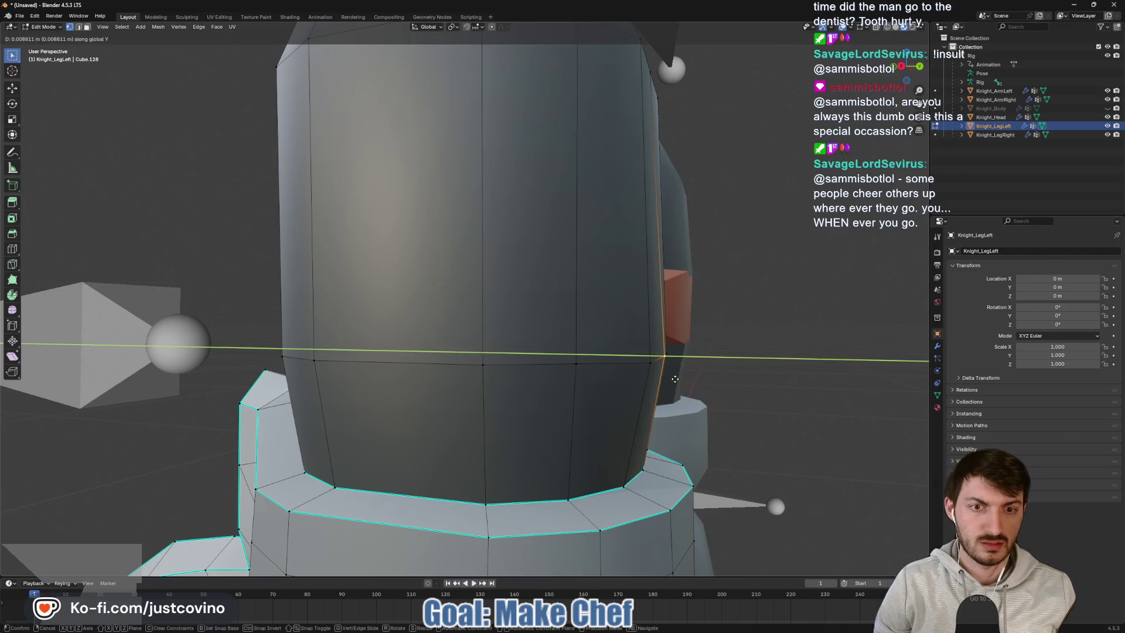
click(675, 378)
key(Tab)
mouse_move(592, 376)
middle_down()
mouse_move(562, 375)
mouse_move(668, 371)
mouse_move(451, 358)
mouse_move(593, 375)
middle_up()
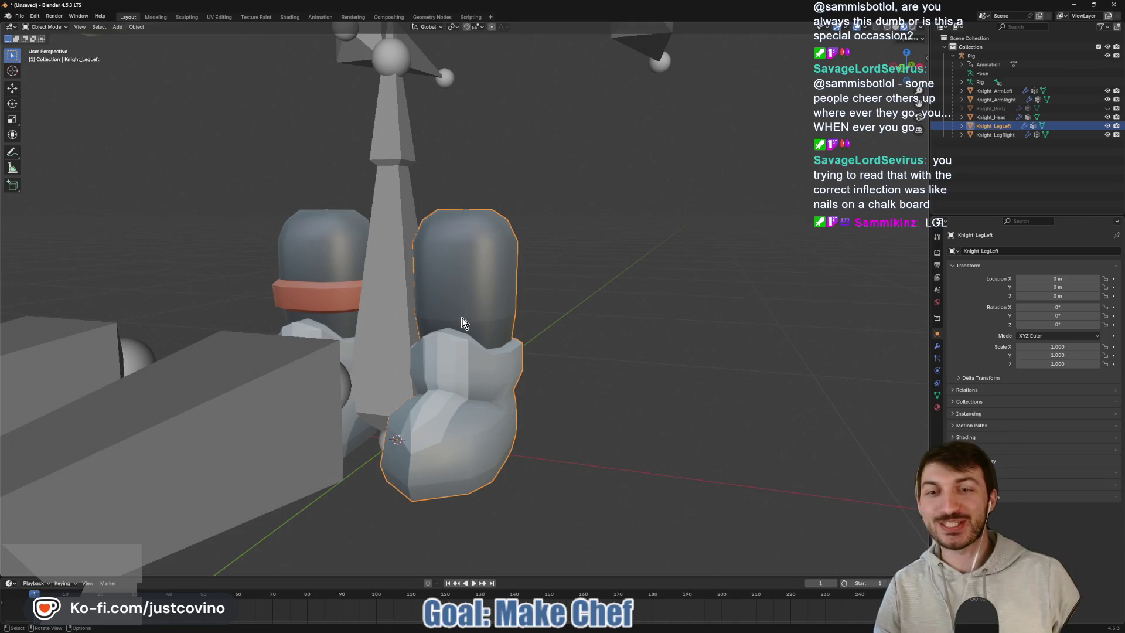
Step: Enter Edit Mode on Knight_LegRight in face select and pick the first red band faces
click(315, 262)
key(Tab)
middle_drag(315, 262, 189, 316)
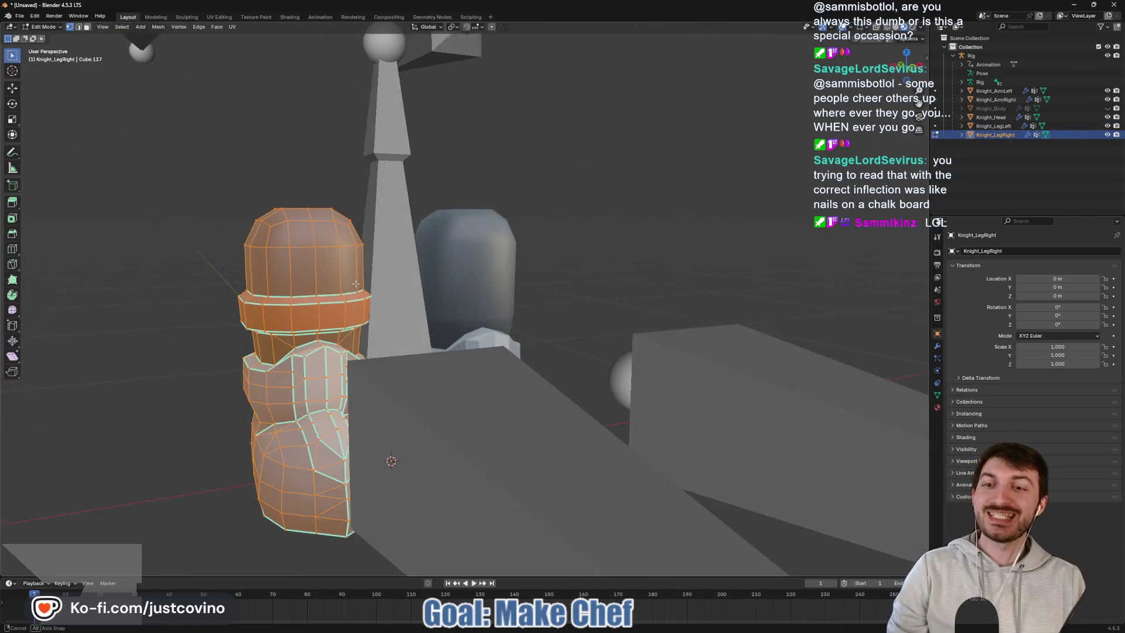
key(alt+a)
key(3)
shift+click(258, 317)
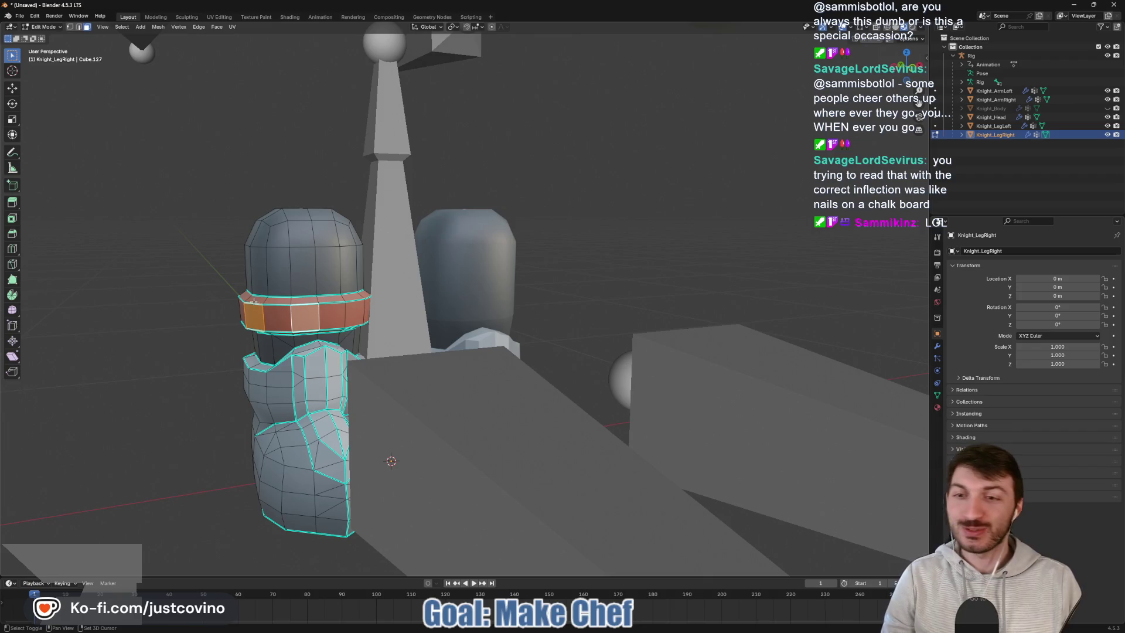
shift+click(276, 317)
shift+click(277, 316)
middle_drag(277, 316, 334, 317)
Step: Add the front, lower and right-side band faces to the selection
shift+click(370, 268)
scroll(410, 281, up, 5)
mouse_move(432, 201)
shift+middle_down()
mouse_move(431, 301)
mouse_move(415, 281)
mouse_move(357, 345)
shift+middle_up()
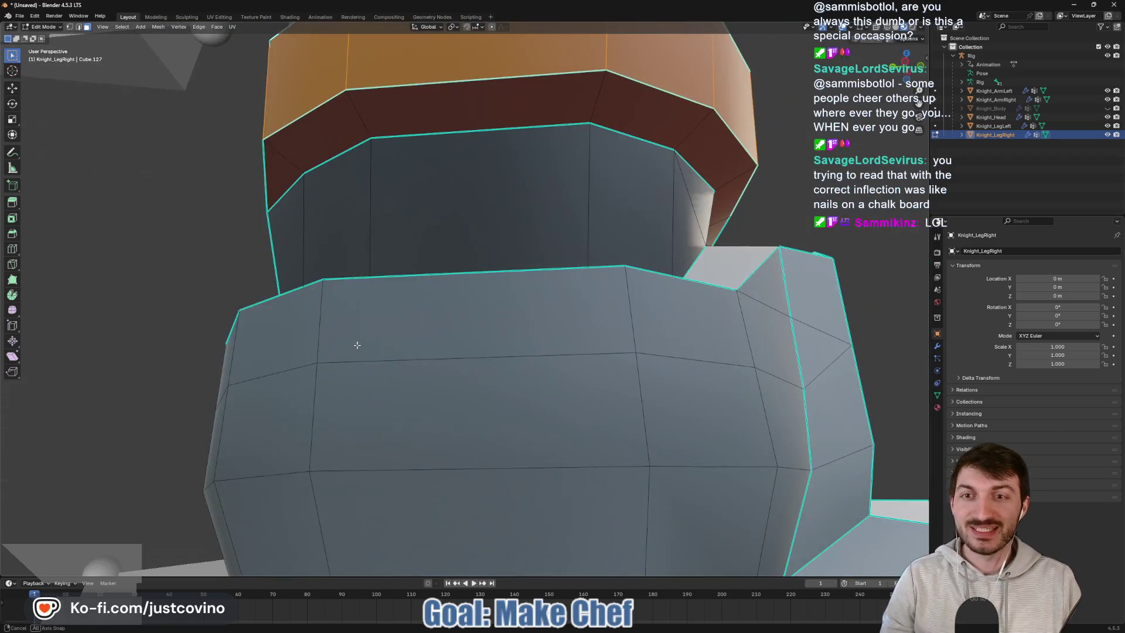
scroll(342, 143, down, 3)
shift+click(288, 349)
shift+click(422, 334)
shift+click(563, 331)
mouse_move(563, 331)
middle_down()
mouse_move(570, 323)
mouse_move(540, 289)
middle_up()
middle_drag(762, 293, 539, 283)
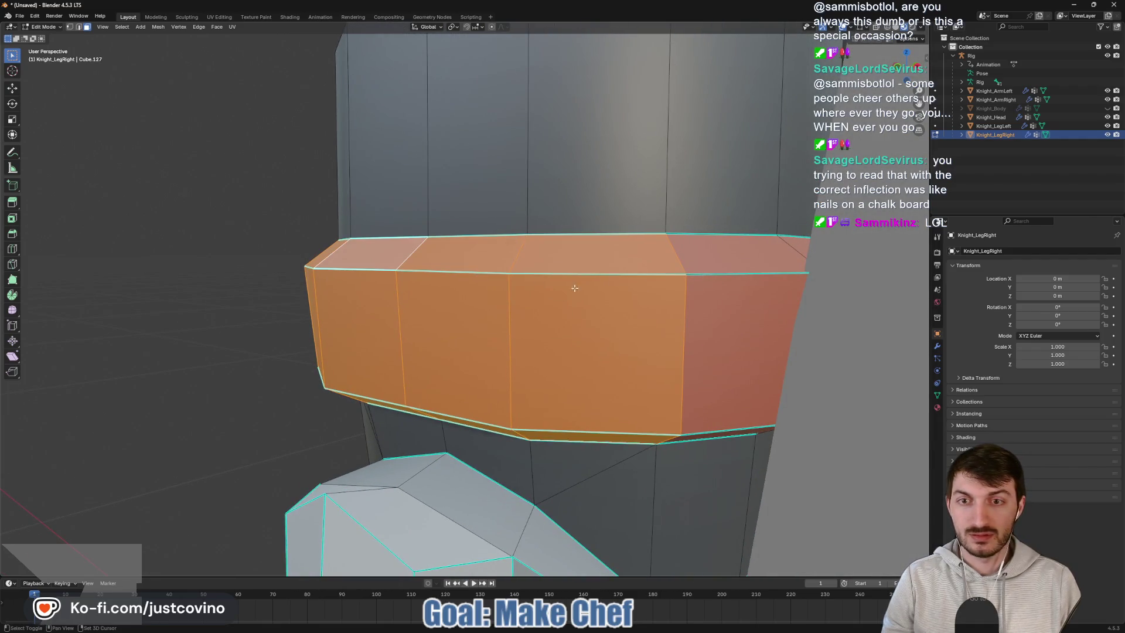
shift+click(712, 293)
mouse_move(712, 293)
middle_down()
mouse_move(690, 273)
mouse_move(817, 345)
mouse_move(678, 349)
mouse_move(362, 401)
middle_up()
shift+click(690, 273)
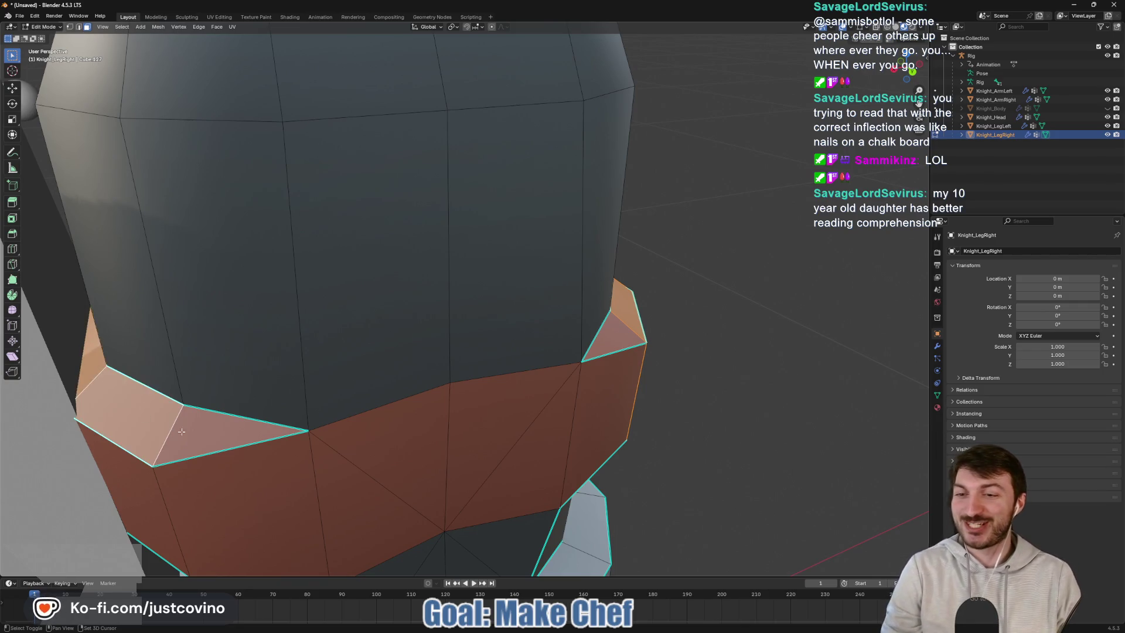
Step: Add the lower-left faces, the small triangle and box-select the remaining band faces, then check the ring
shift+click(233, 495)
mouse_move(148, 496)
middle_down()
mouse_move(169, 438)
mouse_move(161, 364)
middle_up()
shift+click(151, 296)
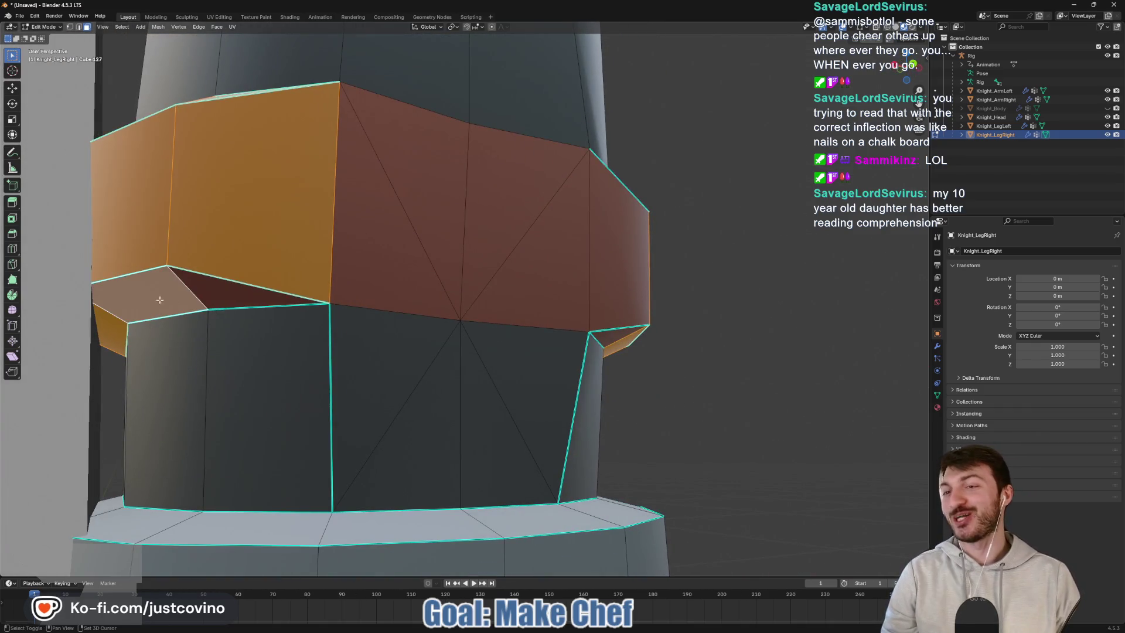
shift+click(188, 287)
mouse_move(390, 164)
shift+mouse_down()
mouse_move(613, 297)
mouse_move(602, 301)
shift+mouse_up()
middle_drag(129, 252, 110, 340)
mouse_move(134, 403)
middle_down()
mouse_move(188, 359)
mouse_move(244, 364)
mouse_move(211, 370)
mouse_move(196, 367)
mouse_move(445, 334)
mouse_move(395, 356)
mouse_move(428, 369)
mouse_move(370, 369)
mouse_move(291, 296)
mouse_move(287, 328)
mouse_move(283, 316)
mouse_move(416, 315)
middle_up()
mouse_move(301, 328)
middle_down()
mouse_move(284, 329)
mouse_move(364, 352)
middle_up()
Step: Delete the red band faces, then Clear Sharp and re-Mark Sharp on the cuff edges
key(x)
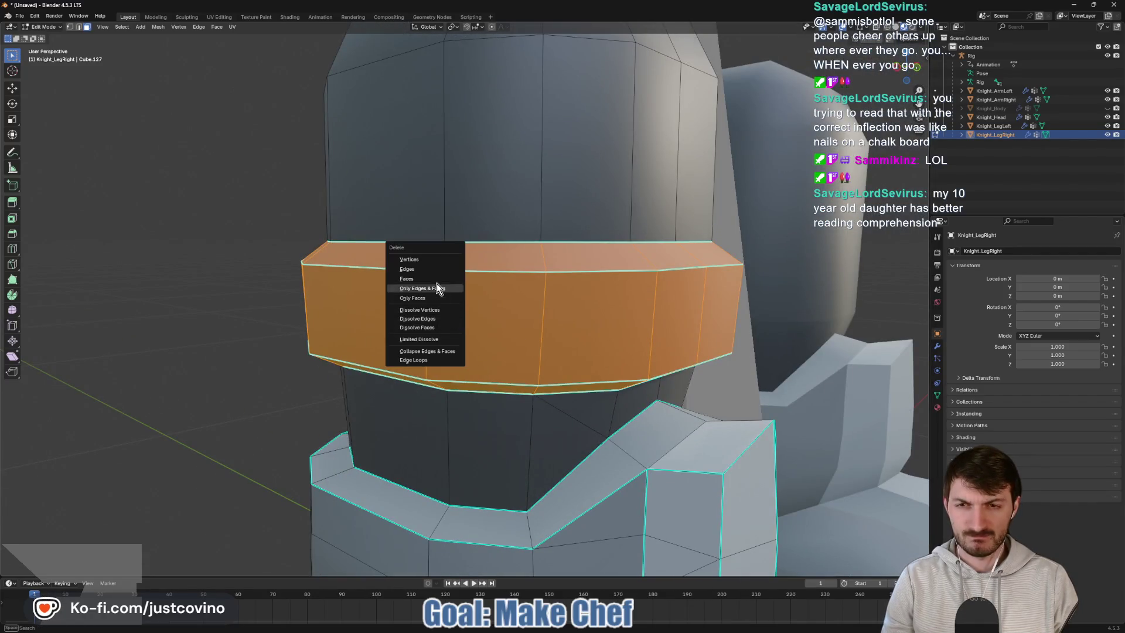
click(436, 279)
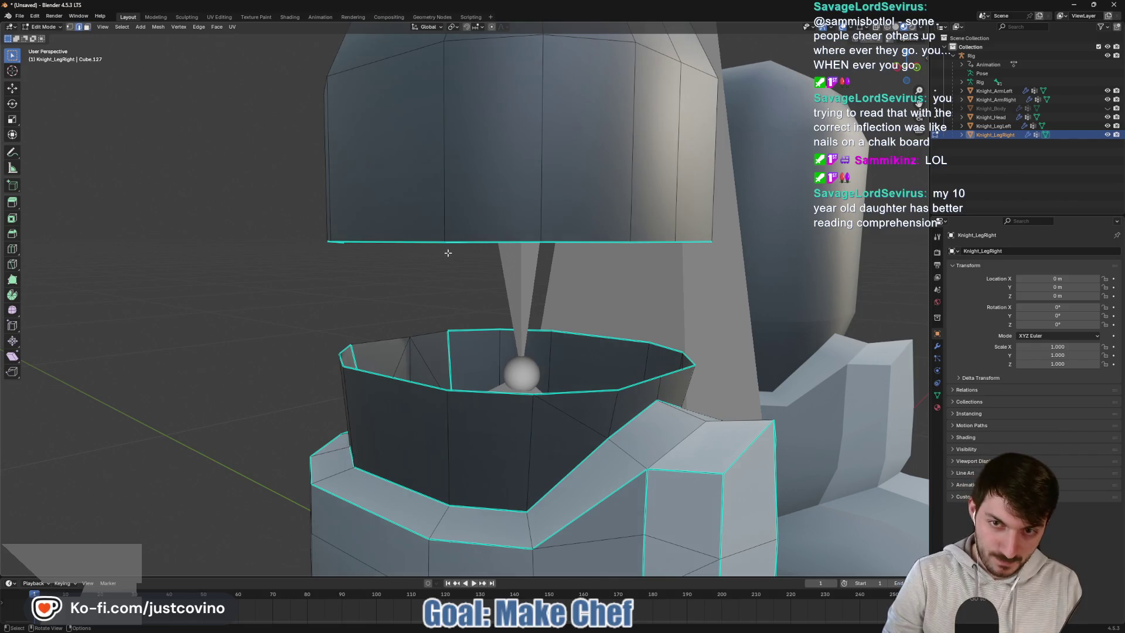
key(ctrl+e)
click(407, 243)
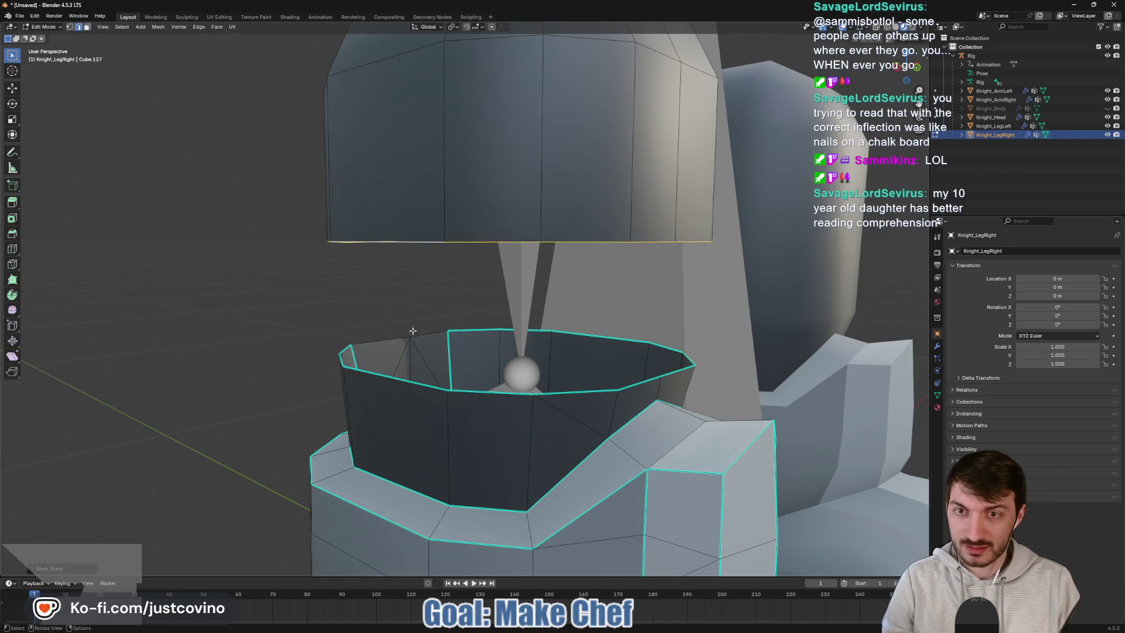
alt+click(423, 382)
key(ctrl+e)
click(418, 381)
Step: Select the leg's bottom edge loop and start moving it along Z
mouse_move(418, 381)
middle_down()
mouse_move(502, 349)
mouse_move(463, 241)
middle_up()
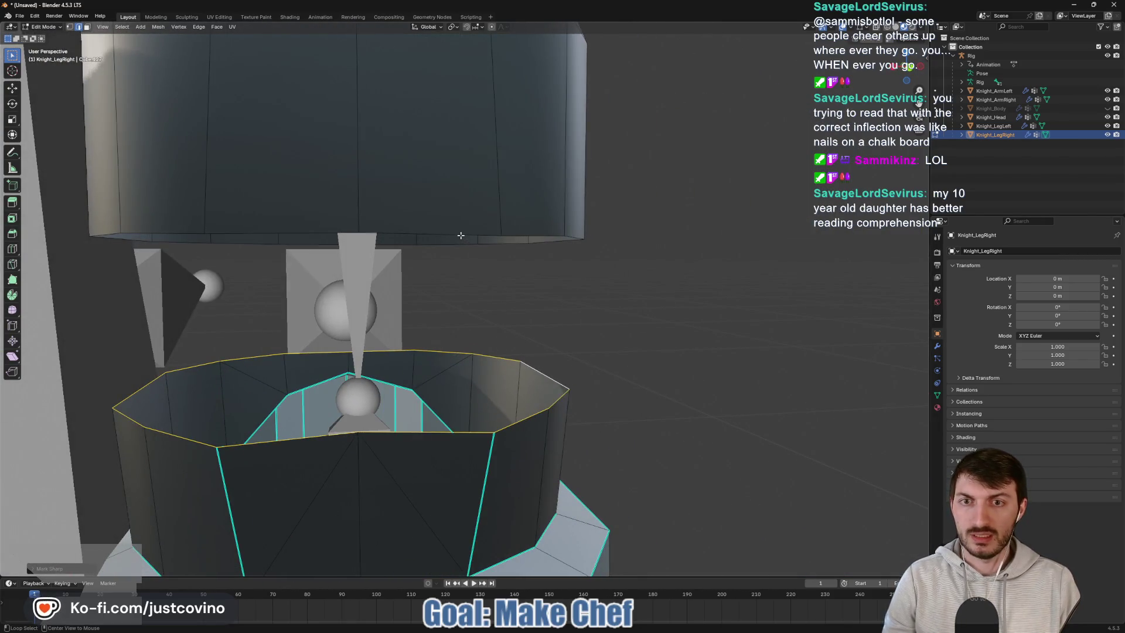
alt+click(461, 235)
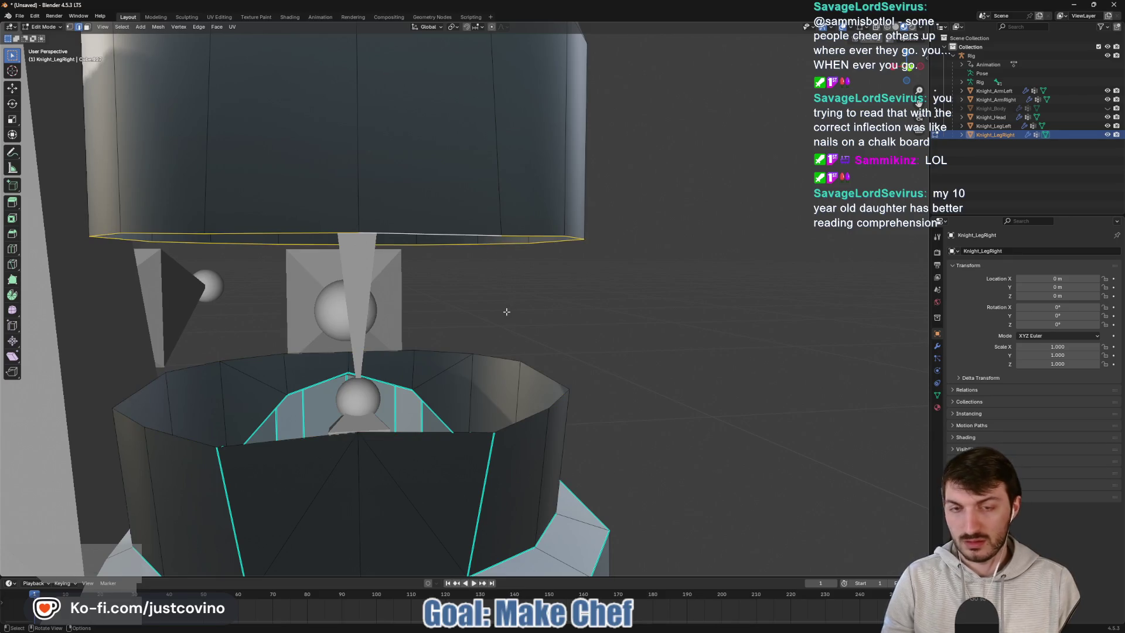
key(g)
key(z)
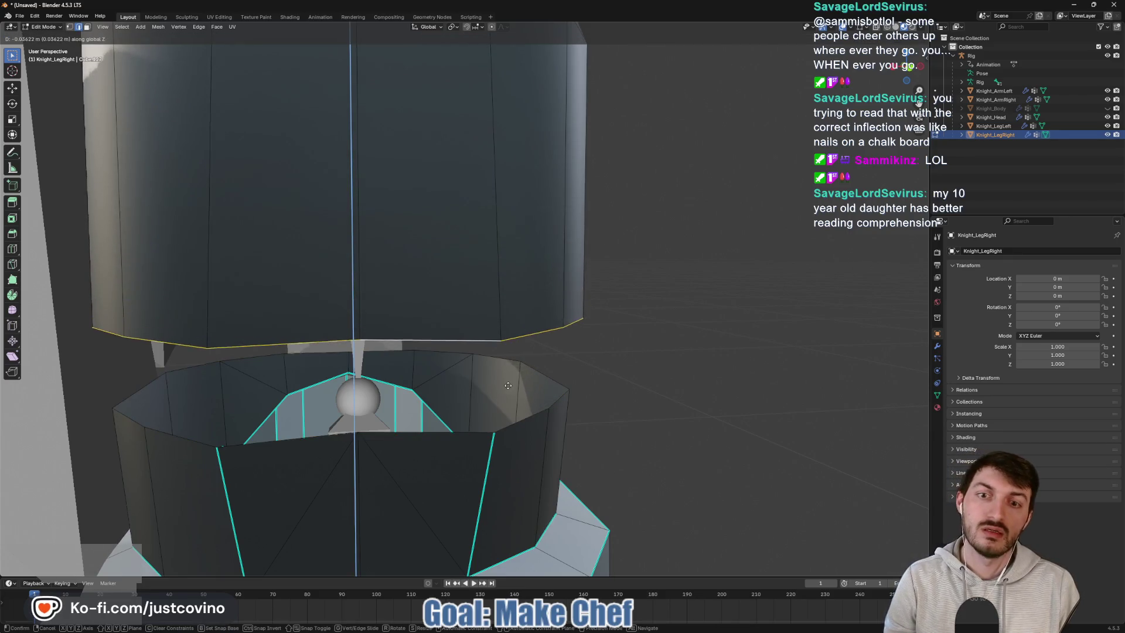
Step: Lower the leg's bottom loop and raise the cuff's top loop along Z to meet, then switch to vertex mode
click(538, 423)
mouse_move(538, 424)
middle_down()
mouse_move(533, 379)
mouse_move(505, 376)
mouse_move(535, 391)
middle_up()
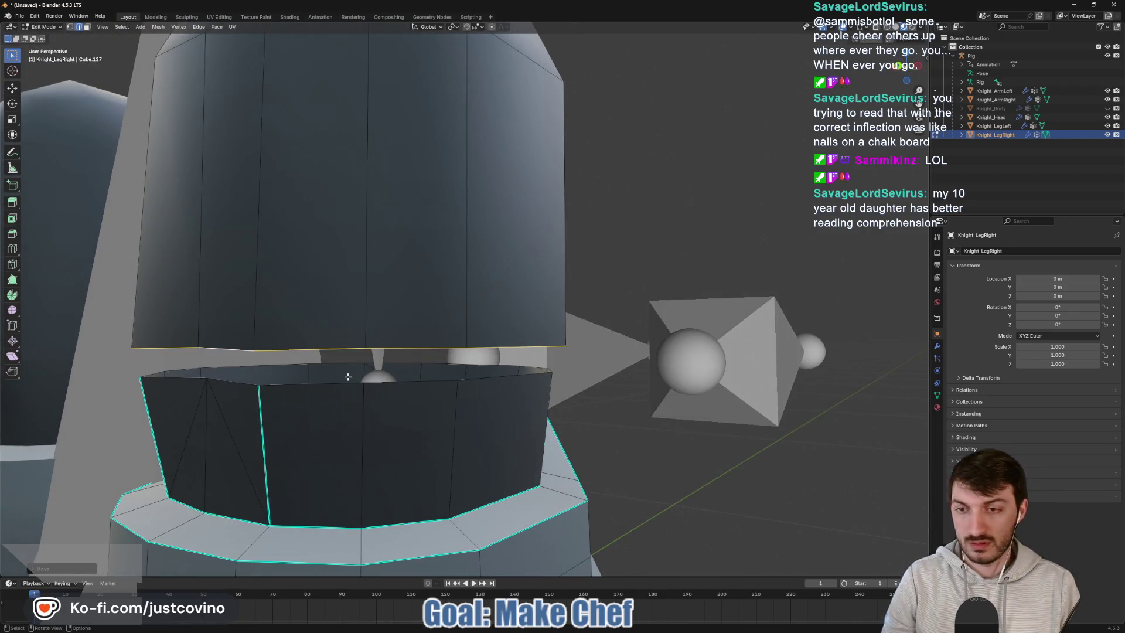
alt+click(328, 384)
key(g)
key(z)
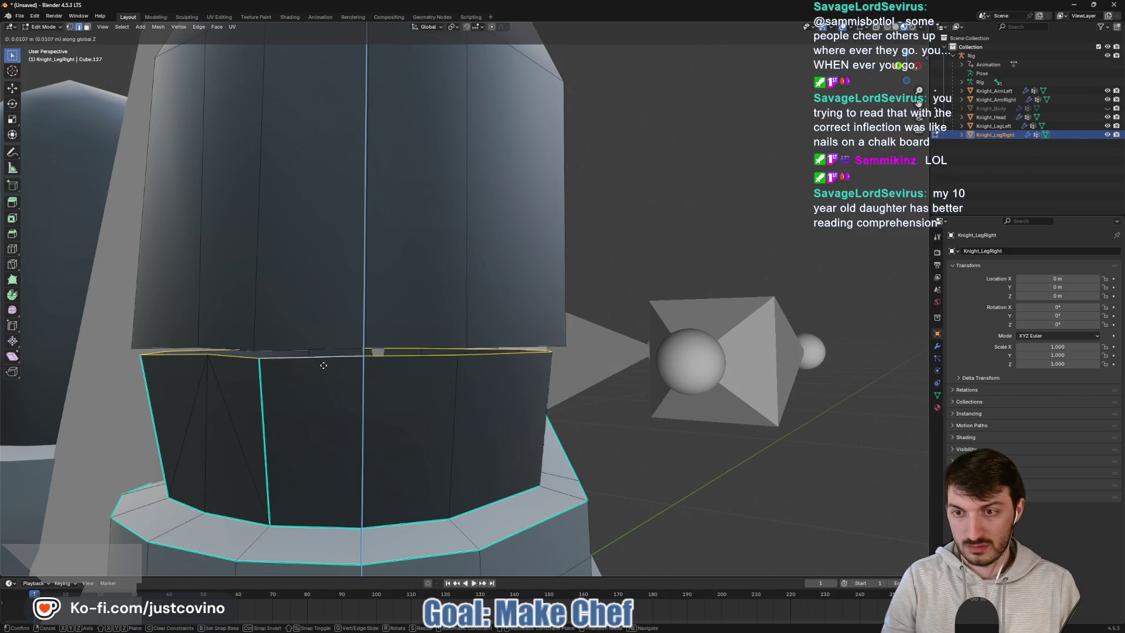
click(324, 365)
key(1)
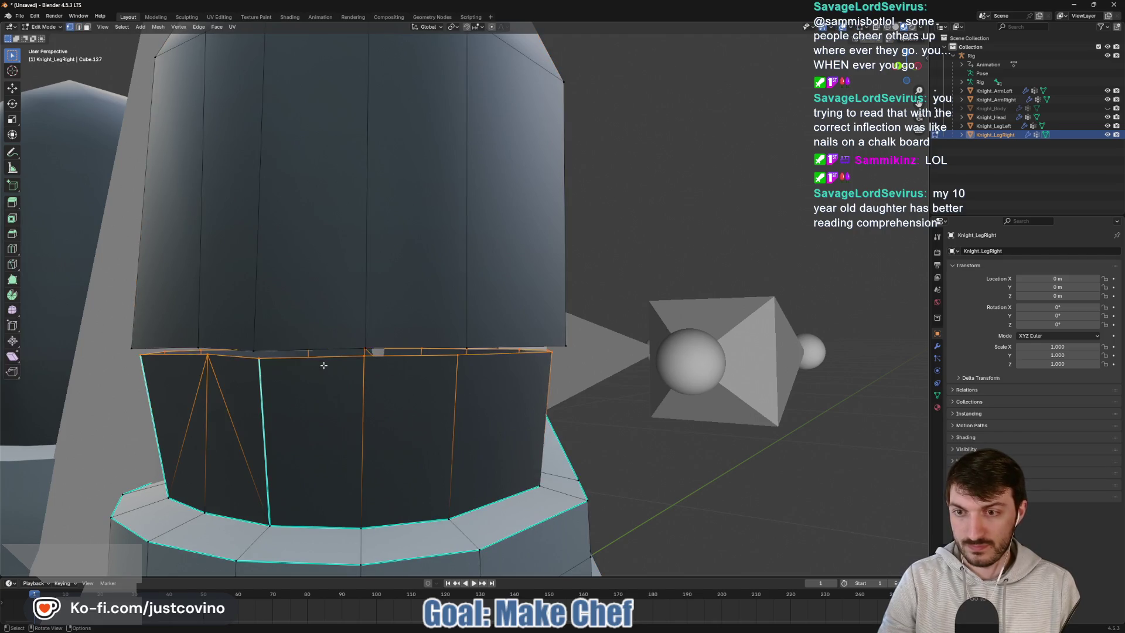
middle_drag(294, 321, 363, 351)
click(368, 355)
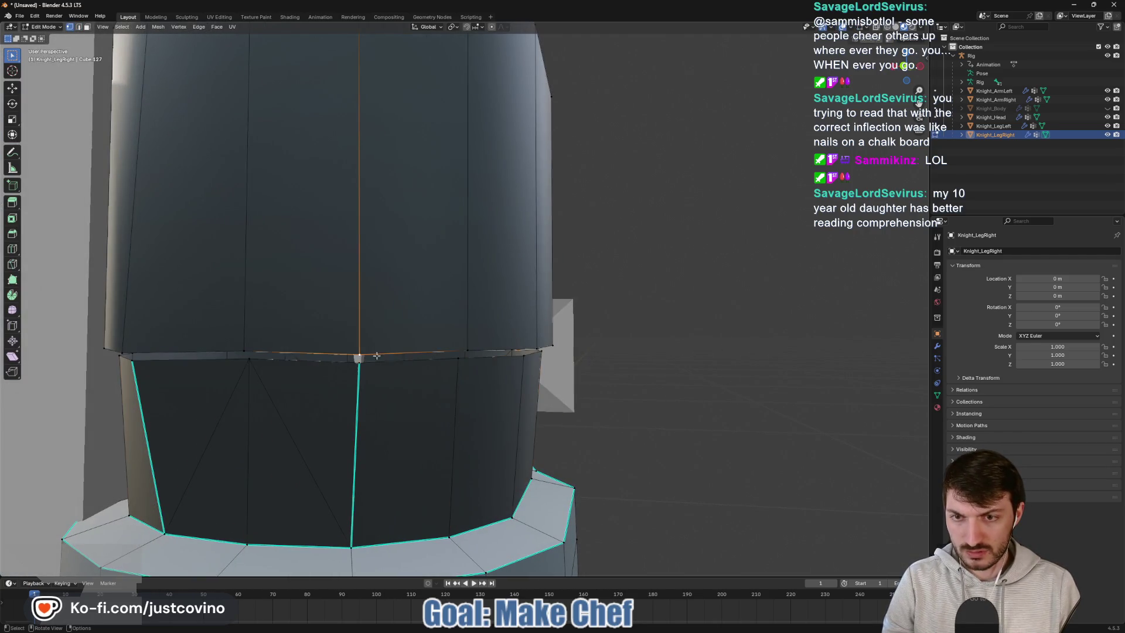
Step: Merge the first three seam vertex pairs at center, welding the leg rim to the cuff
key(m)
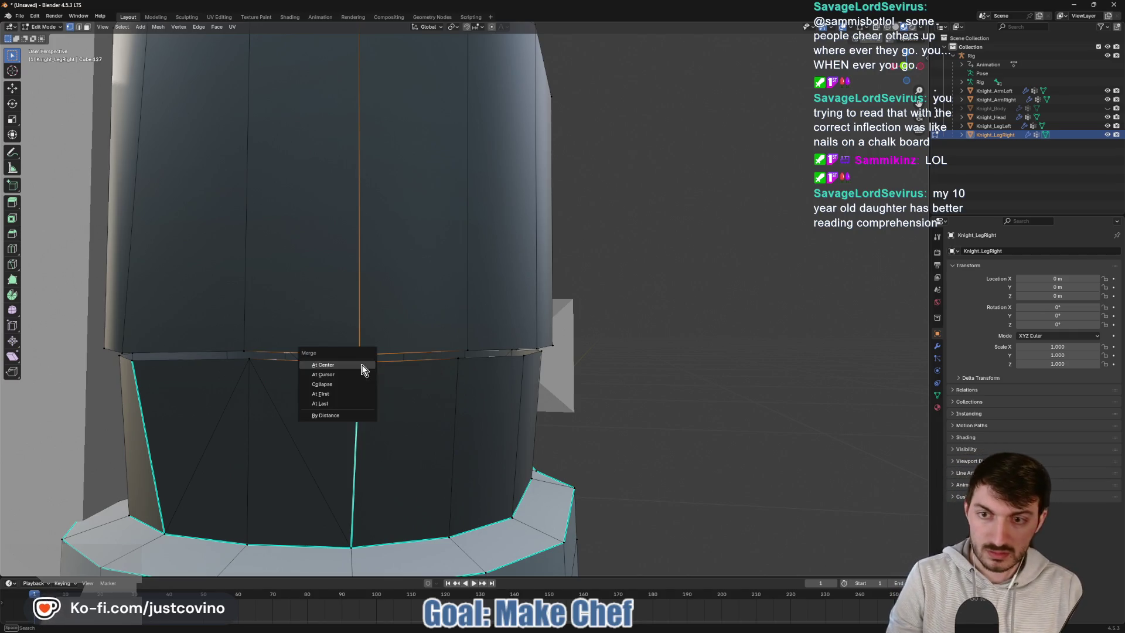
click(361, 366)
click(467, 351)
shift+click(459, 358)
key(m)
click(460, 360)
middle_drag(503, 373, 416, 363)
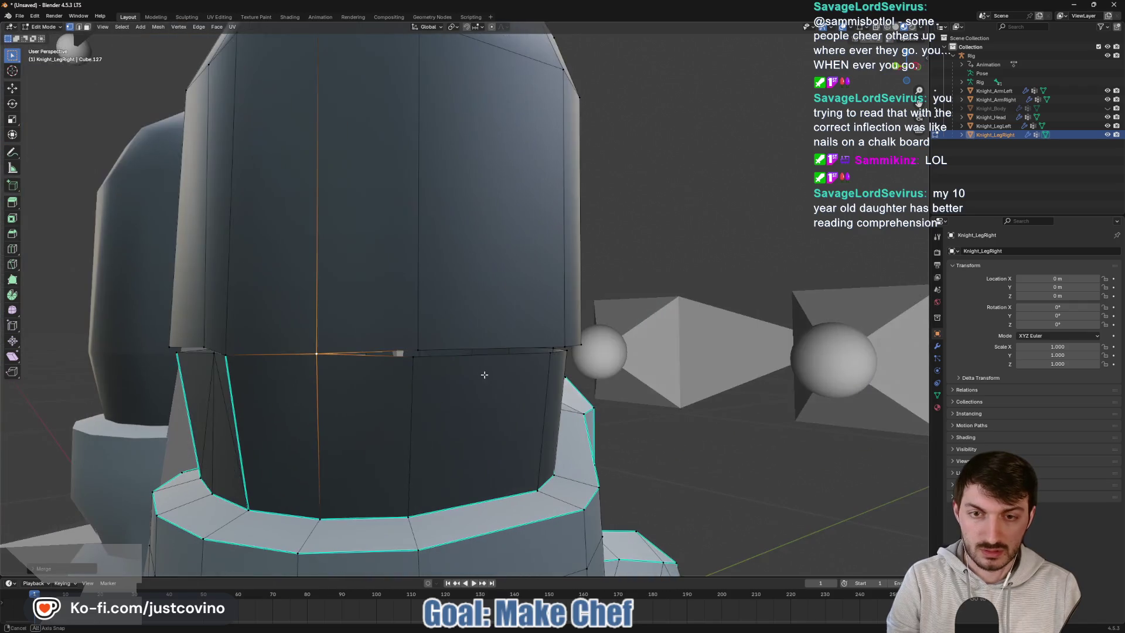
key(m)
click(414, 362)
Step: Weld the remaining front seam vertex pairs at center around the leg
middle_drag(556, 348, 496, 350)
click(496, 350)
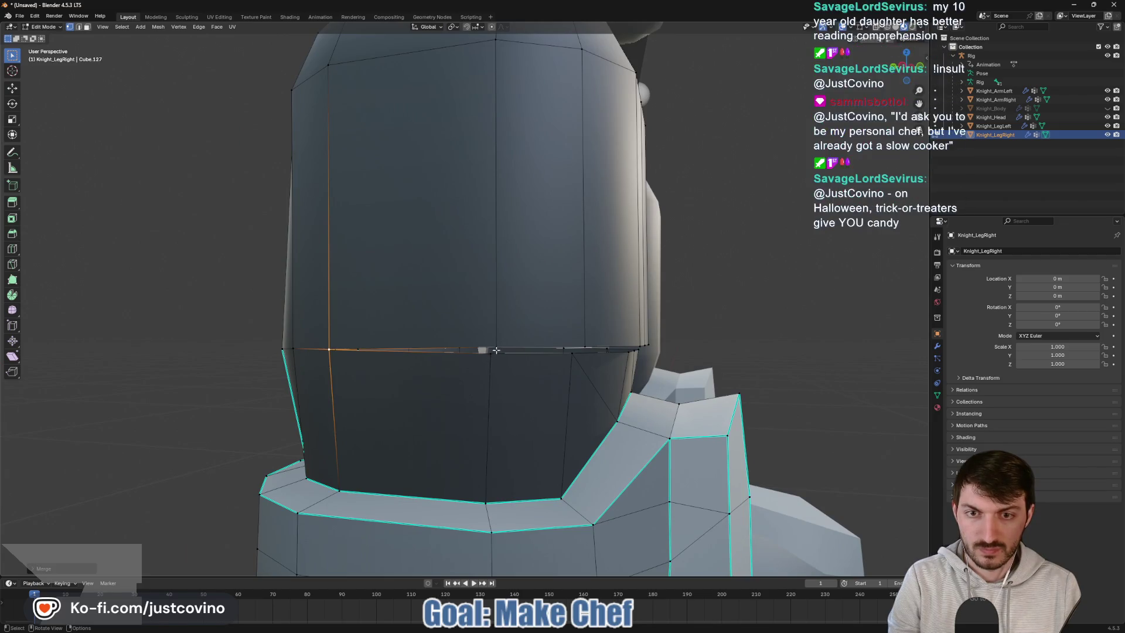
key(m)
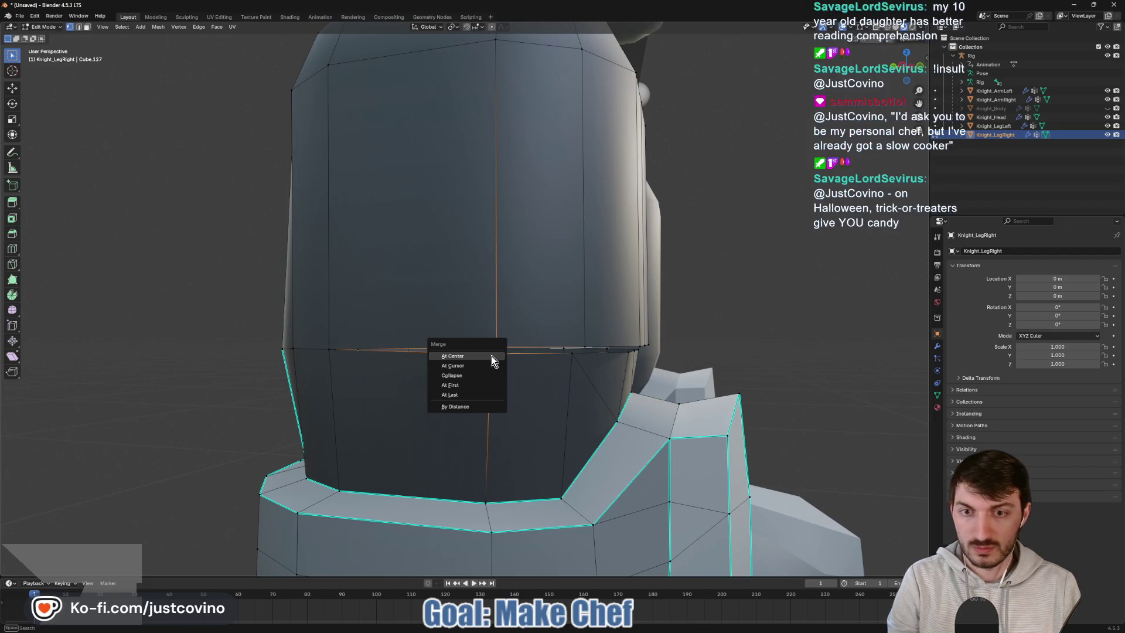
click(491, 356)
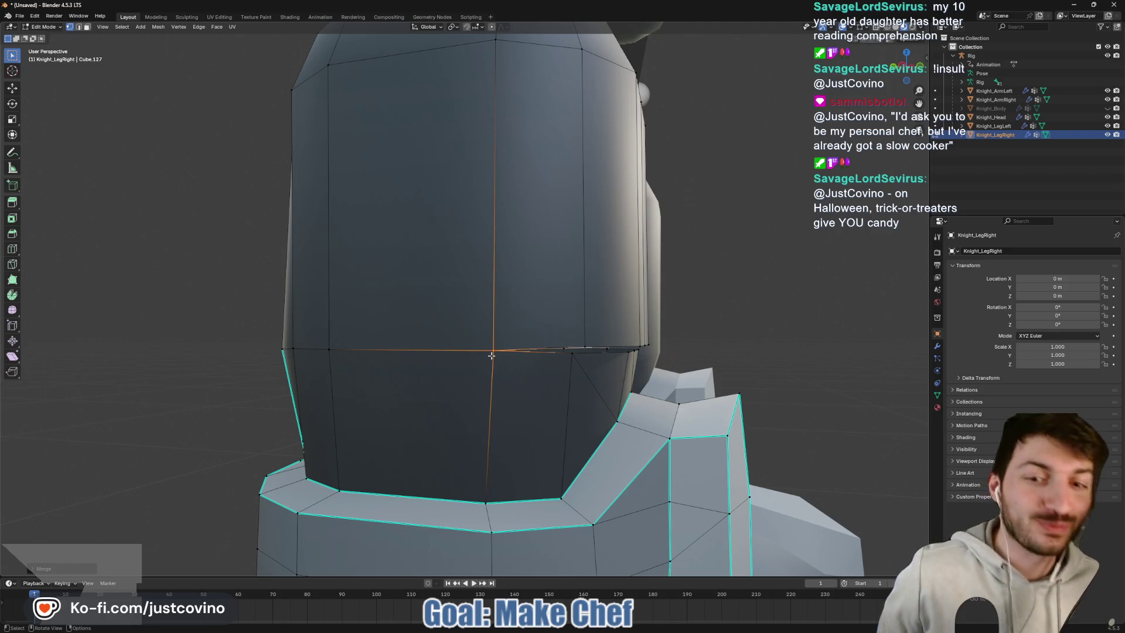
middle_drag(583, 301, 532, 311)
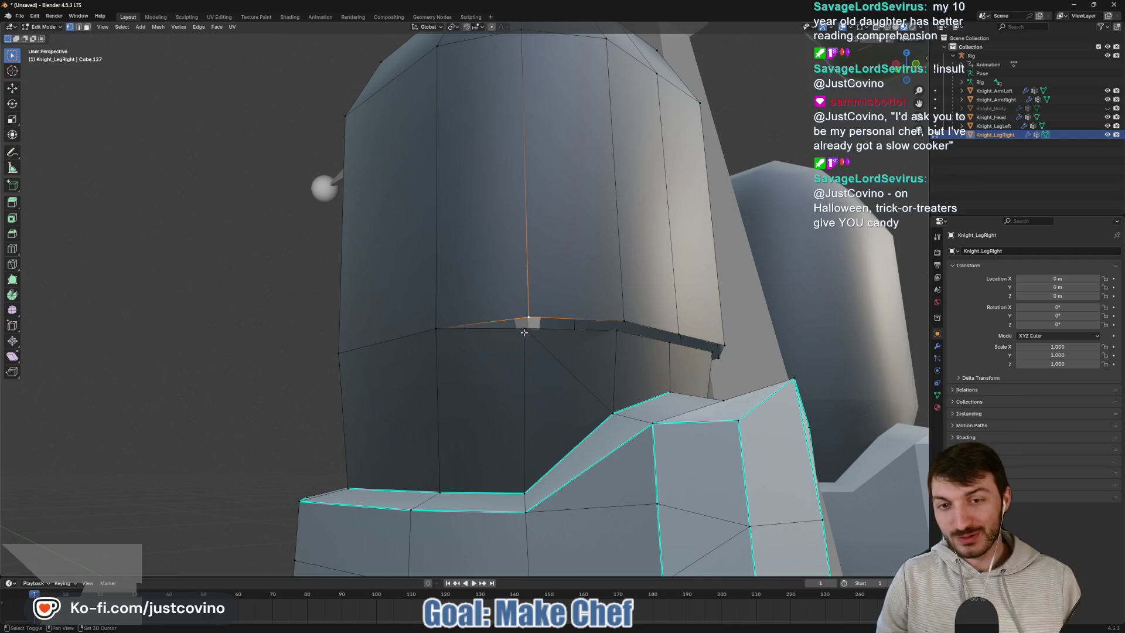
shift+click(525, 330)
key(m)
click(524, 332)
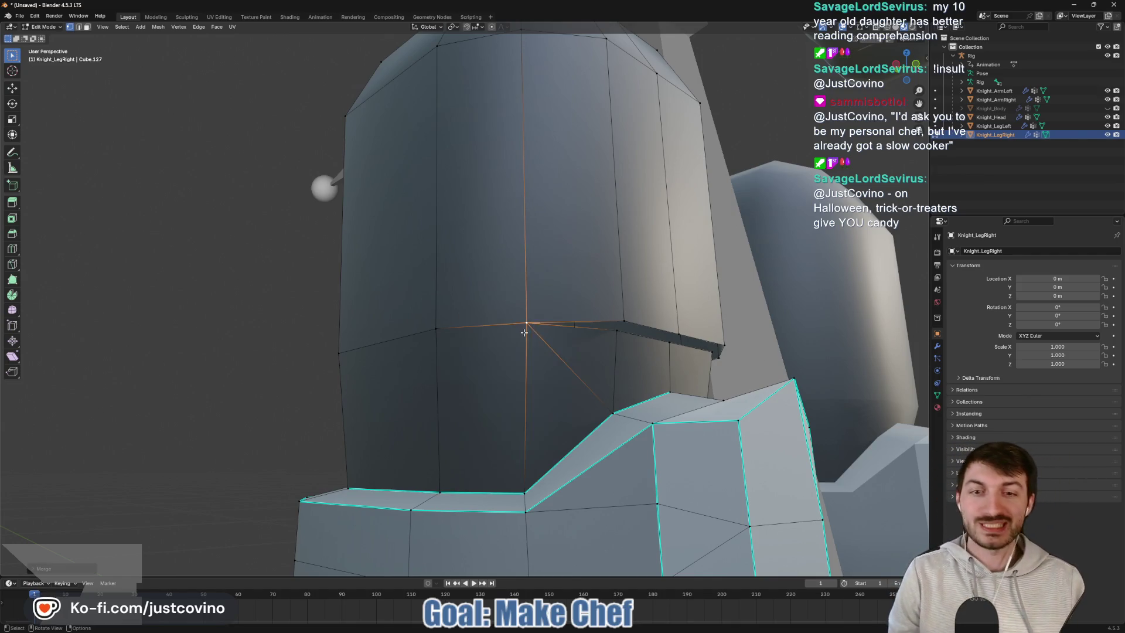
shift+click(616, 335)
key(m)
click(619, 335)
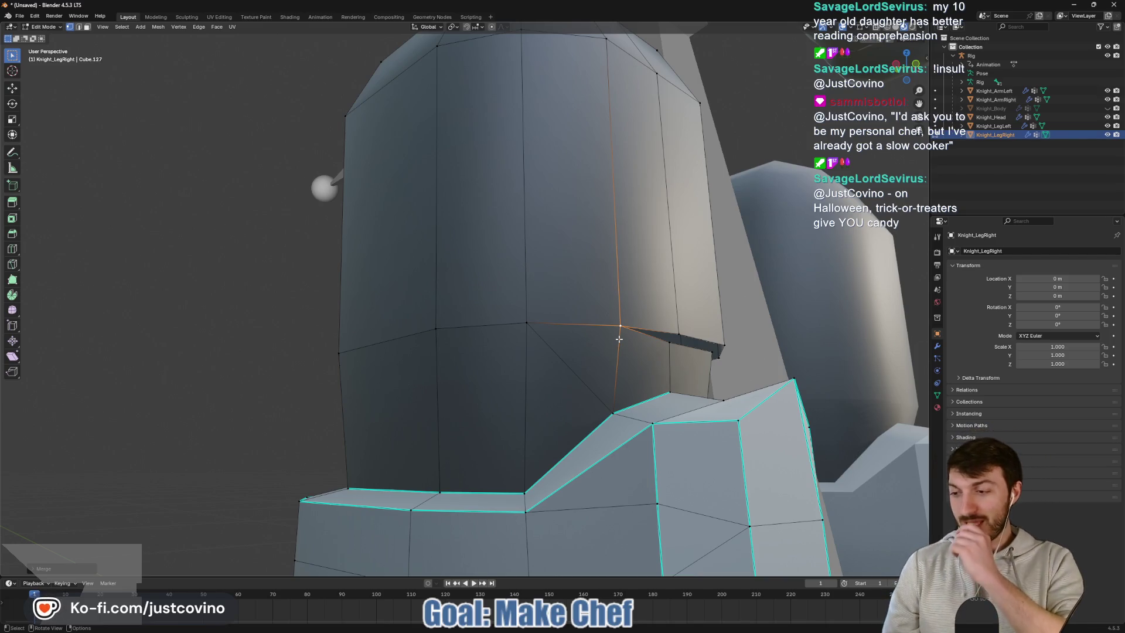
Step: Merge four more leg-to-cuff seam vertex pairs at their center
middle_drag(704, 297, 632, 296)
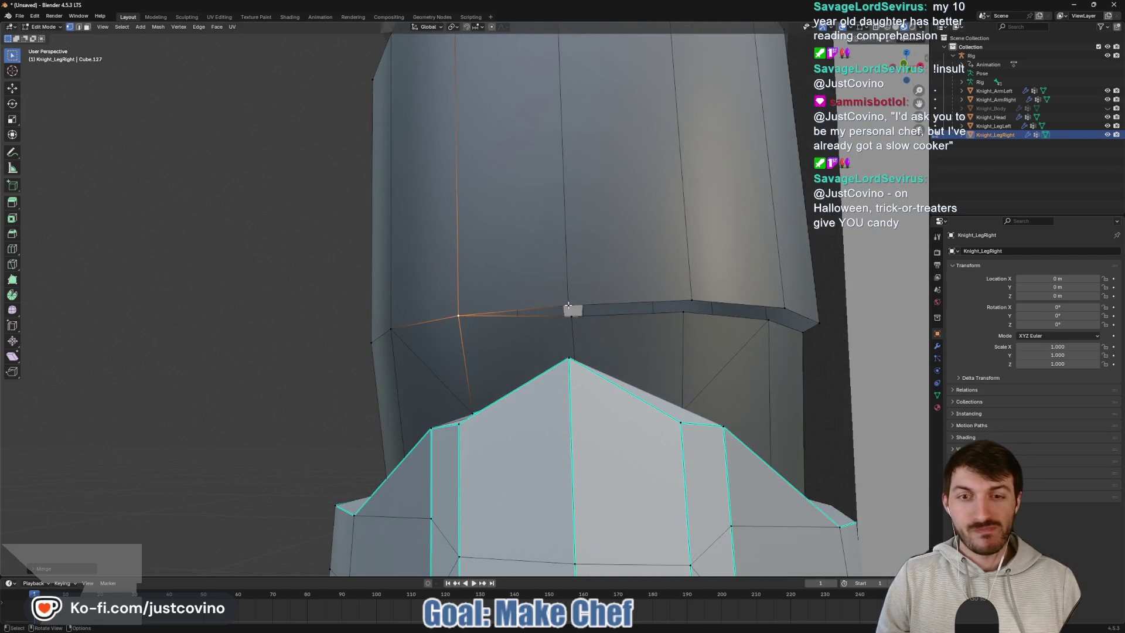
click(568, 310)
key(m)
click(580, 320)
click(695, 302)
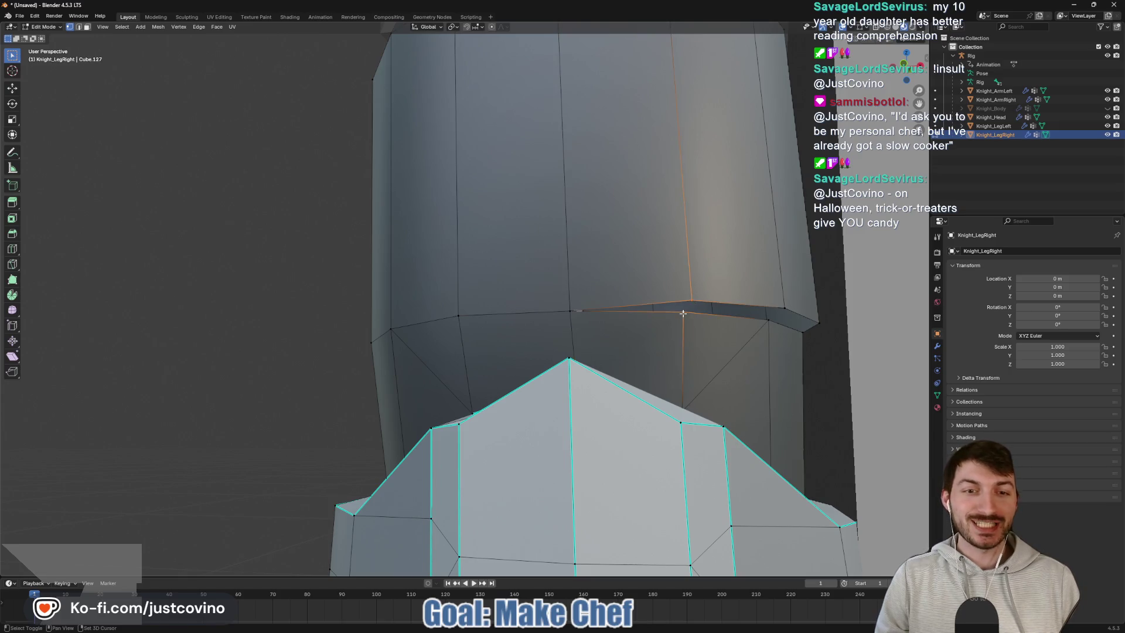
key(m)
click(684, 314)
mouse_move(686, 320)
middle_down()
mouse_move(694, 334)
mouse_move(550, 231)
mouse_move(591, 300)
mouse_move(764, 306)
mouse_move(779, 337)
mouse_move(816, 350)
middle_up()
click(497, 229)
key(m)
click(499, 247)
click(785, 294)
key(m)
click(770, 305)
Step: Weld the corner vertex and the near-coincident vertices at the back of the seam
click(816, 349)
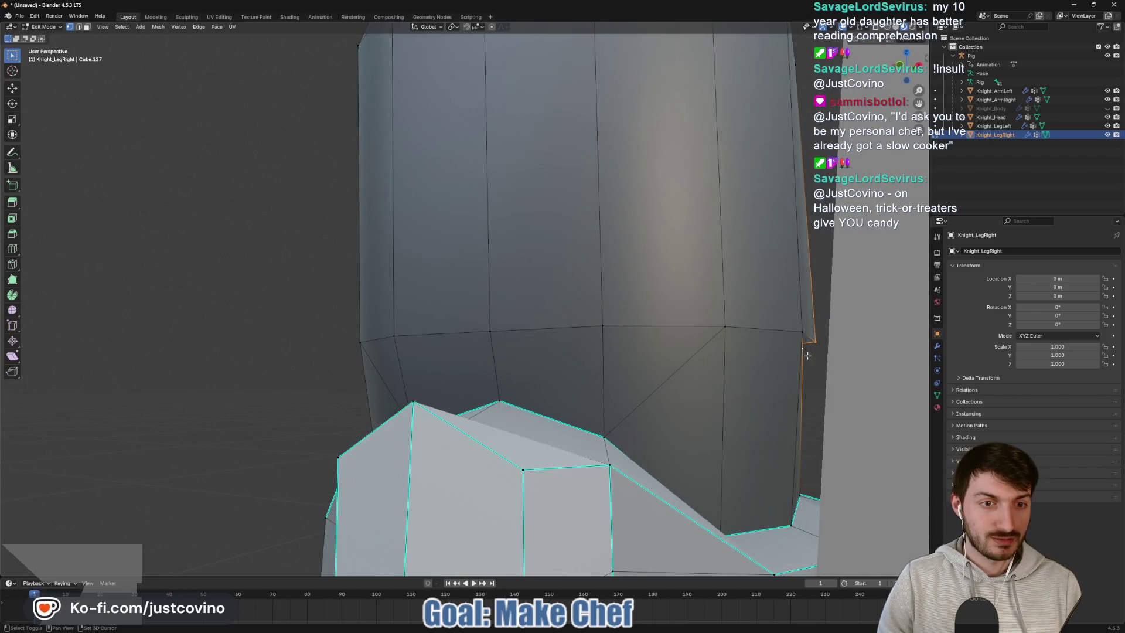
key(m)
click(780, 358)
mouse_move(779, 359)
middle_down()
mouse_move(715, 375)
mouse_move(683, 365)
middle_up()
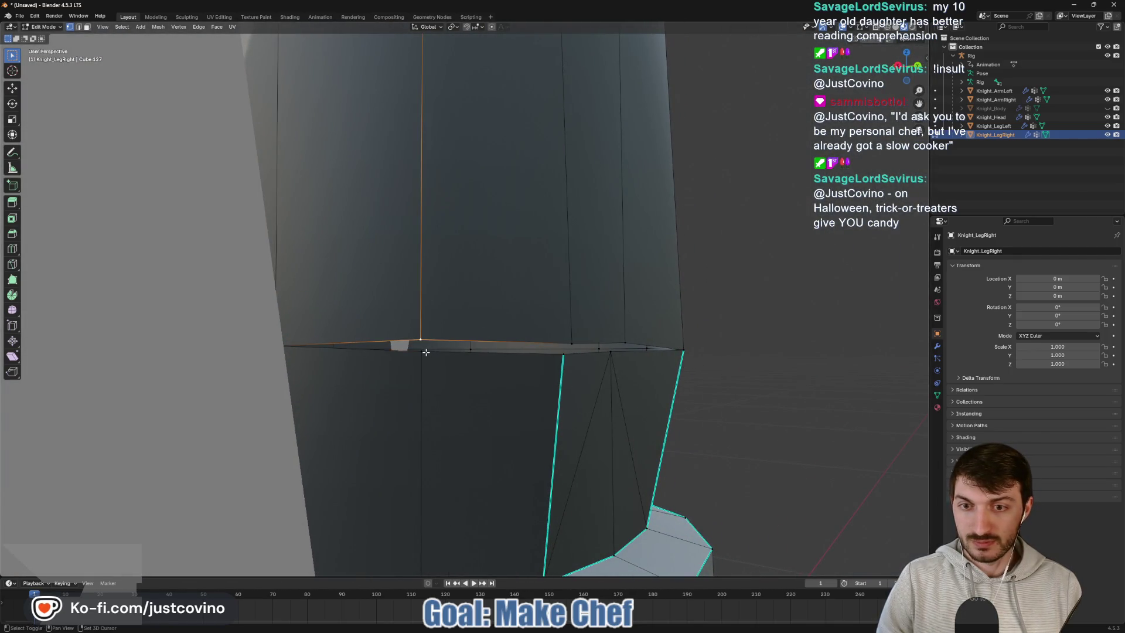
click(423, 348)
click(572, 342)
shift+click(563, 355)
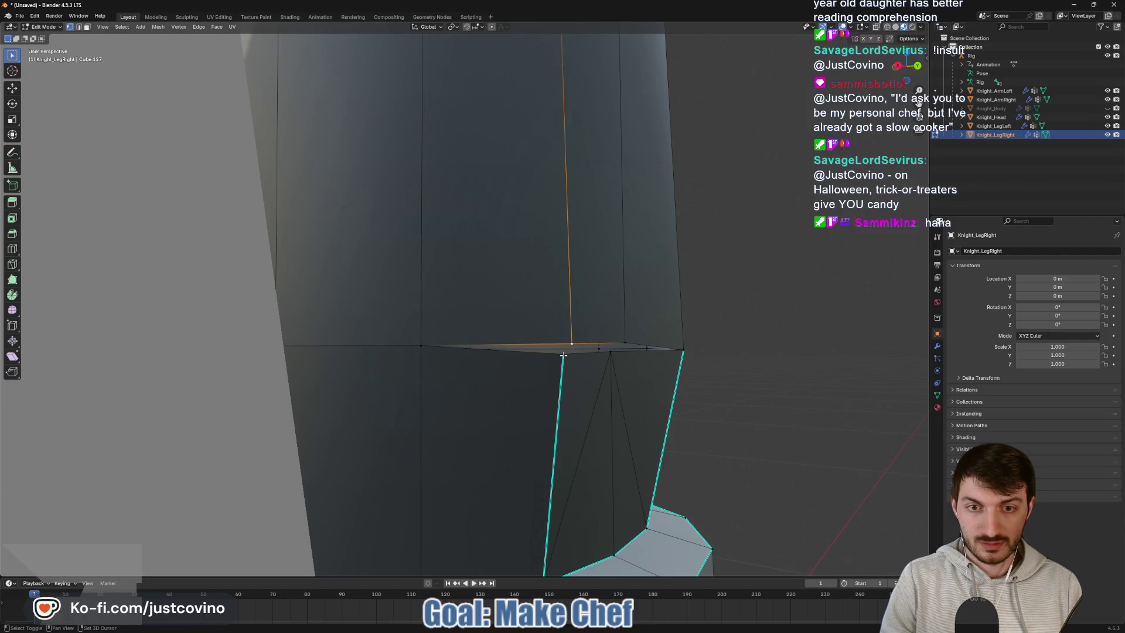
key(m)
click(564, 356)
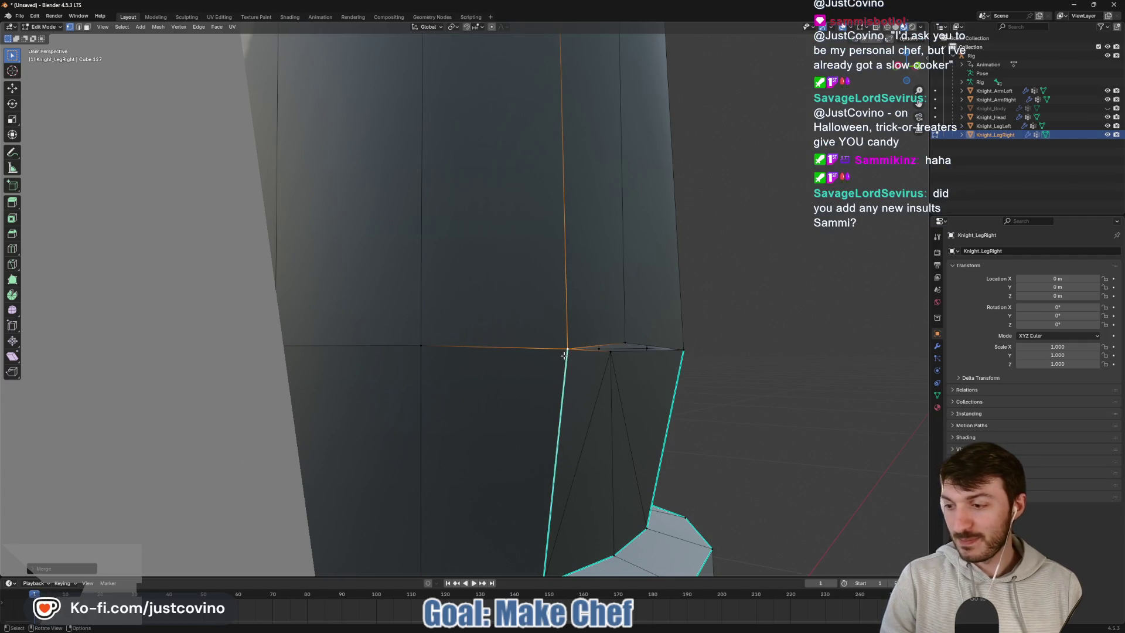
mouse_move(604, 382)
middle_down()
mouse_move(426, 357)
mouse_move(602, 336)
mouse_move(210, 368)
middle_up()
shift+click(427, 356)
key(m)
click(422, 357)
Step: Slide the stray vertex onto the seam edge and return to Object Mode showing both legs
click(206, 356)
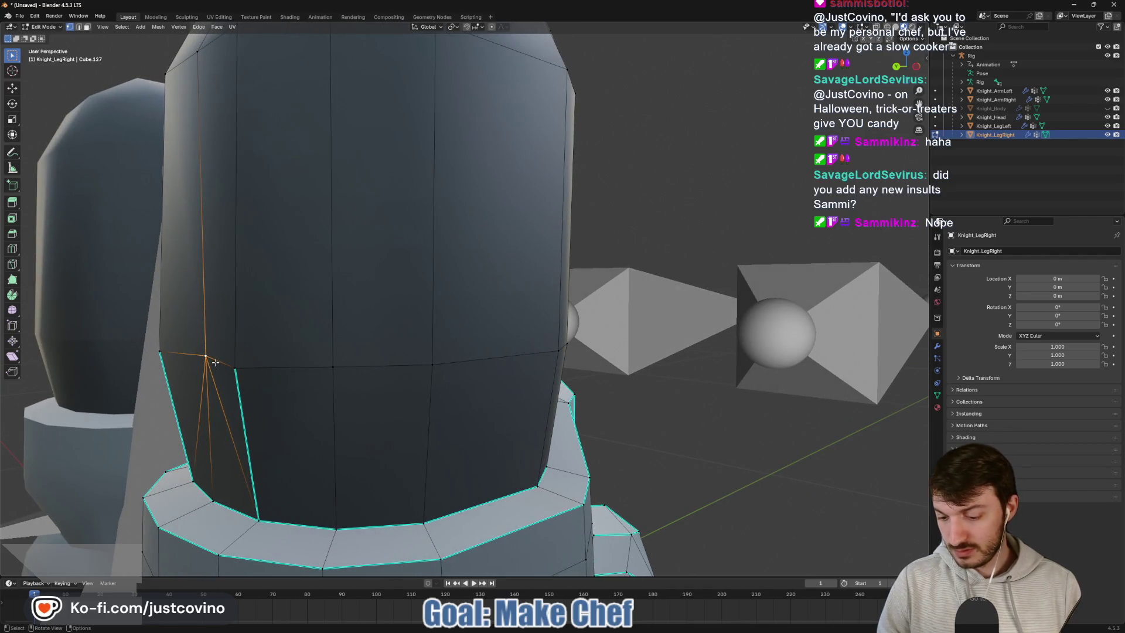
key(g)
key(g)
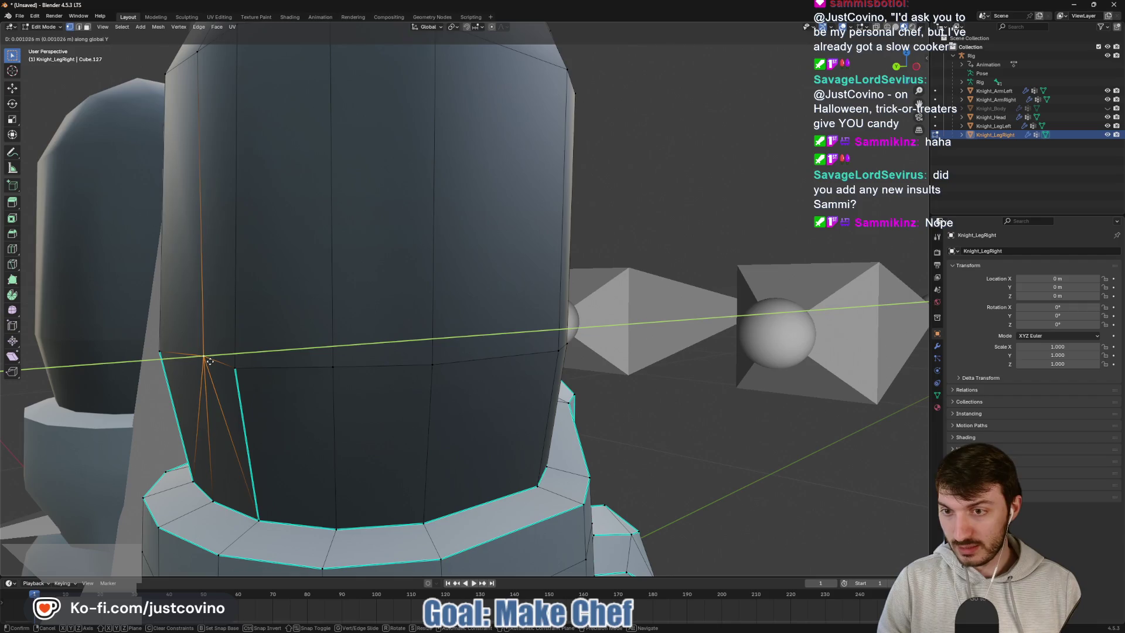
click(463, 346)
key(Tab)
mouse_move(463, 346)
middle_down()
mouse_move(523, 355)
mouse_move(652, 293)
mouse_move(706, 350)
mouse_move(665, 330)
mouse_move(781, 324)
mouse_move(563, 342)
mouse_move(709, 332)
mouse_move(639, 311)
middle_up()
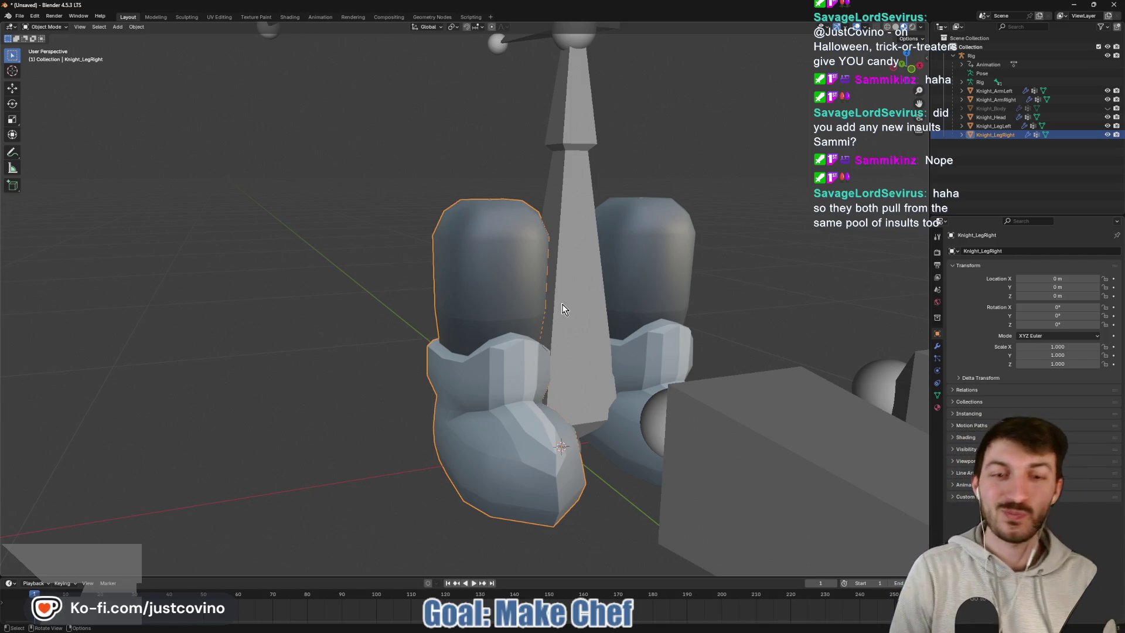
Step: Edit Knight_LegRight, select the whole connected leg, and start deselecting upper-leg faces
middle_drag(562, 309, 726, 304)
key(Tab)
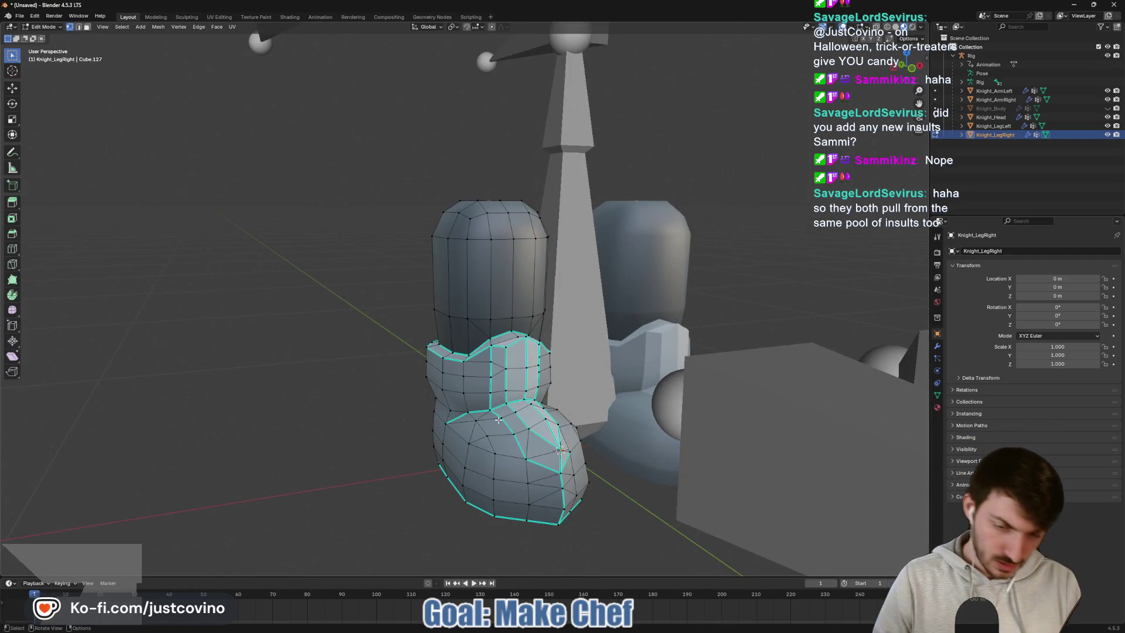
key(ctrl+l)
drag(394, 188, 522, 327)
alt+shift+click(482, 327)
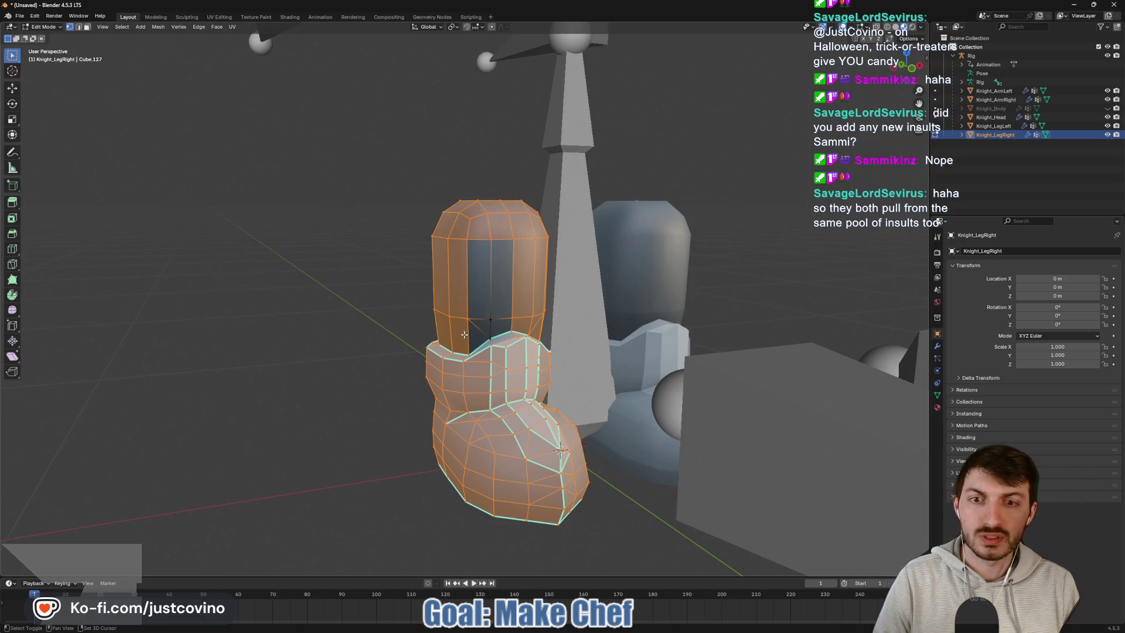
alt+shift+click(455, 300)
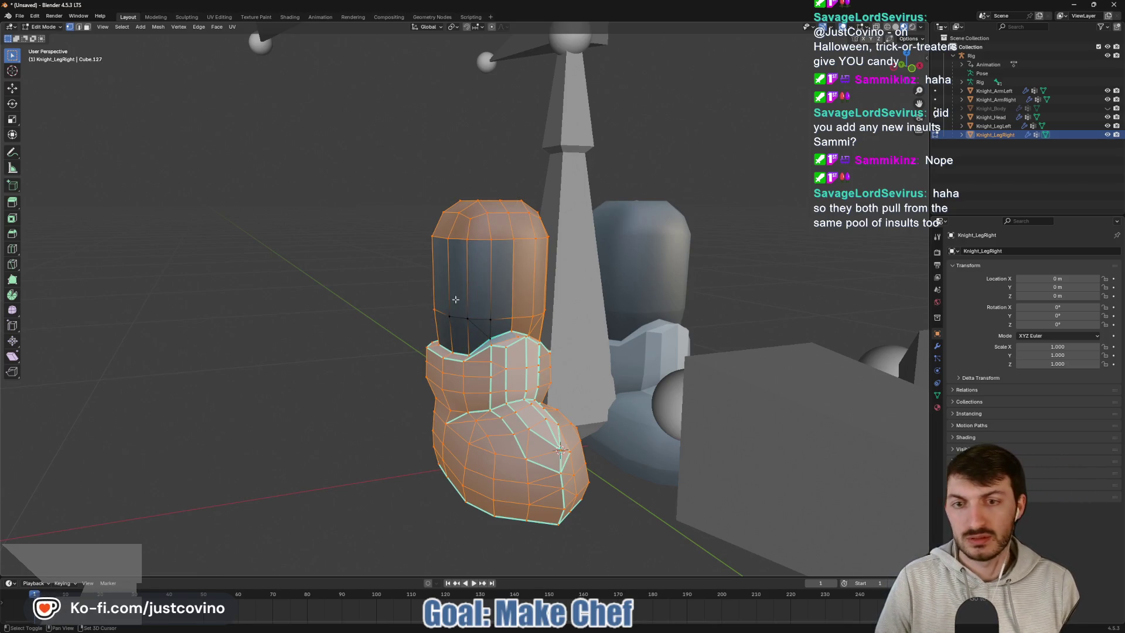
Step: Deselect the upper leg's front, side and top-cap faces while keeping the boot selected
mouse_move(510, 357)
middle_down()
mouse_move(528, 347)
mouse_move(486, 293)
middle_up()
mouse_move(474, 278)
mouse_down()
mouse_move(522, 325)
mouse_move(522, 342)
mouse_up()
alt+shift+click(500, 340)
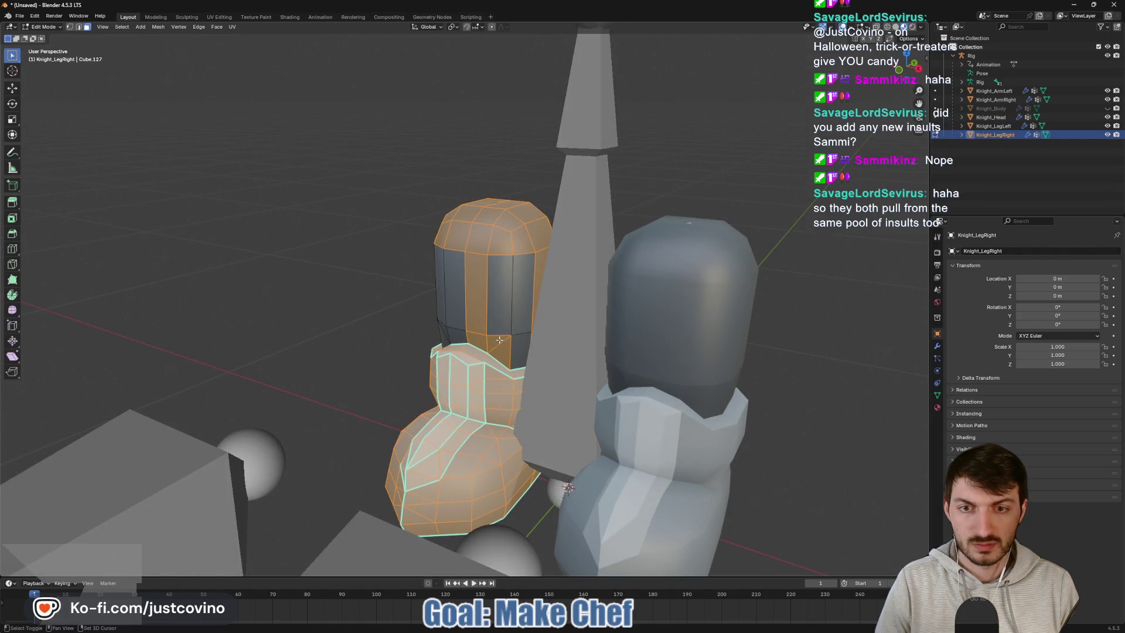
alt+shift+click(481, 303)
shift+click(469, 216)
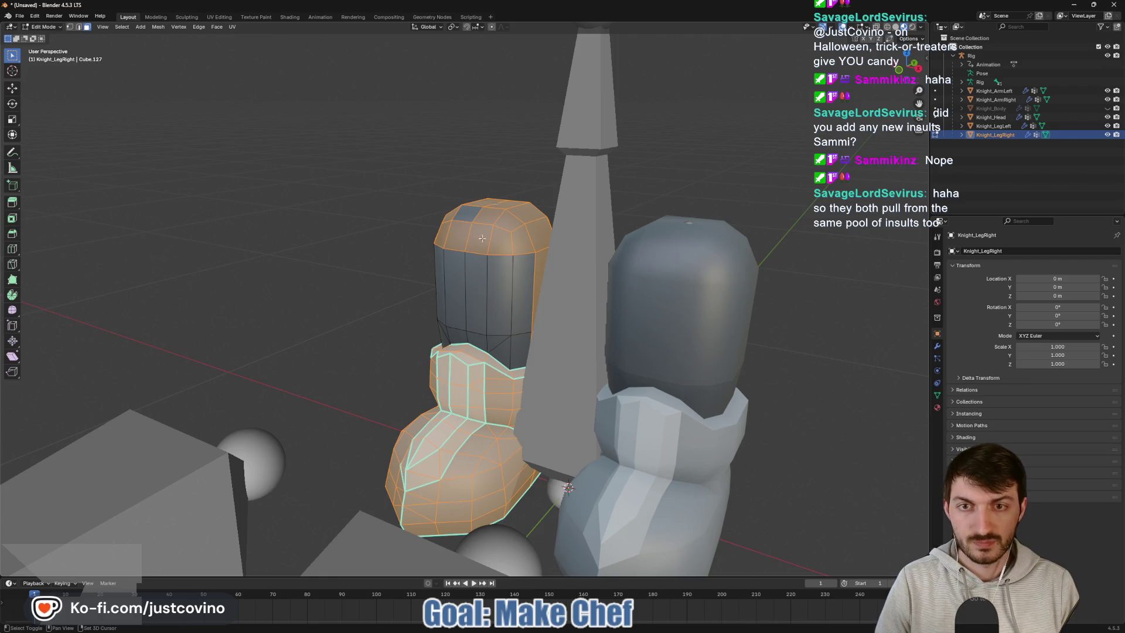
shift+click(500, 241)
shift+click(488, 217)
shift+click(457, 237)
shift+click(477, 239)
shift+click(507, 221)
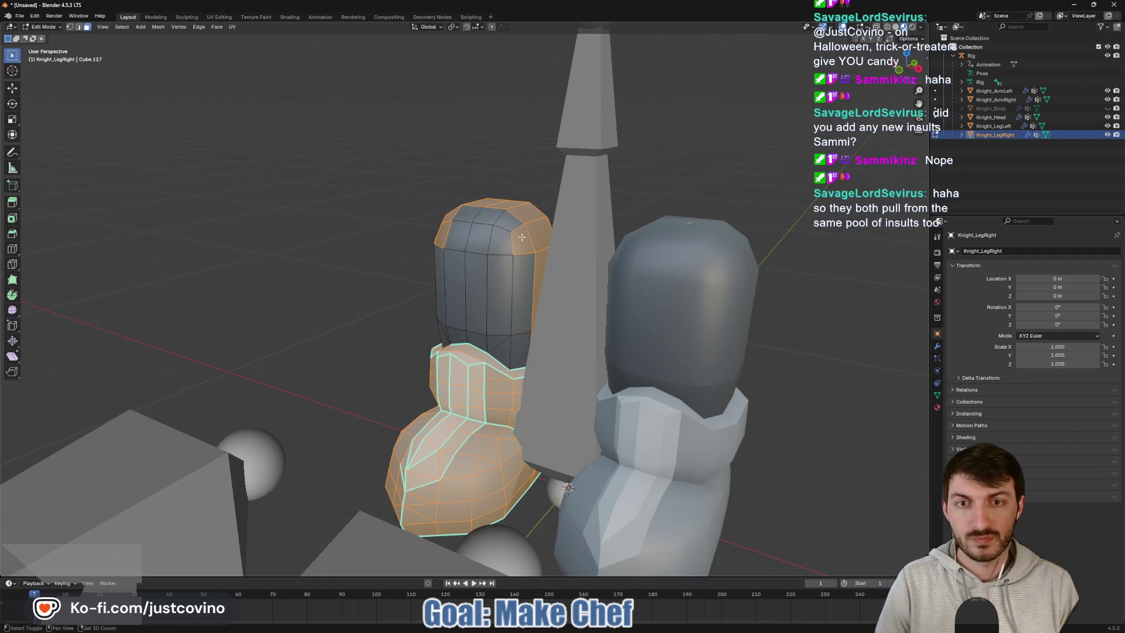
shift+click(523, 240)
alt+shift+click(512, 321)
middle_drag(520, 323, 545, 326)
mouse_move(457, 313)
middle_down()
mouse_move(528, 317)
mouse_move(458, 327)
middle_up()
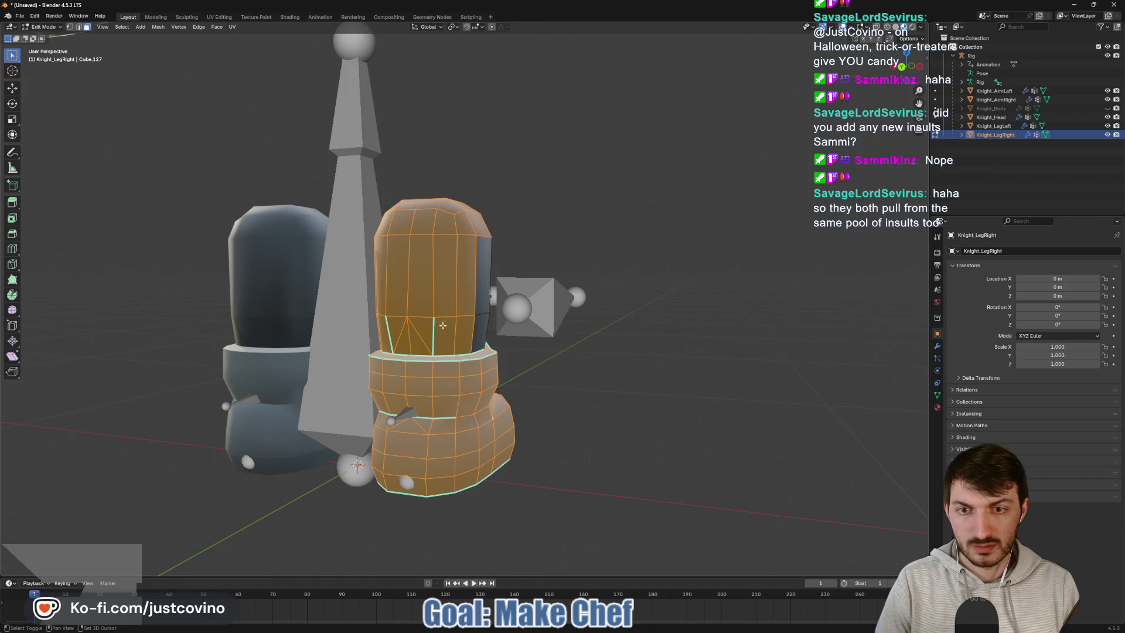
shift+click(468, 332)
alt+shift+click(446, 317)
alt+shift+click(468, 293)
alt+shift+click(425, 319)
shift+click(414, 334)
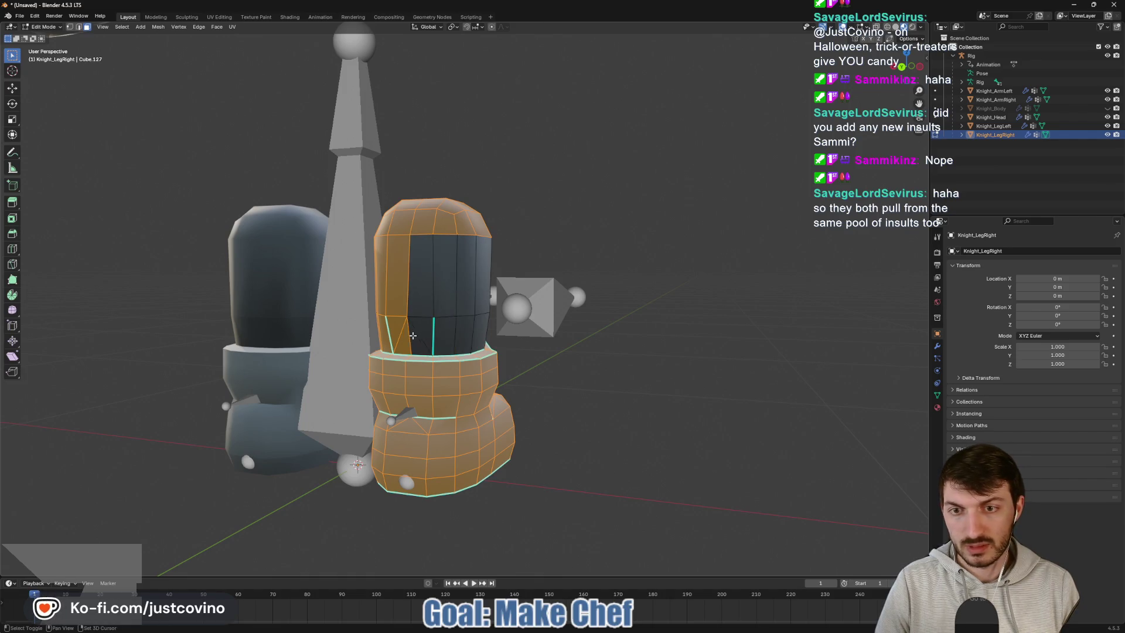
shift+click(394, 325)
alt+shift+click(397, 298)
Step: Clear the remaining upper-leg columns and cap faces so only the boot stays selected, then switch to UV Editing
middle_drag(382, 319, 459, 340)
shift+click(459, 348)
shift+click(440, 348)
shift+click(436, 285)
shift+click(460, 285)
middle_drag(460, 284, 426, 235)
shift+click(425, 235)
shift+click(445, 221)
shift+click(460, 248)
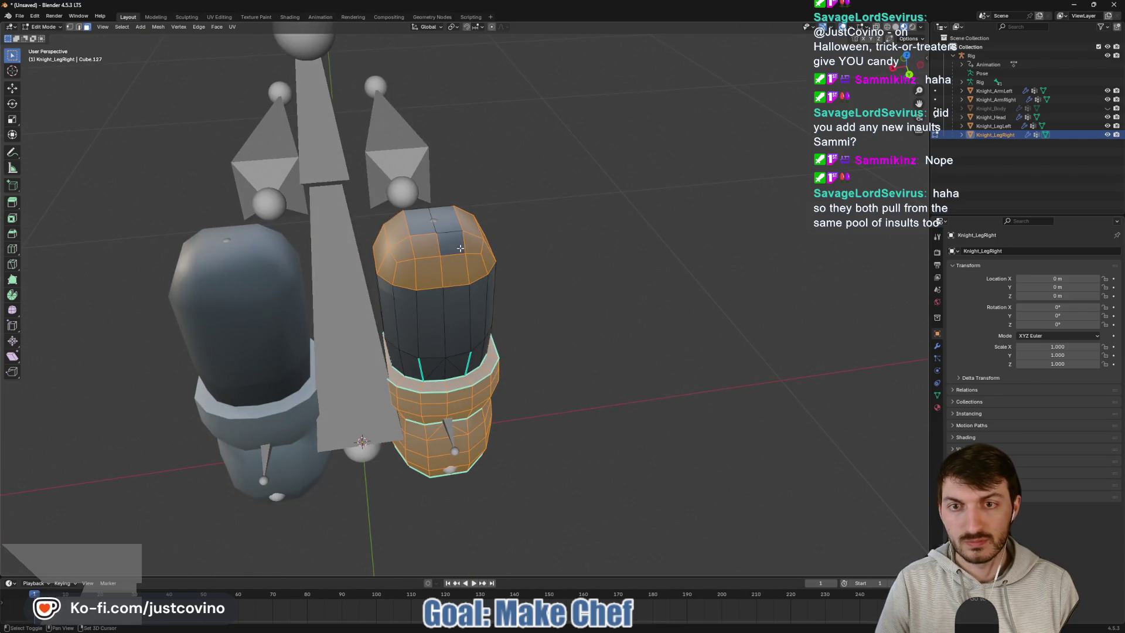
shift+click(489, 258)
shift+click(455, 271)
shift+click(429, 273)
shift+click(426, 246)
shift+click(403, 249)
shift+click(405, 276)
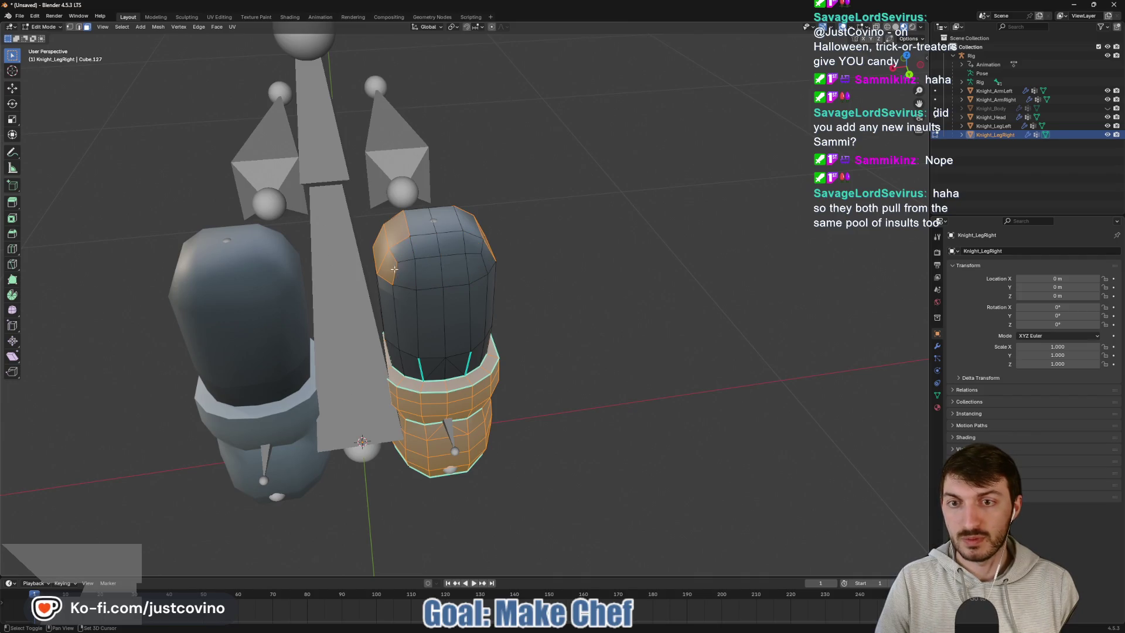
shift+click(388, 267)
shift+click(381, 249)
shift+click(385, 246)
middle_drag(385, 247, 446, 235)
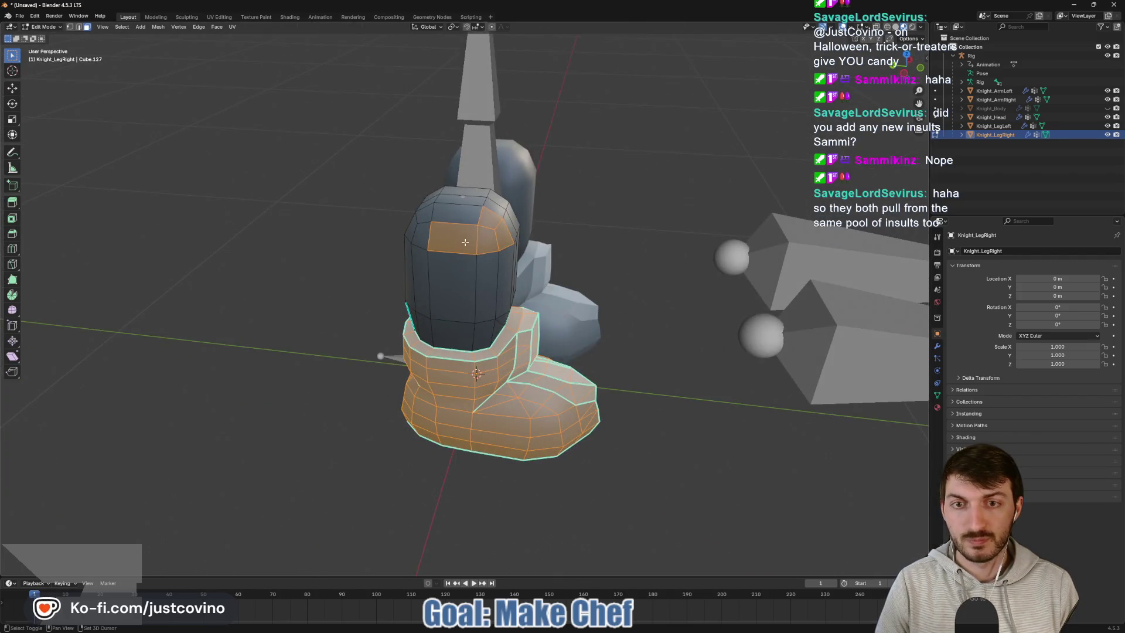
shift+click(452, 238)
shift+click(486, 235)
mouse_move(514, 252)
middle_down()
mouse_move(385, 258)
mouse_move(392, 306)
mouse_move(262, 283)
mouse_move(299, 211)
mouse_move(309, 276)
mouse_move(231, 307)
mouse_move(656, 295)
mouse_move(412, 135)
middle_up()
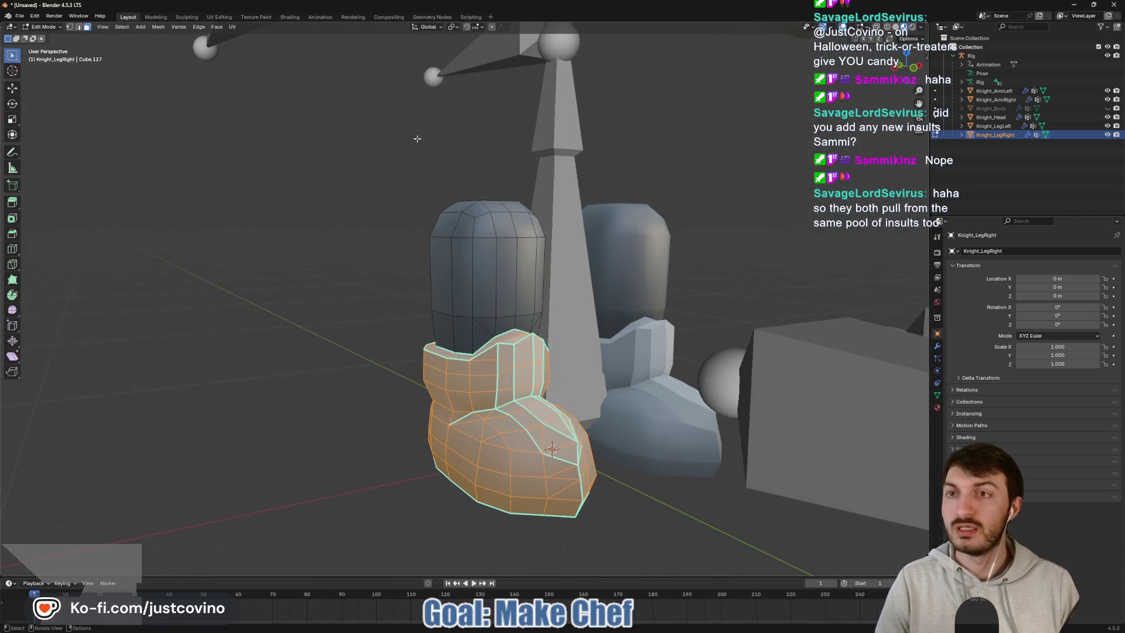
click(219, 17)
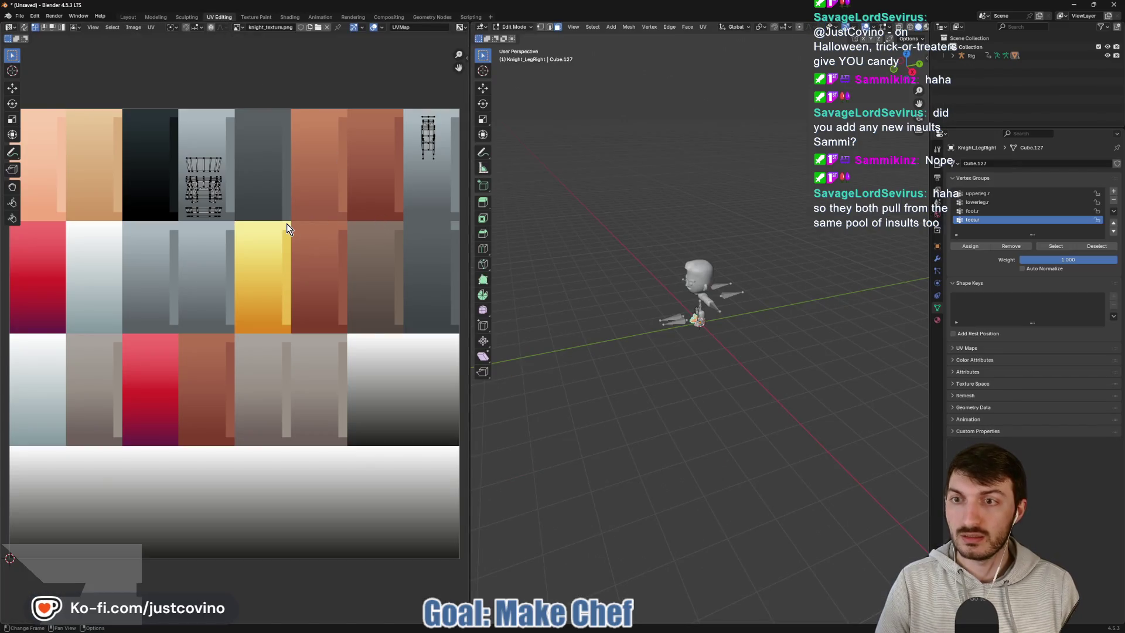
Step: Move the boot's UV island onto the brown swatch and switch to Material Preview
scroll(289, 233, down, 3)
middle_drag(660, 354, 733, 378)
scroll(736, 380, up, 8)
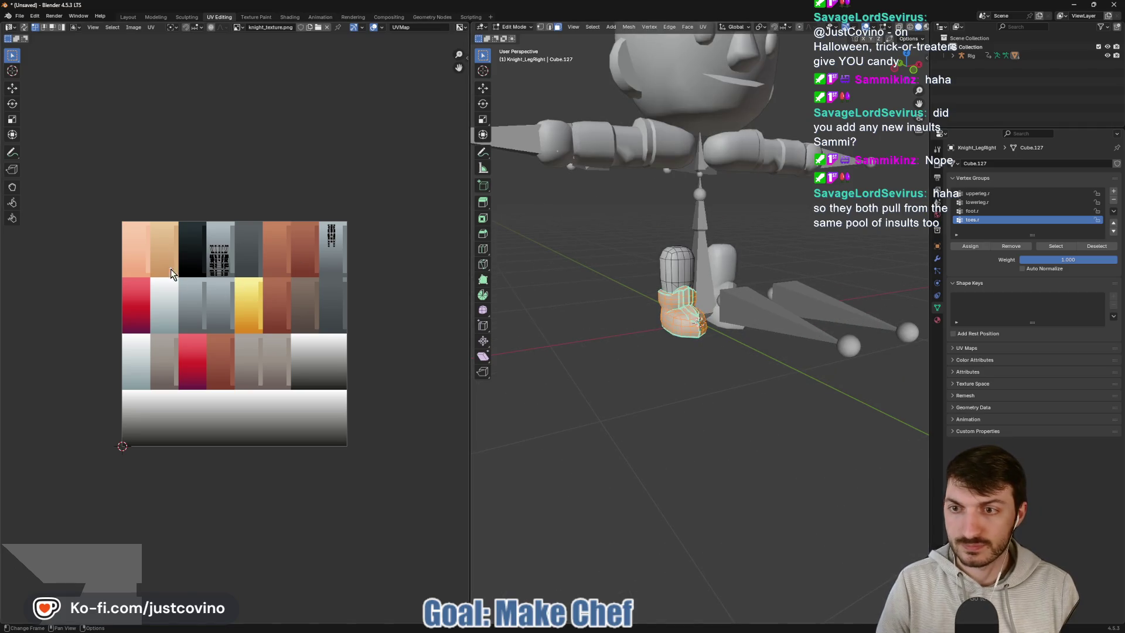
drag(183, 234, 255, 286)
key(g)
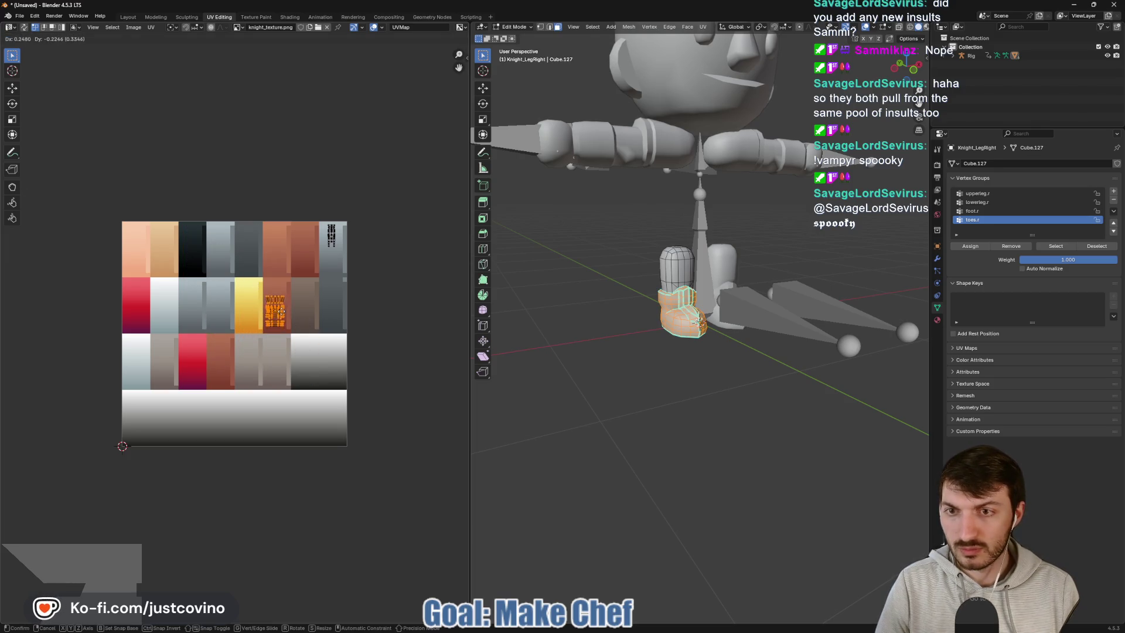
click(310, 259)
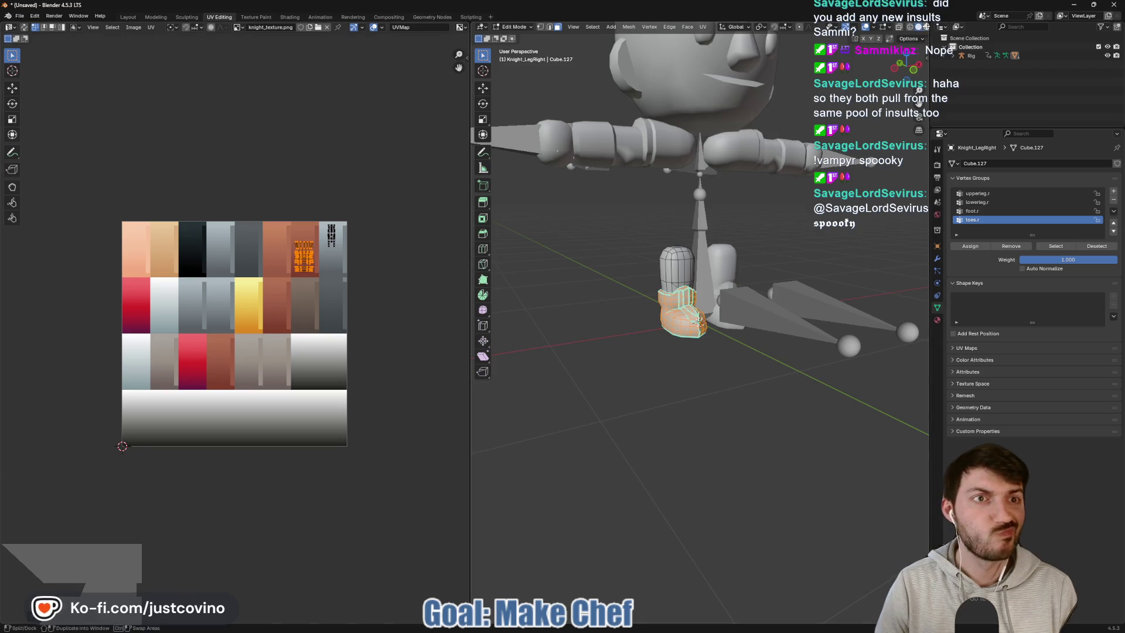
scroll(902, 27, down, 2)
click(909, 27)
Step: Move the small leftover UV island onto the brown swatch and return the right leg to Object Mode
mouse_move(699, 319)
middle_down()
mouse_move(722, 339)
mouse_move(741, 405)
middle_up()
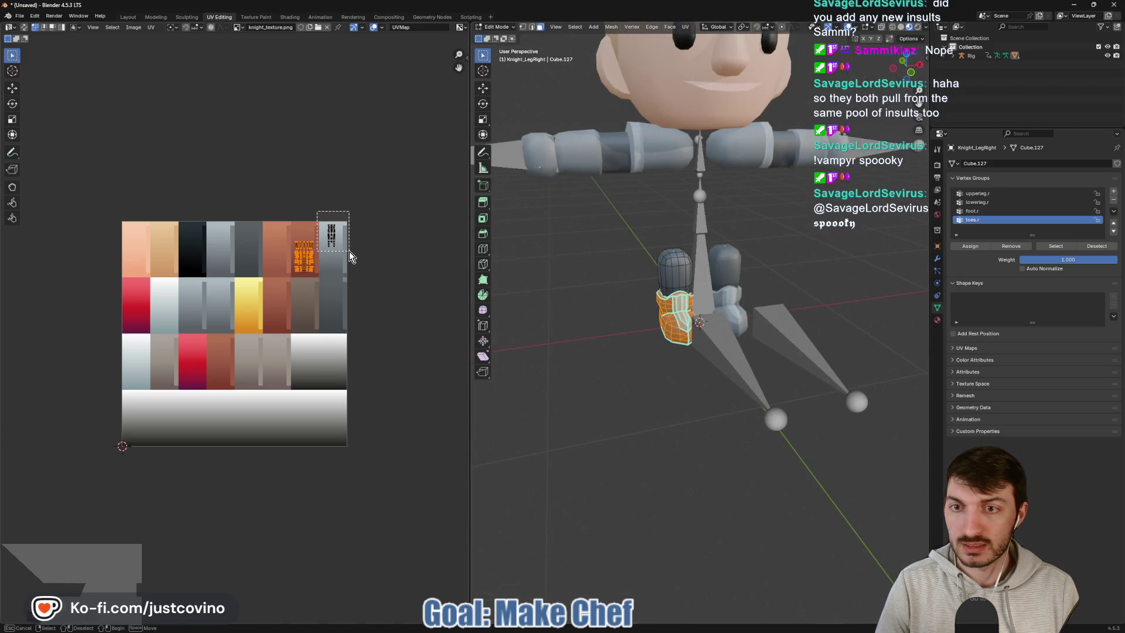
click(335, 242)
key(g)
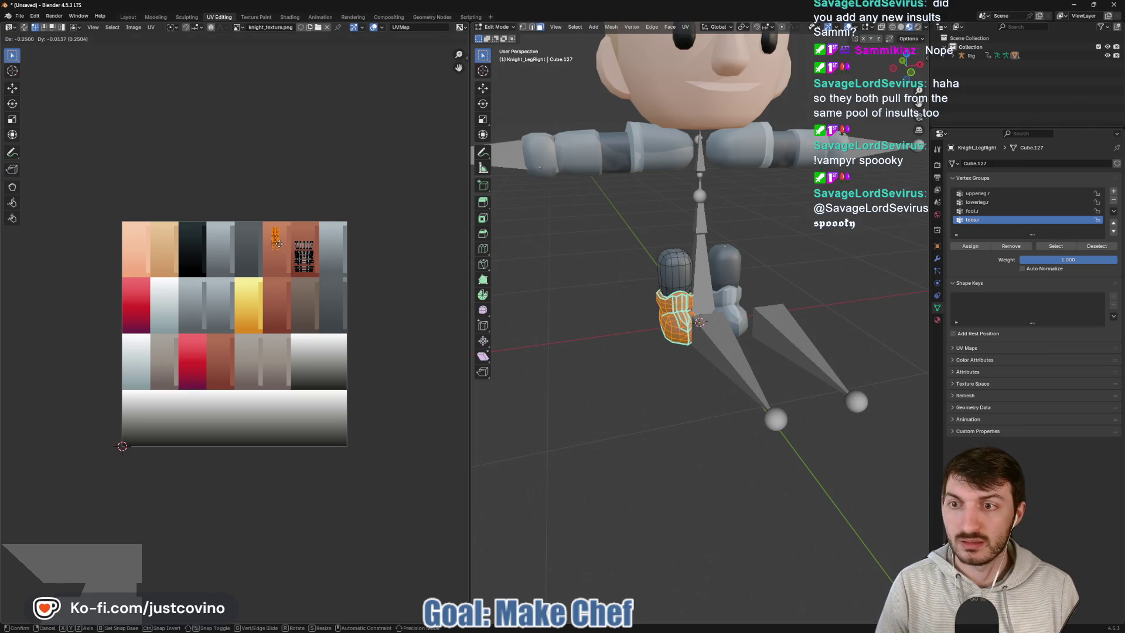
click(279, 243)
key(Tab)
mouse_move(631, 353)
middle_down()
mouse_move(669, 346)
mouse_move(537, 343)
mouse_move(586, 353)
middle_up()
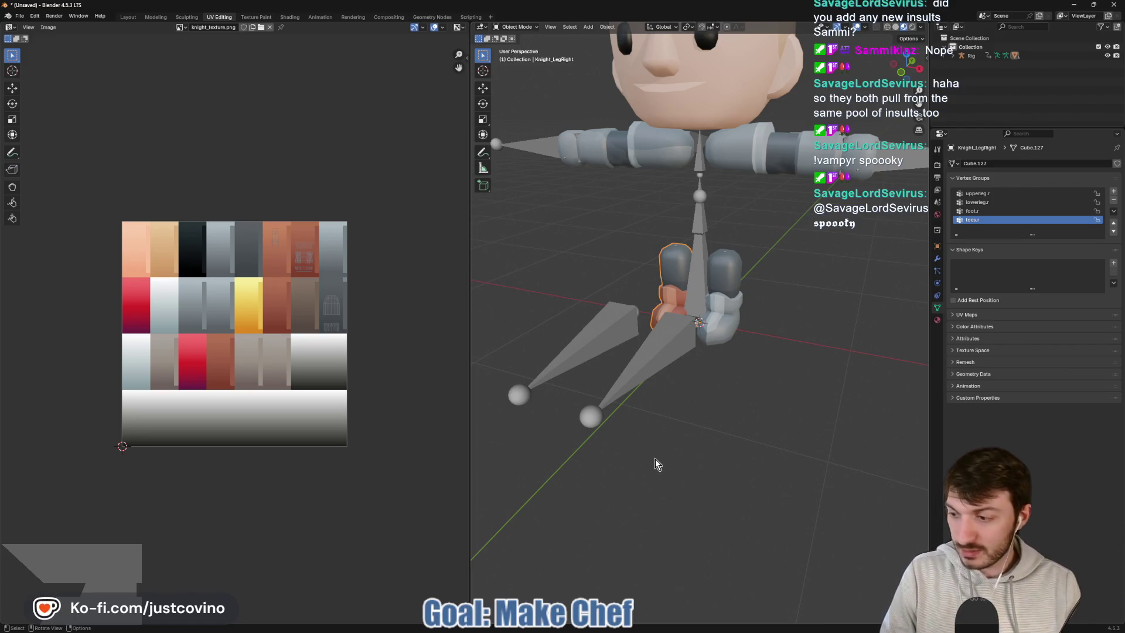
middle_drag(761, 447, 706, 358)
Step: Open Knight_LegLeft in Edit Mode with its whole mesh selected and framed
click(725, 319)
key(Tab)
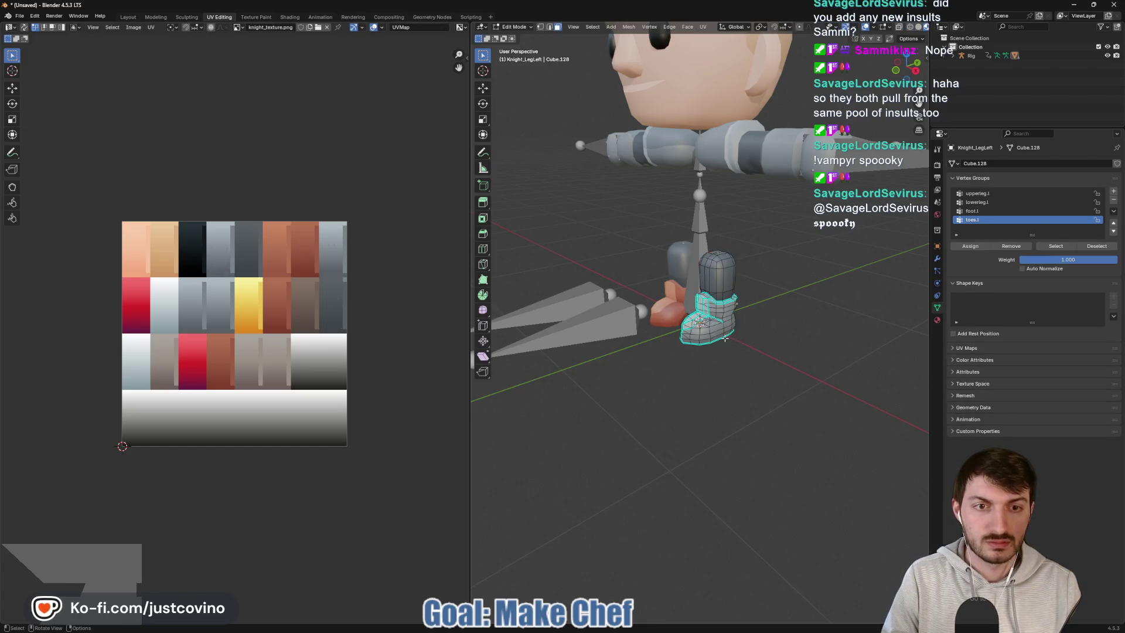
key(a)
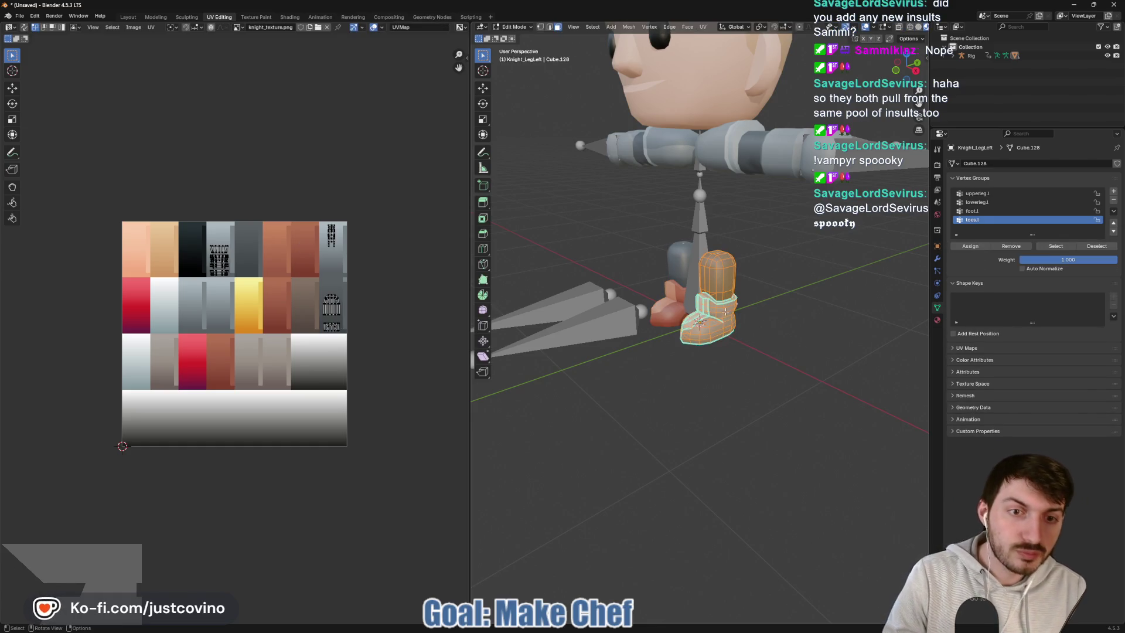
key(KP_Decimal)
Step: Deselect all upper-leg faces around the leg, leaving only the left boot selected
middle_drag(722, 272, 703, 328)
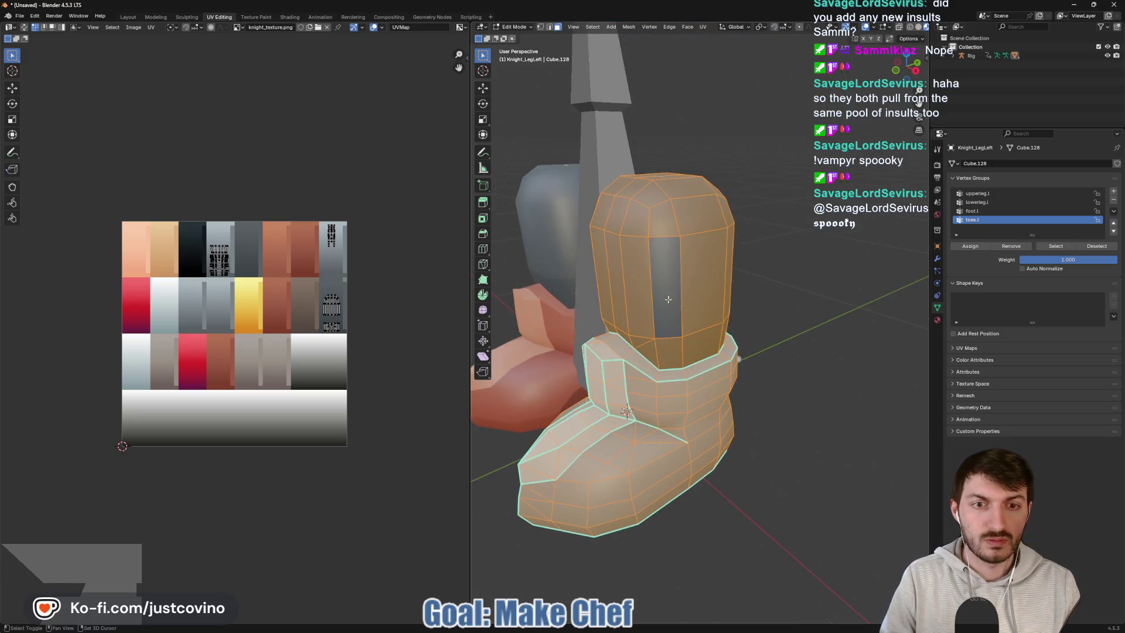
shift+click(665, 282)
shift+click(701, 336)
shift+click(647, 350)
shift+click(638, 287)
shift+click(617, 283)
shift+click(703, 346)
middle_drag(703, 345, 771, 331)
shift+click(771, 341)
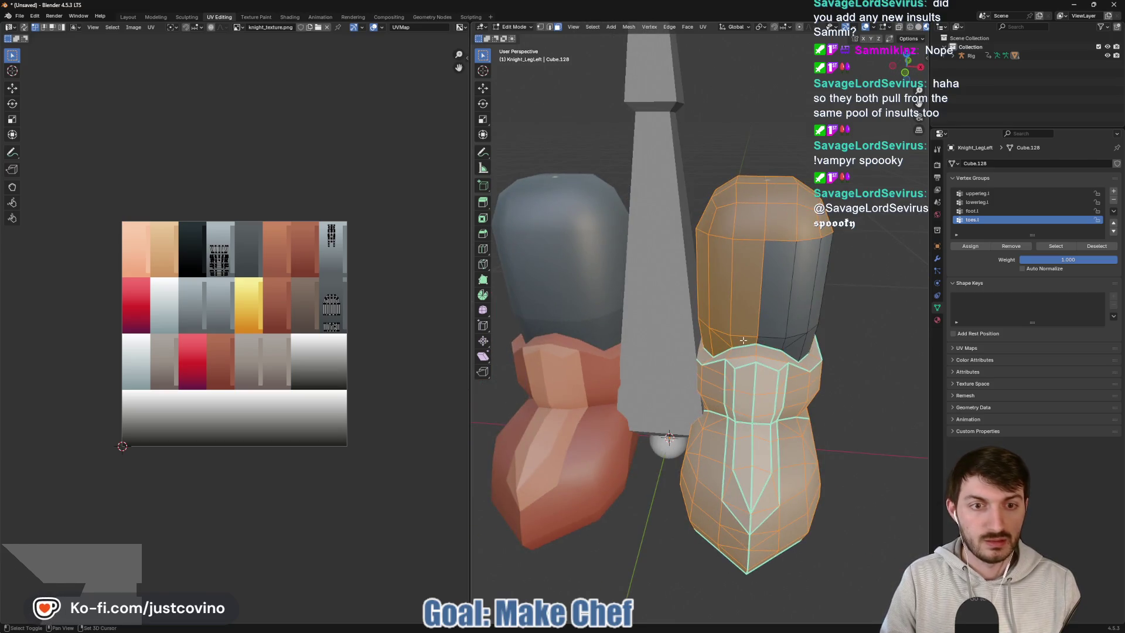
shift+click(745, 331)
shift+click(725, 333)
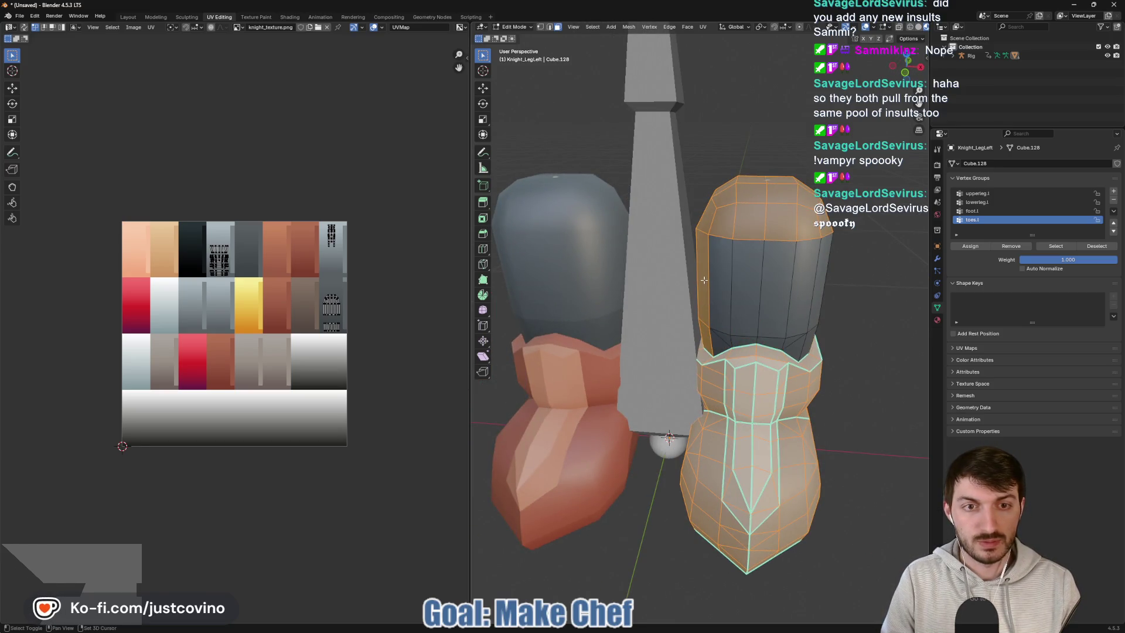
shift+click(705, 281)
shift+click(709, 217)
shift+click(724, 197)
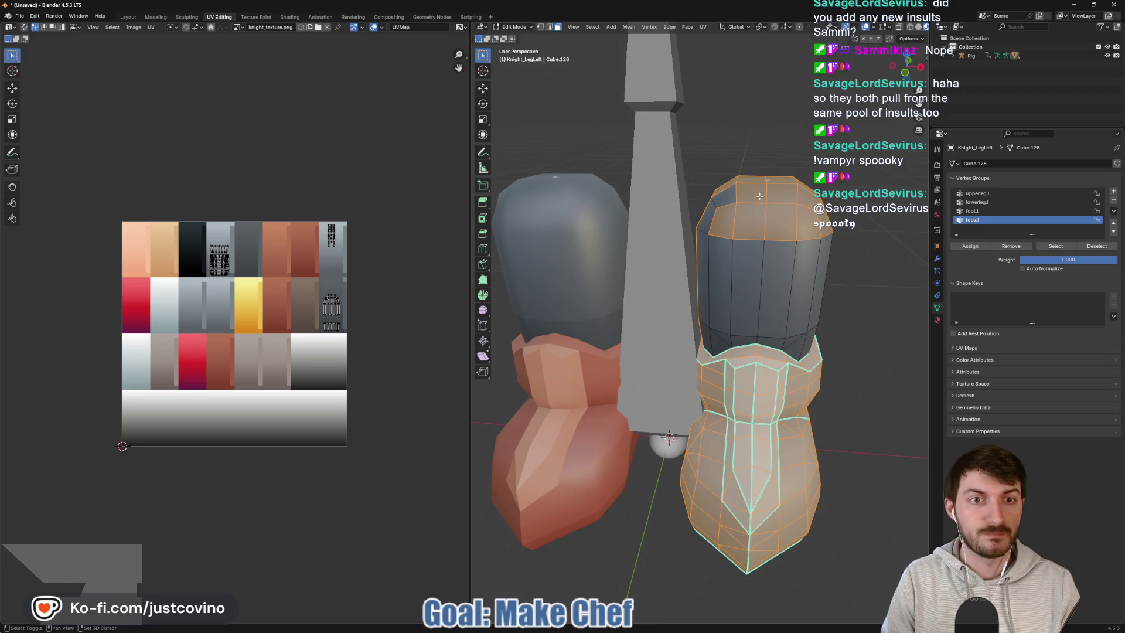
shift+click(750, 192)
shift+click(750, 221)
shift+click(722, 220)
shift+click(780, 219)
shift+click(810, 198)
shift+click(809, 224)
shift+click(783, 193)
shift+click(824, 219)
middle_drag(824, 219, 589, 240)
shift+click(590, 240)
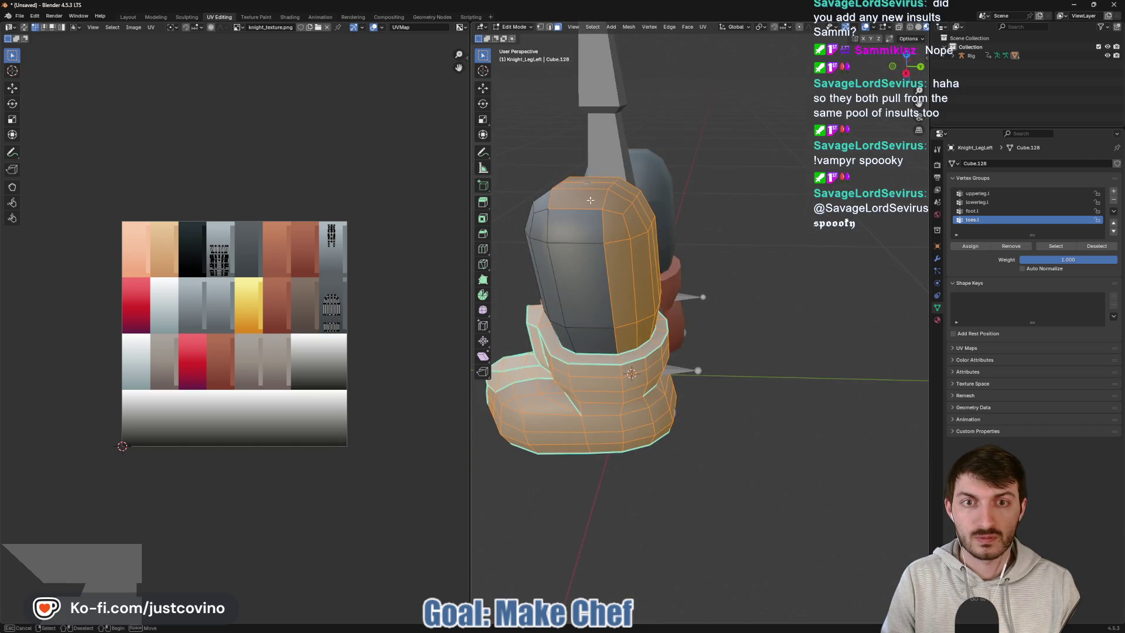
shift+click(621, 231)
shift+click(642, 217)
shift+click(642, 275)
shift+click(635, 222)
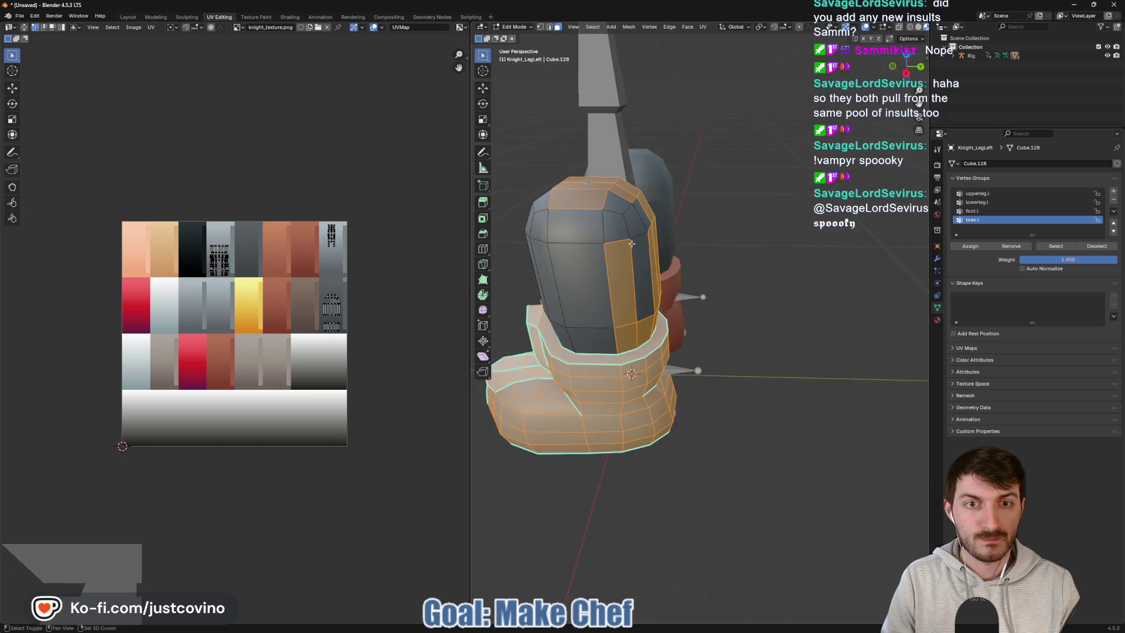
shift+click(621, 283)
shift+click(626, 338)
shift+click(650, 327)
middle_drag(651, 327, 630, 266)
shift+click(629, 281)
shift+click(648, 280)
shift+click(648, 234)
shift+click(629, 248)
shift+click(663, 259)
shift+click(715, 193)
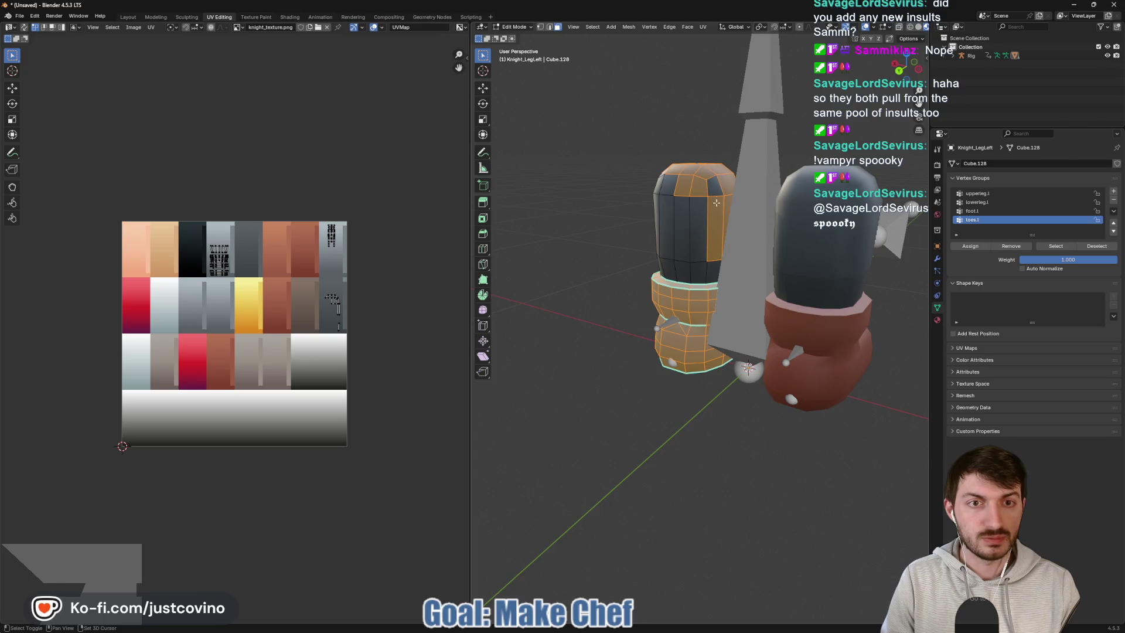
shift+click(715, 234)
shift+click(699, 186)
shift+click(684, 185)
shift+click(692, 171)
shift+click(714, 185)
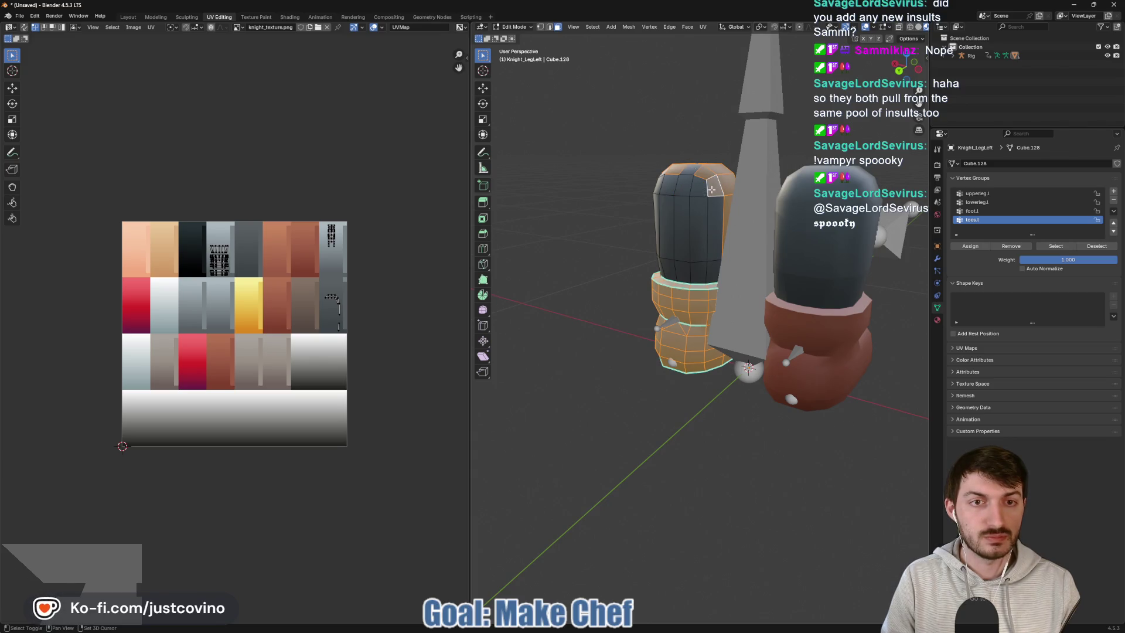
mouse_move(693, 190)
middle_down()
mouse_move(621, 263)
mouse_move(580, 346)
middle_up()
shift+click(583, 346)
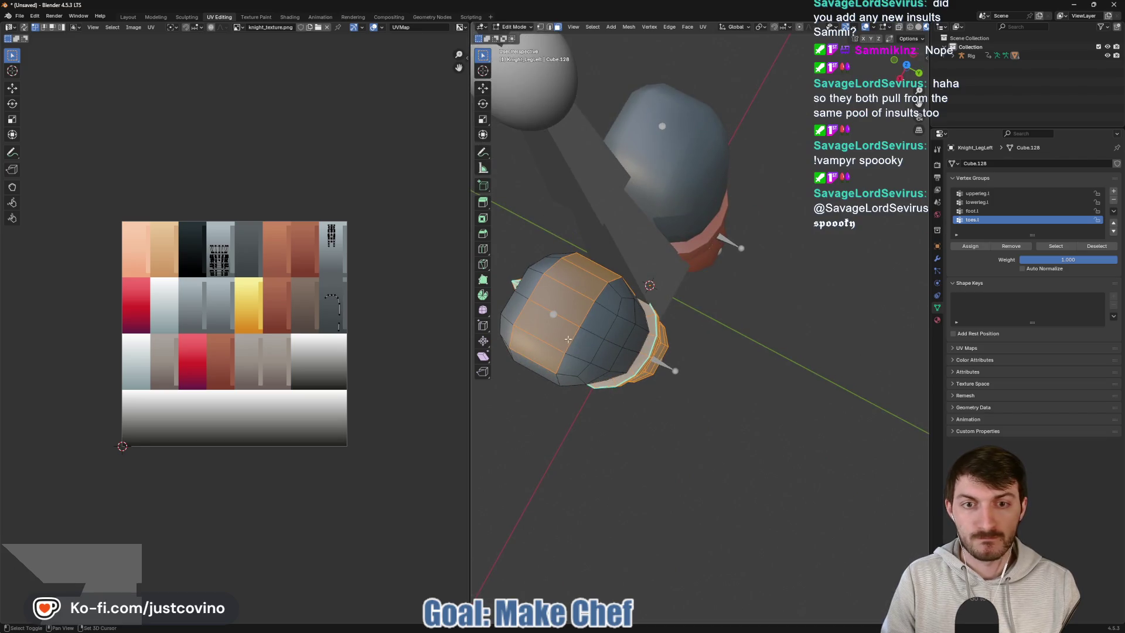
shift+click(546, 352)
shift+click(546, 352)
shift+click(575, 280)
shift+click(562, 299)
shift+click(592, 267)
mouse_move(592, 267)
middle_down()
mouse_move(552, 276)
mouse_move(656, 351)
mouse_move(742, 314)
mouse_move(498, 282)
middle_up()
scroll(552, 276, up, 3)
shift+click(692, 325)
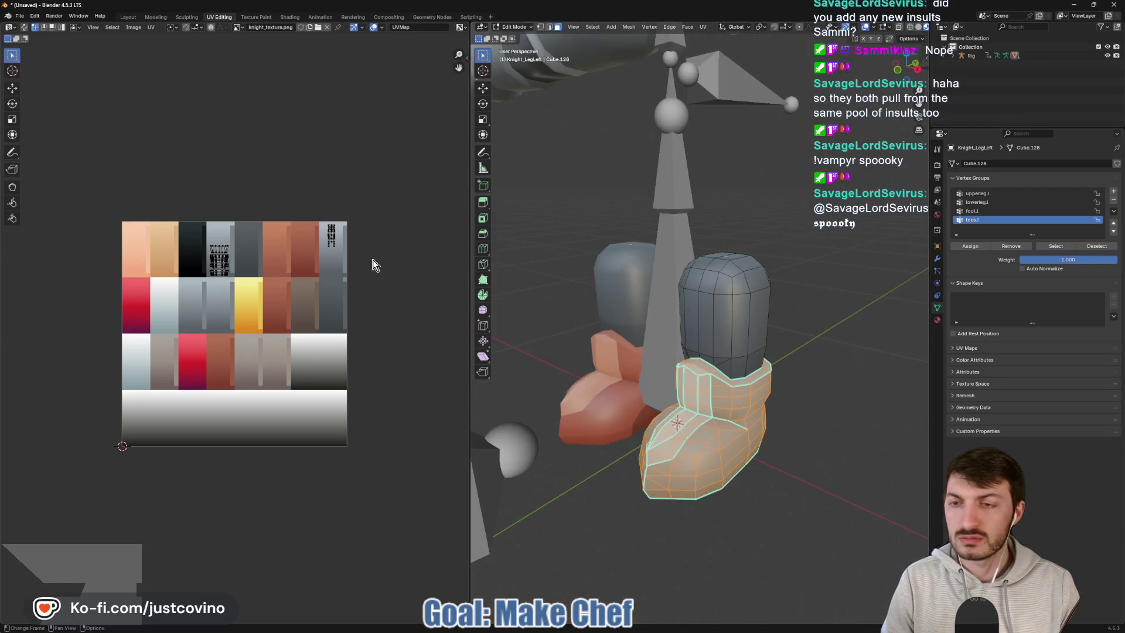
Step: Move the left boot's UV island onto the brown swatch and return to Object Mode
mouse_move(225, 262)
mouse_down()
mouse_move(311, 265)
mouse_move(297, 244)
mouse_up()
click(298, 243)
key(Tab)
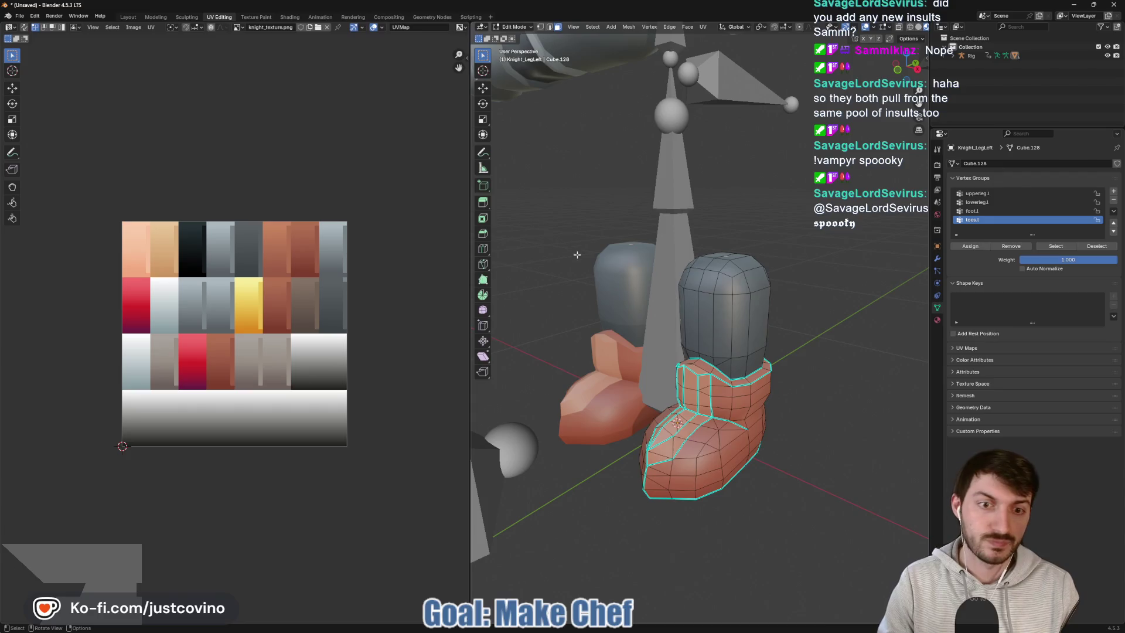
mouse_move(821, 311)
middle_down()
mouse_move(715, 326)
mouse_move(809, 332)
mouse_move(760, 335)
mouse_move(733, 307)
middle_up()
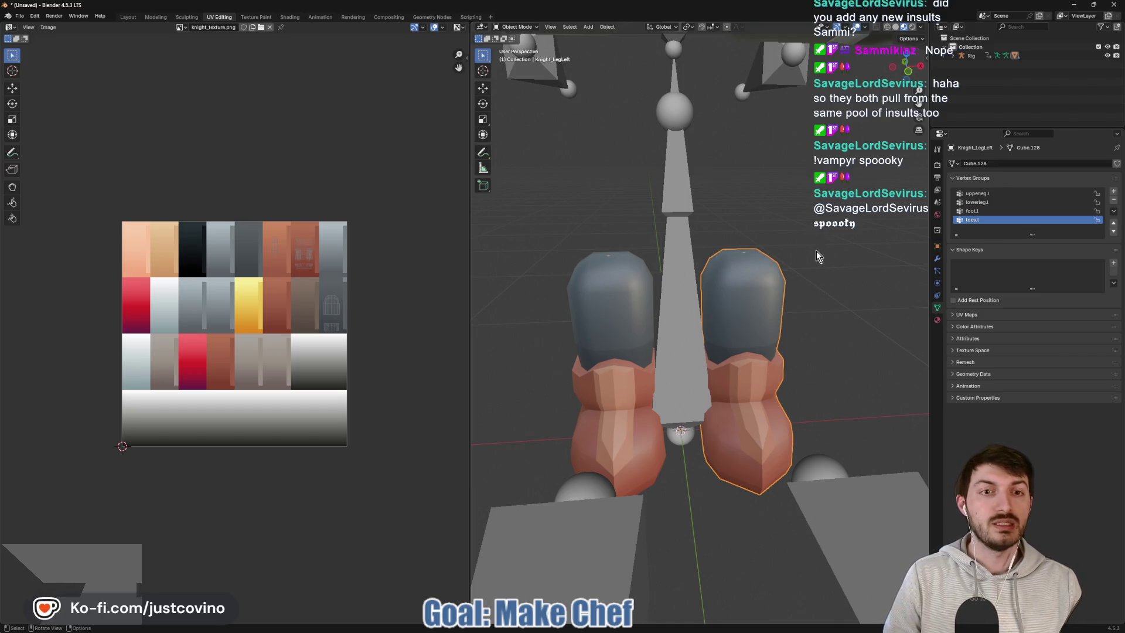
Step: Switch to the Layout workspace with a low frontal view of the legs
scroll(815, 252, down, 5)
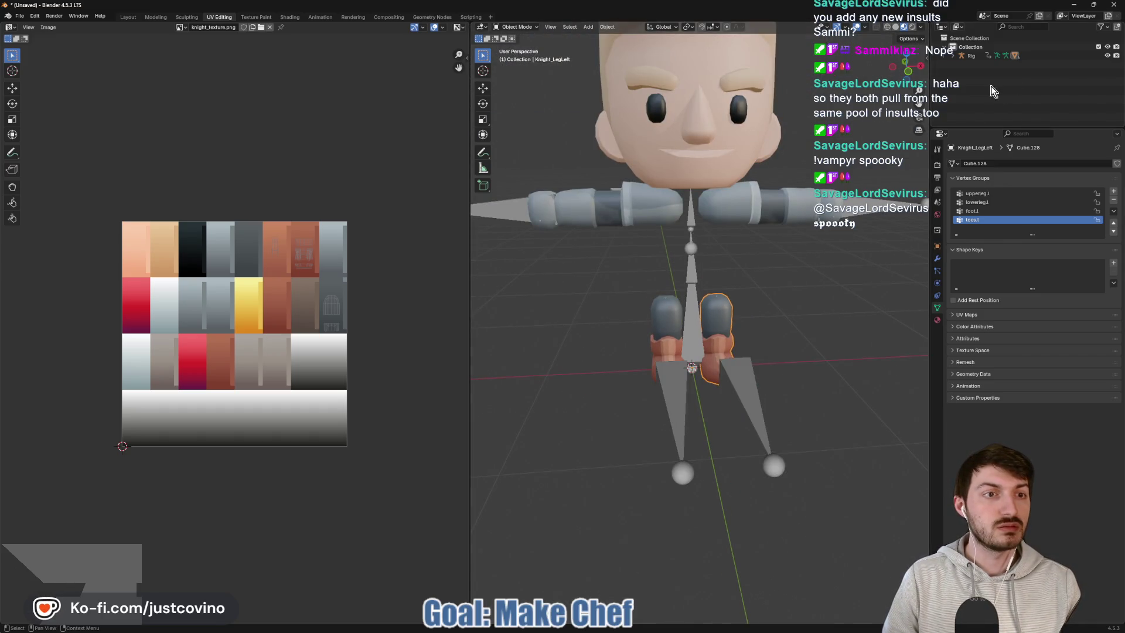
click(128, 16)
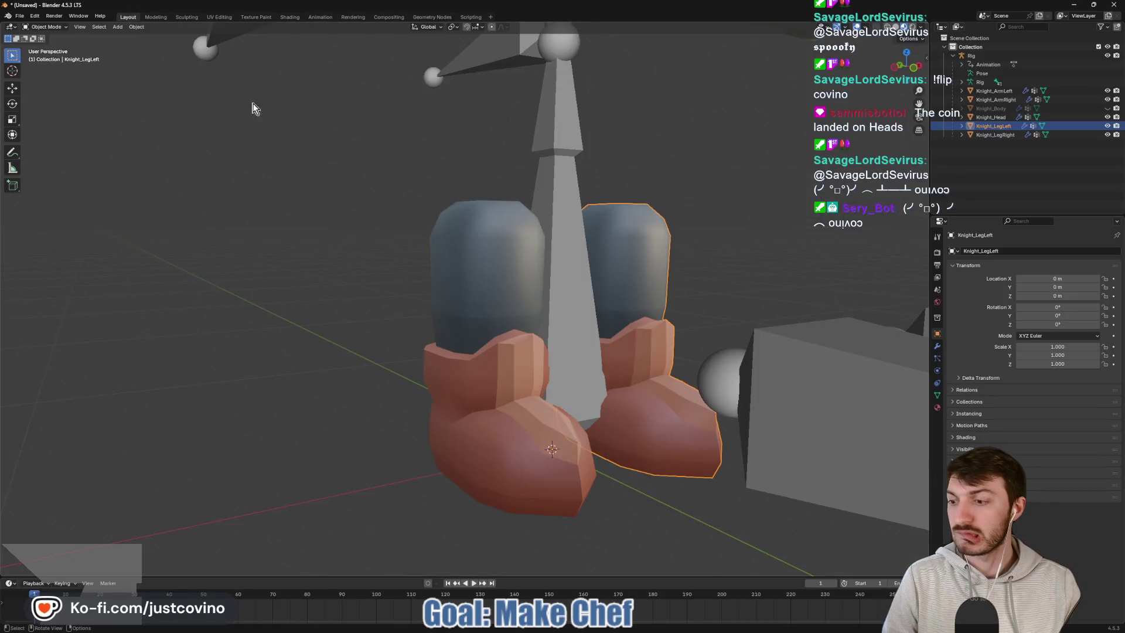
middle_drag(370, 319, 321, 327)
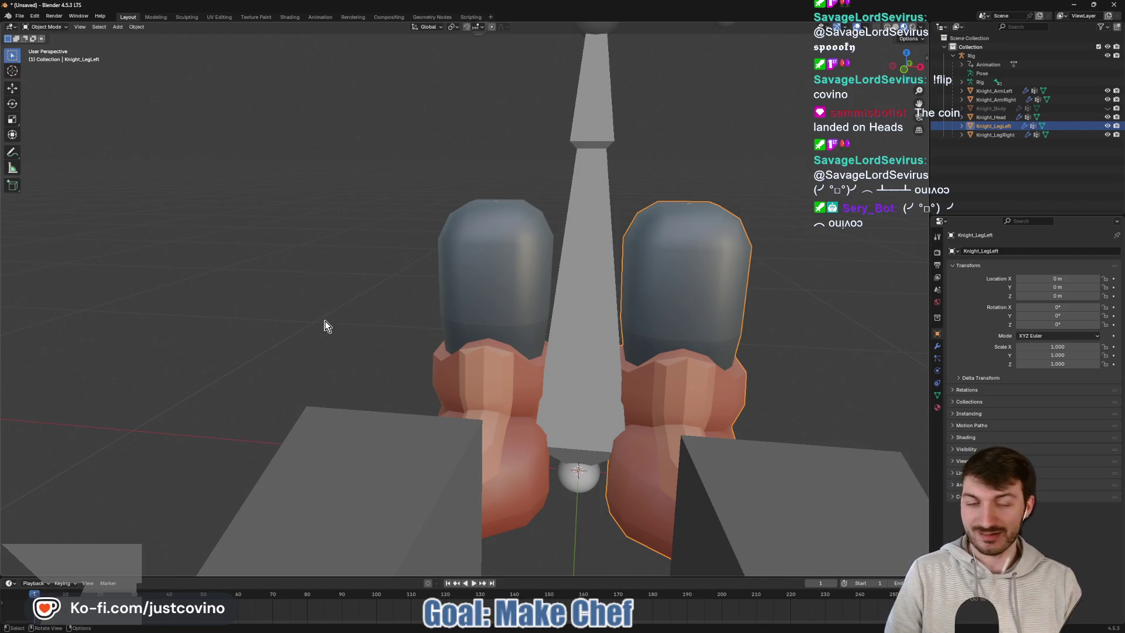
Step: Unhide Knight_Body to check it, select Knight_LegRight, hide the body and enter Edit Mode
click(1107, 108)
scroll(730, 265, down, 5)
click(730, 265)
mouse_move(730, 265)
middle_down()
mouse_move(648, 246)
mouse_move(797, 245)
mouse_move(535, 288)
middle_up()
click(476, 289)
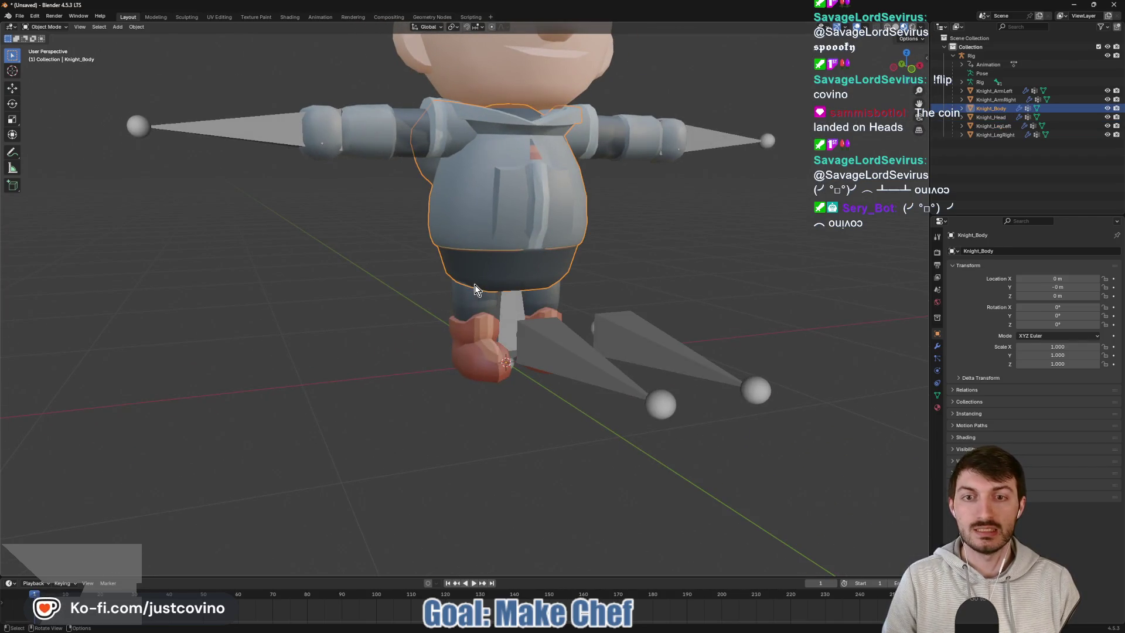
click(471, 304)
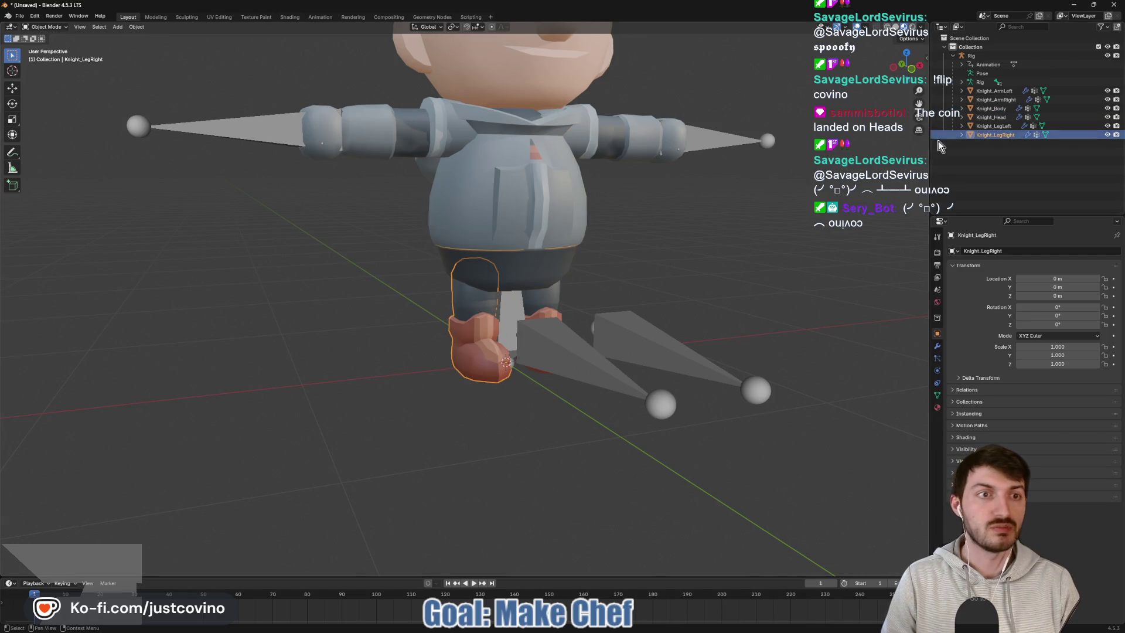
click(1108, 108)
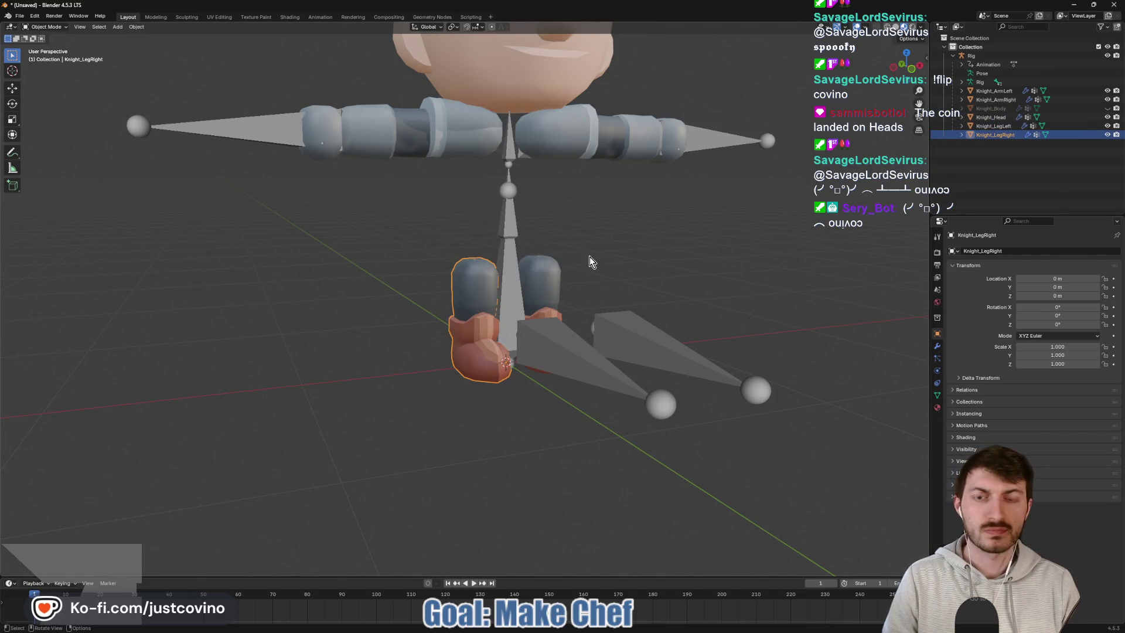
key(Tab)
scroll(457, 278, up, 5)
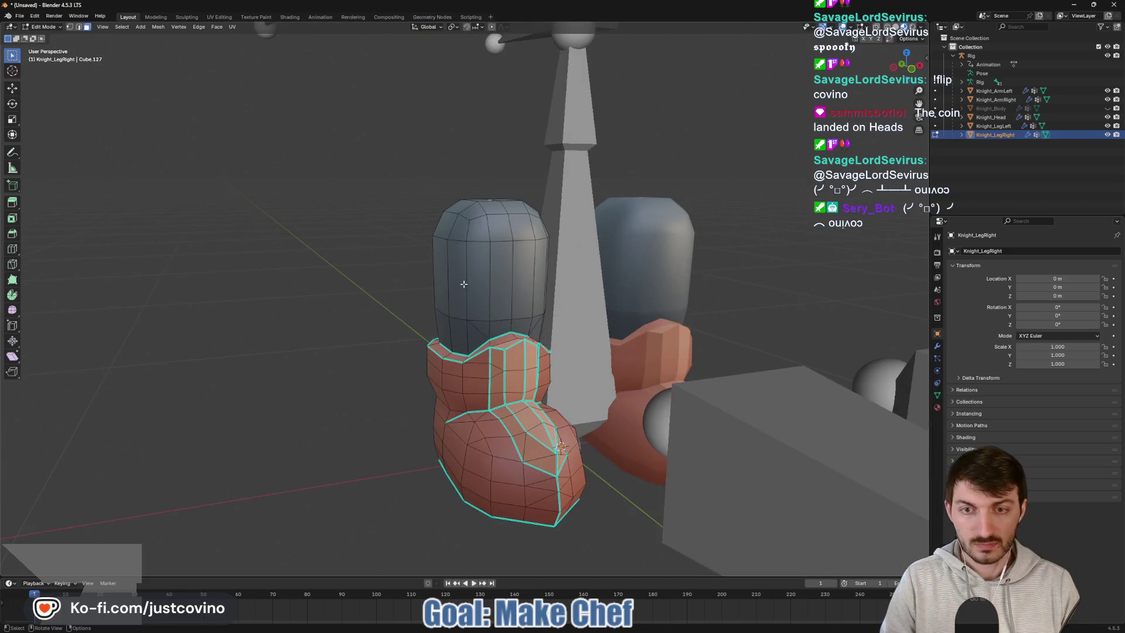
Step: Clear the right leg's mesh selection and switch to edge select mode
scroll(463, 281, up, 2)
key(l)
key(alt+a)
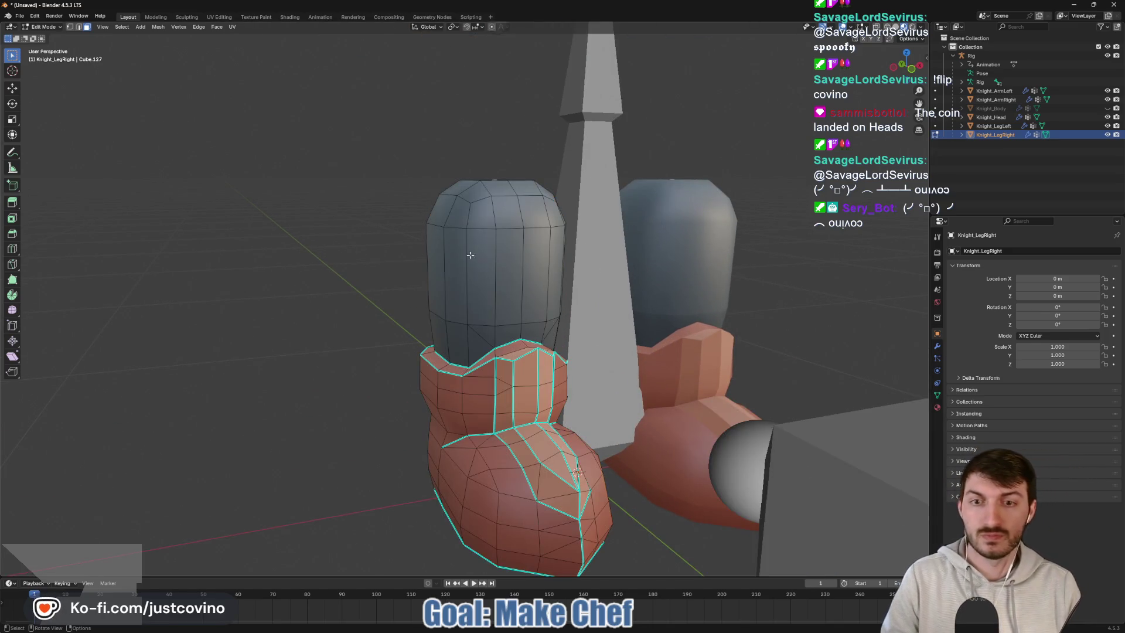
mouse_move(444, 265)
middle_down()
mouse_move(481, 293)
mouse_move(490, 331)
mouse_move(435, 381)
mouse_move(422, 364)
mouse_move(519, 357)
middle_up()
key(2)
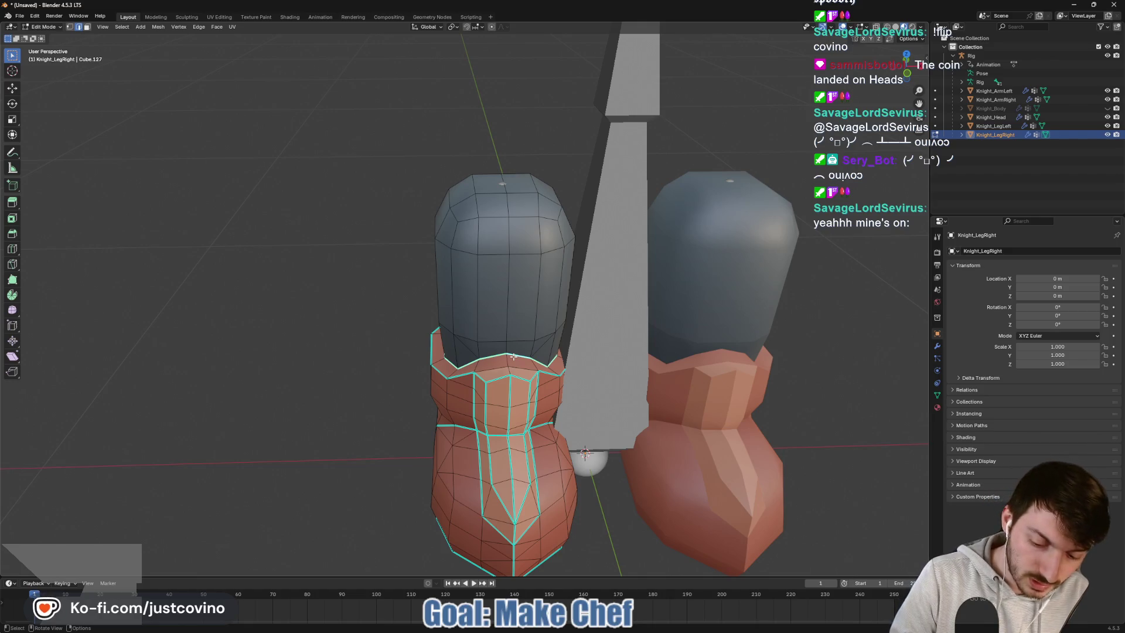
Step: Clear Sharp and Mark Seam on the selected edges at the boot top
key(m)
key(Escape)
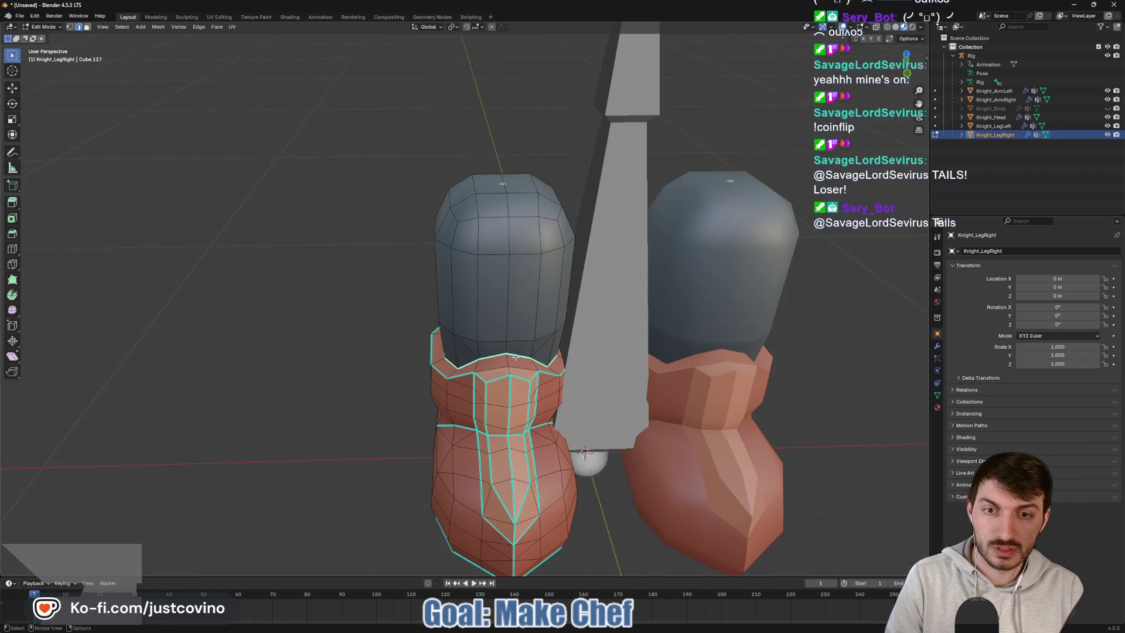
key(ctrl+e)
click(516, 357)
key(ctrl+e)
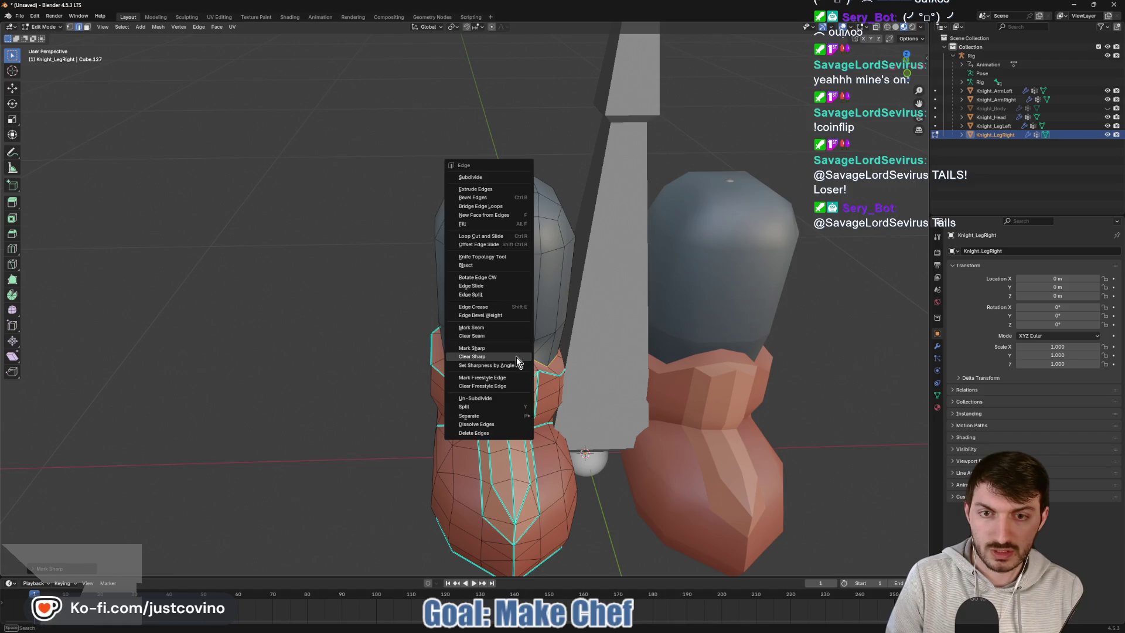
click(501, 328)
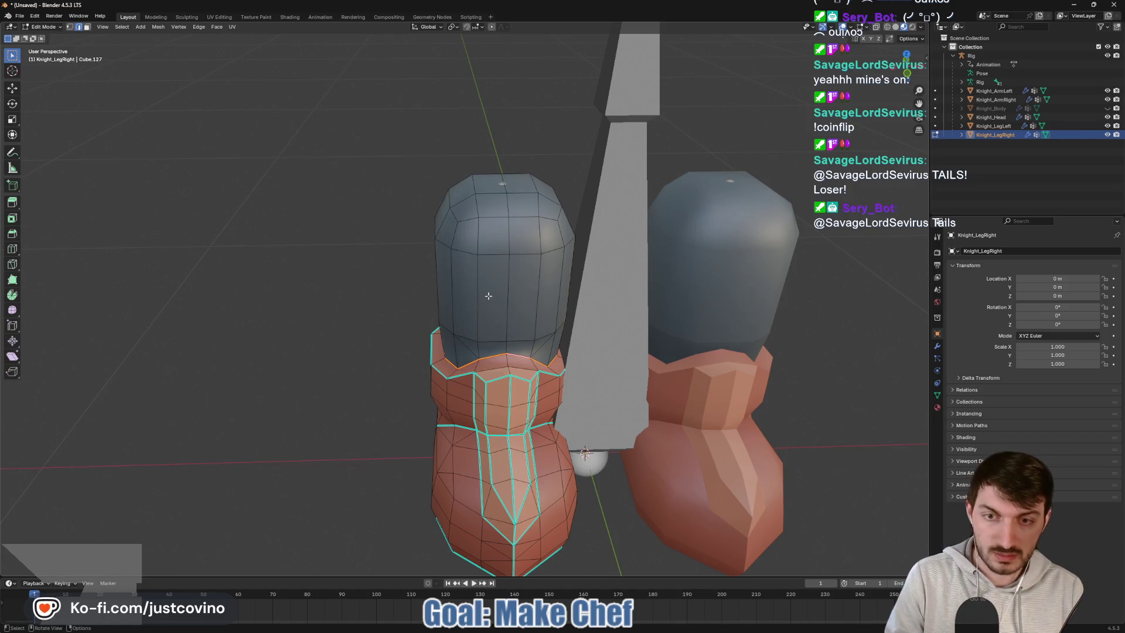
Step: Box-select the front faces of the right leg's grey upper part
key(ctrl+l)
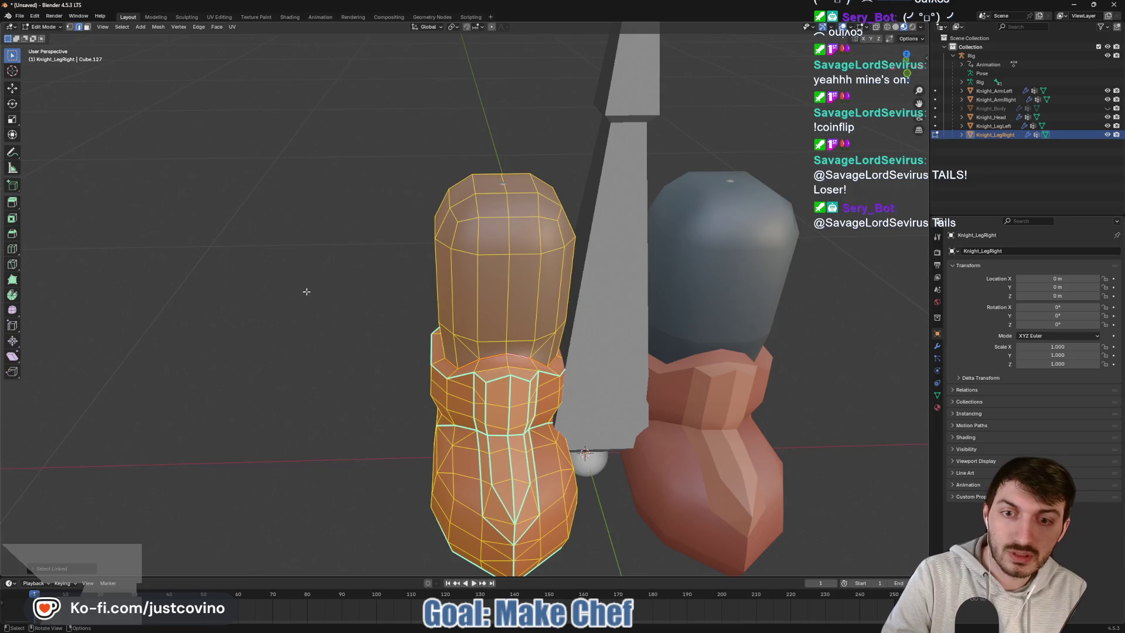
middle_drag(312, 292, 417, 296)
key(alt+a)
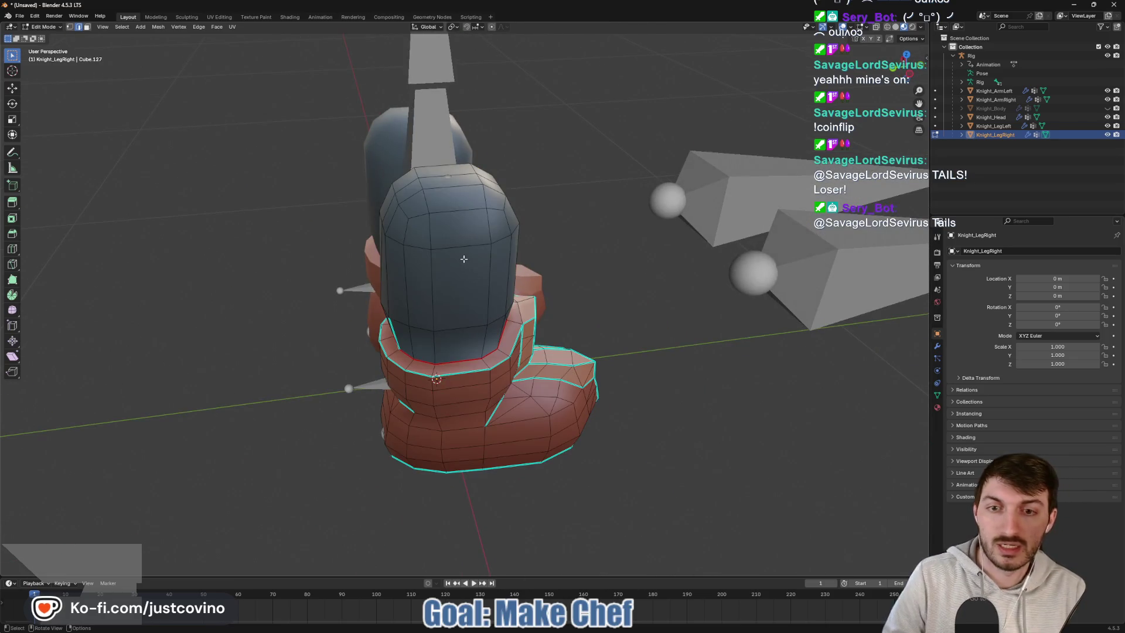
middle_drag(464, 259, 454, 297)
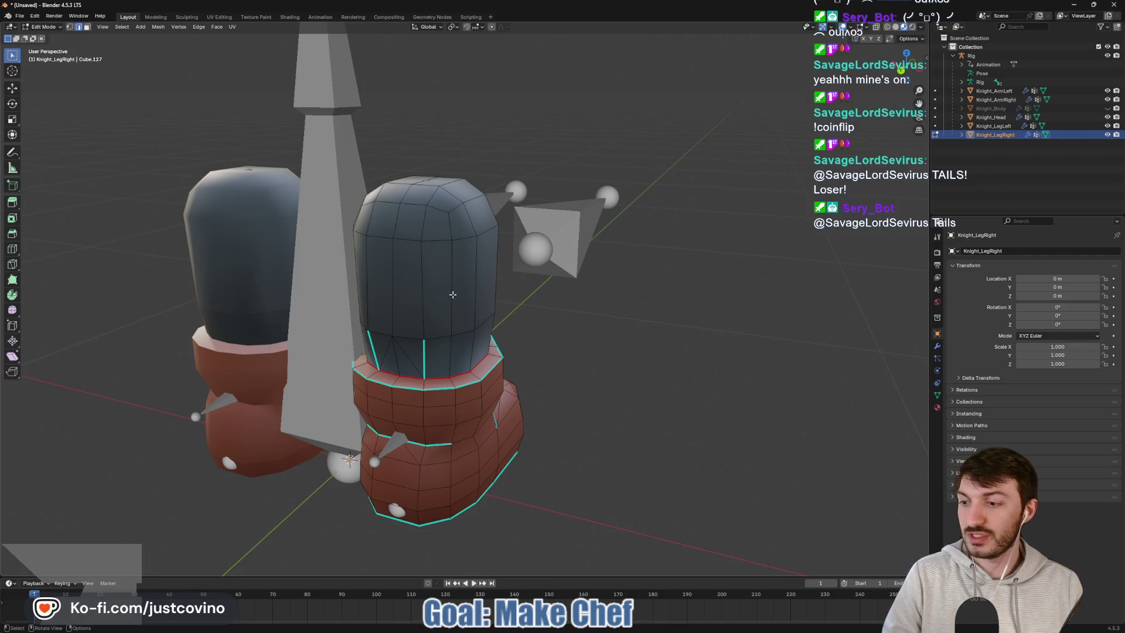
mouse_move(381, 215)
mouse_down()
mouse_move(413, 245)
mouse_move(474, 349)
mouse_move(460, 315)
mouse_up()
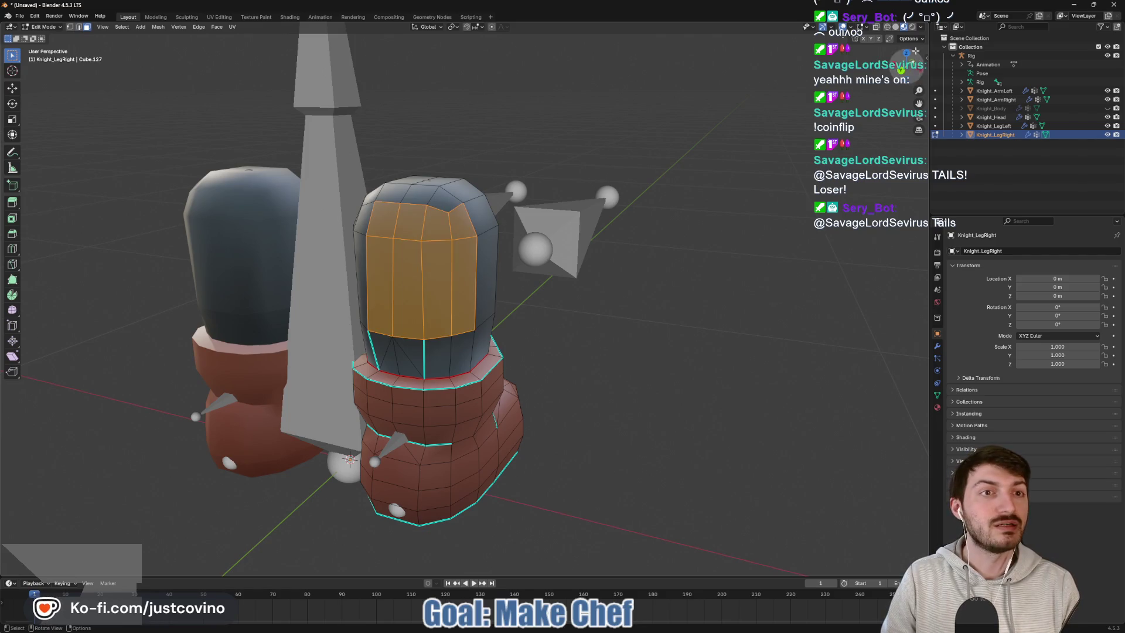
Step: Use X-ray to select all grey upper-leg faces, then drop the boot collar faces
click(877, 27)
middle_drag(645, 305, 671, 313)
mouse_move(351, 179)
mouse_down()
mouse_move(402, 381)
mouse_move(530, 378)
mouse_up()
middle_drag(584, 330, 358, 336)
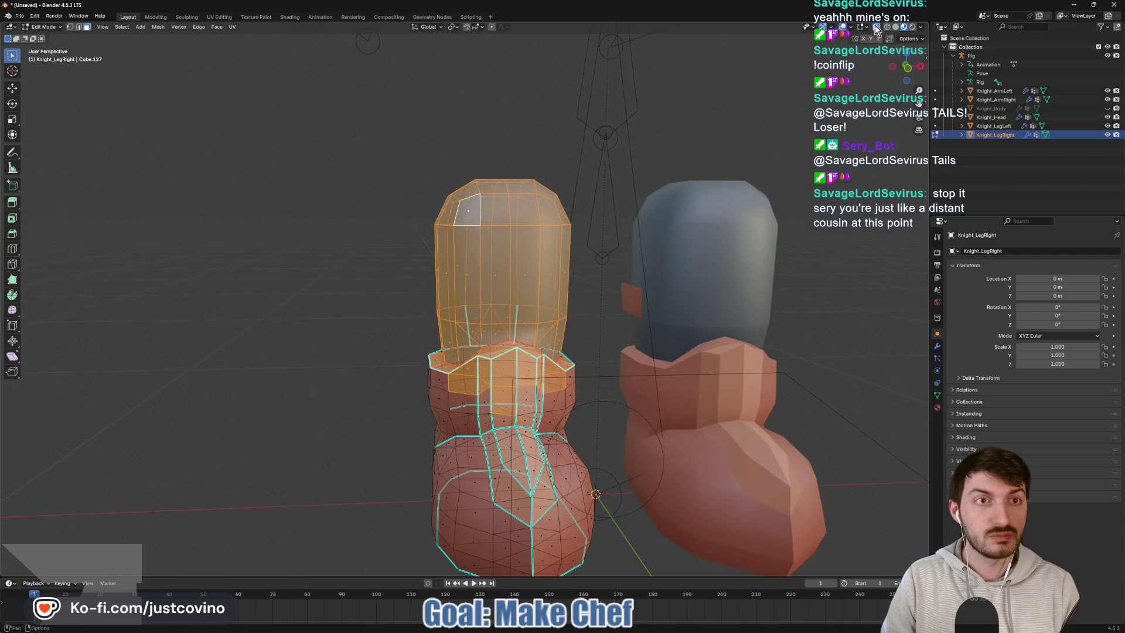
click(876, 28)
middle_drag(516, 334, 498, 382)
mouse_move(497, 382)
ctrl+mouse_down()
mouse_move(519, 399)
mouse_move(537, 387)
ctrl+mouse_up()
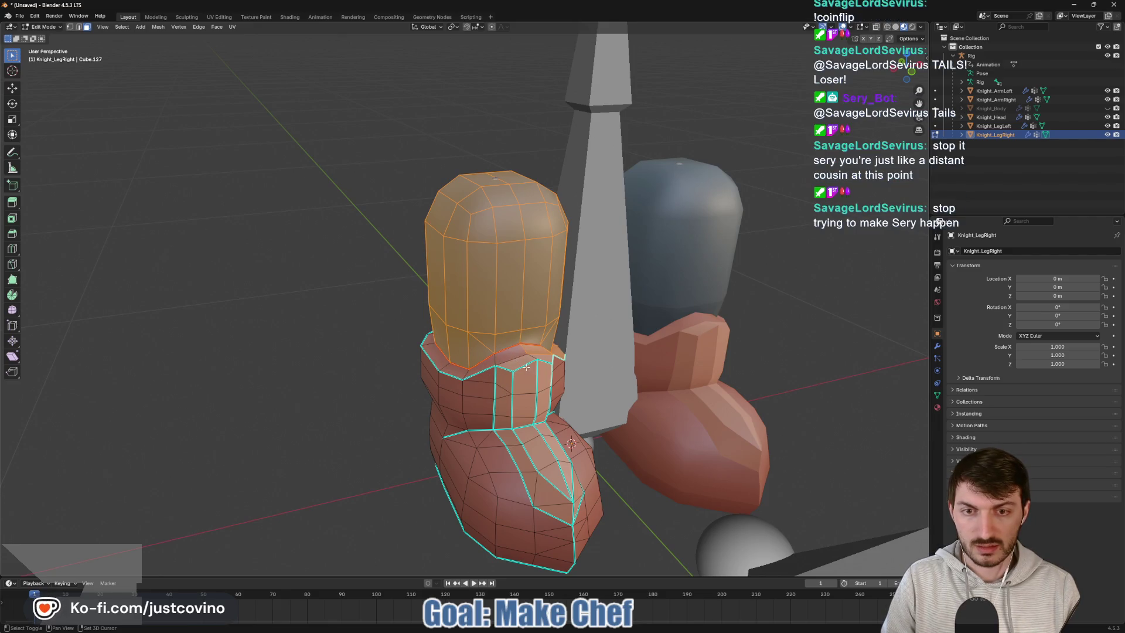
mouse_move(555, 367)
middle_down()
mouse_move(451, 410)
mouse_move(730, 396)
mouse_move(374, 141)
middle_up()
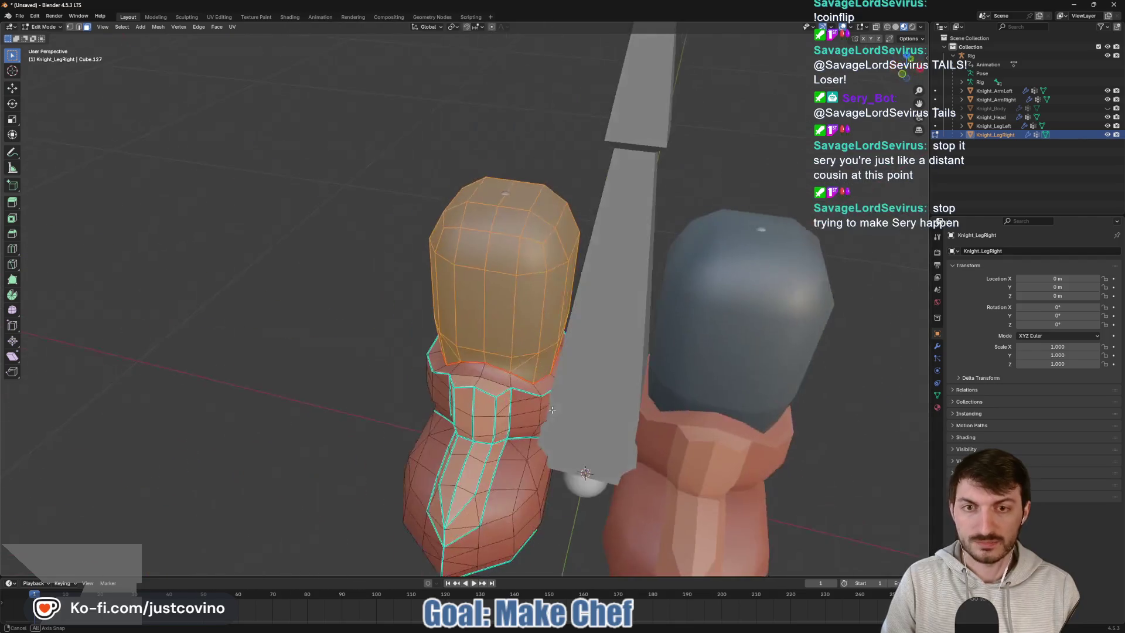
Step: In UV Editing, move the upper leg's UV island from the reddish swatch onto the brown one
click(215, 17)
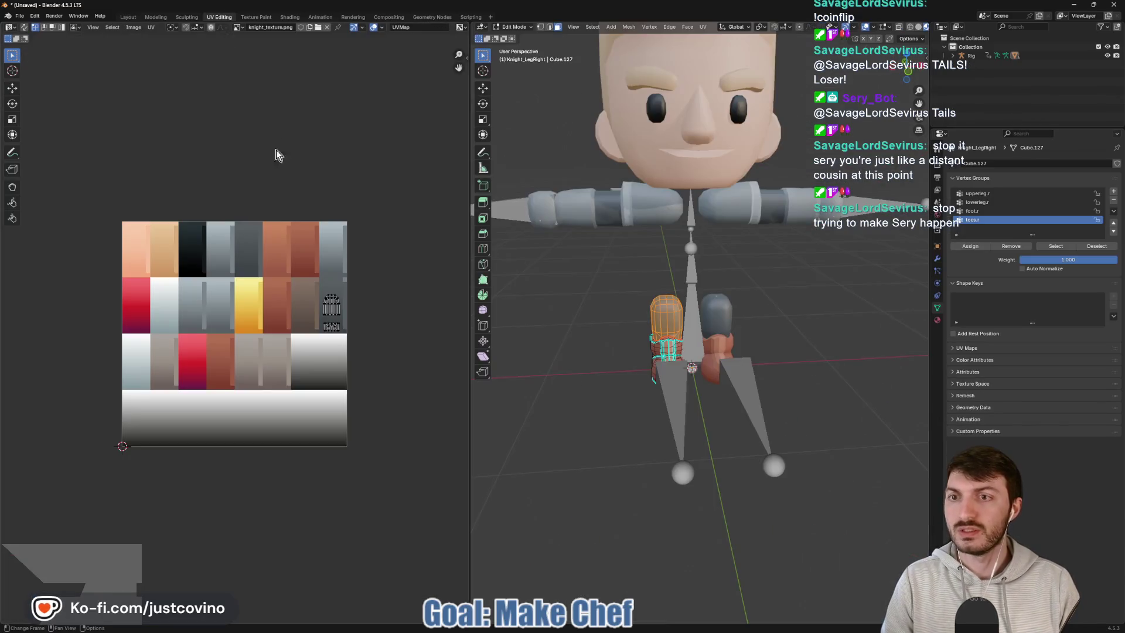
drag(315, 275, 357, 339)
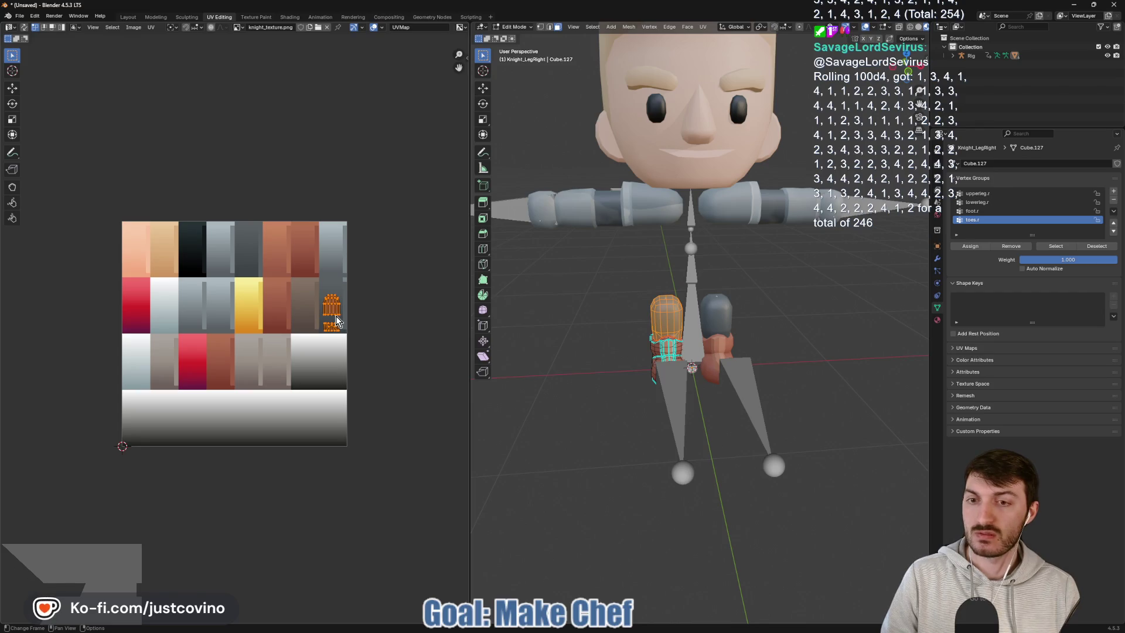
key(g)
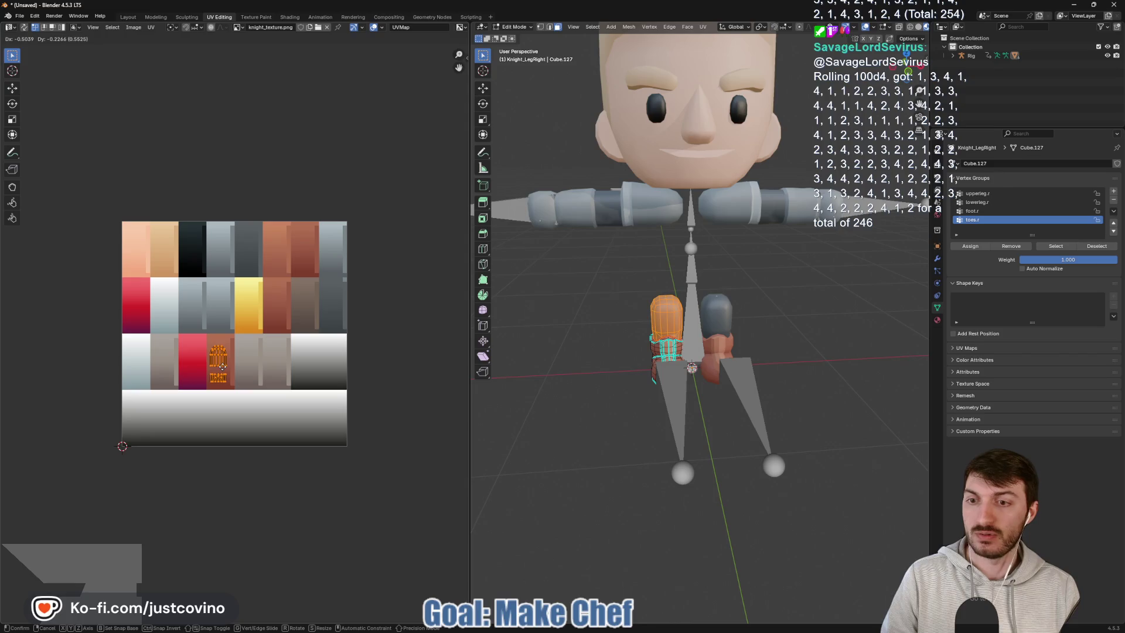
click(220, 369)
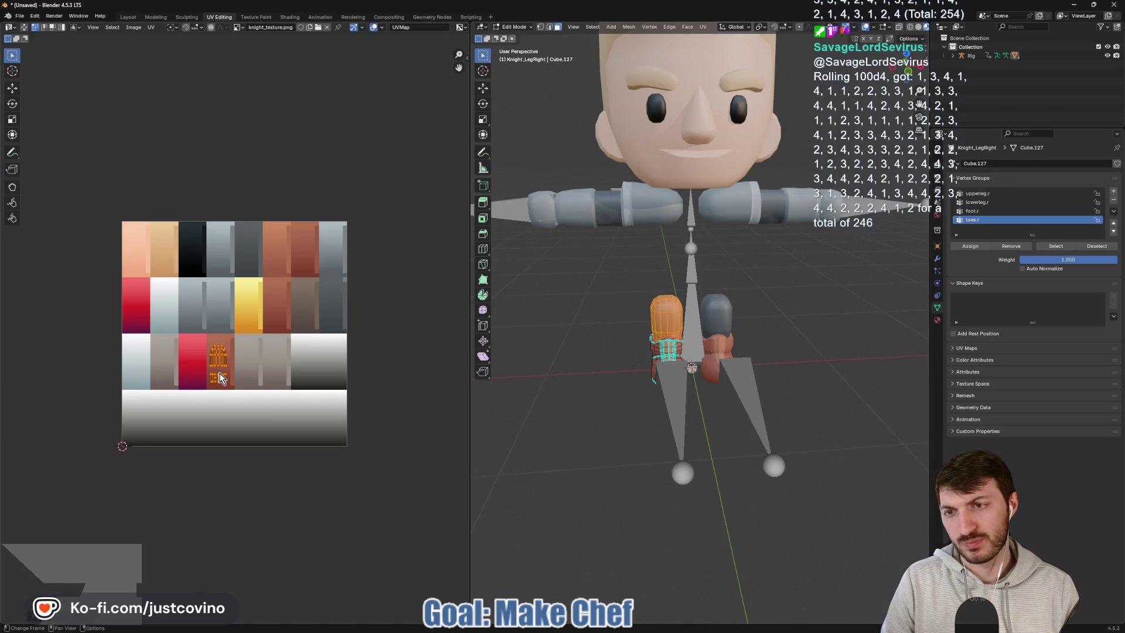
key(g)
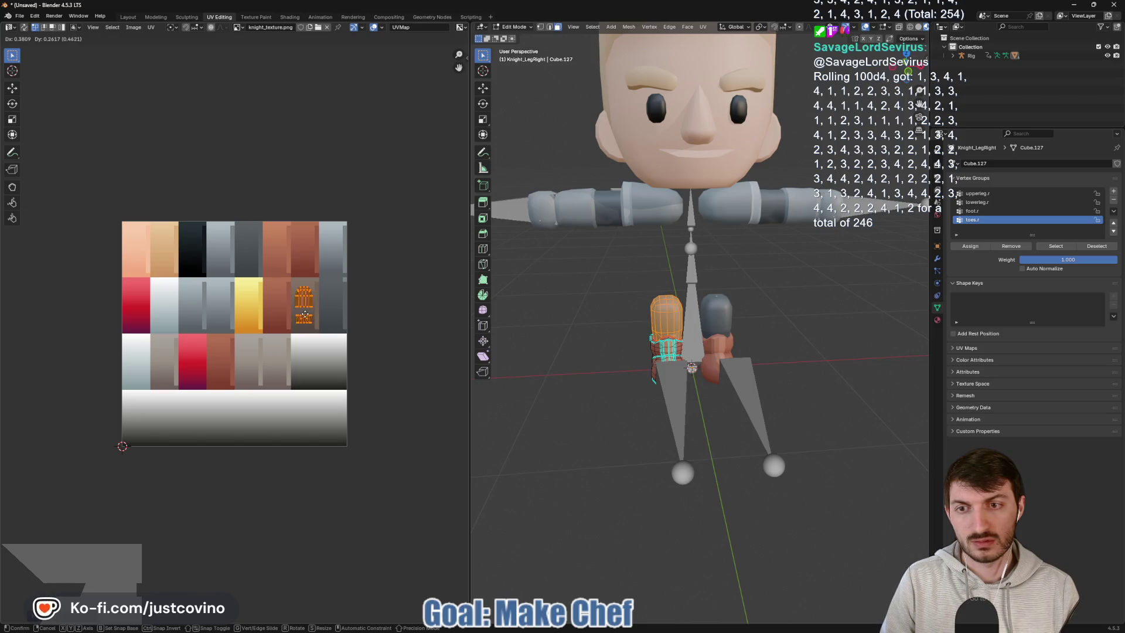
click(303, 316)
Step: Return the right leg to Object Mode and open Knight_LegLeft's mesh for editing
click(607, 339)
key(Tab)
mouse_move(816, 319)
middle_down()
mouse_move(755, 305)
mouse_move(727, 317)
middle_up()
click(712, 322)
key(Tab)
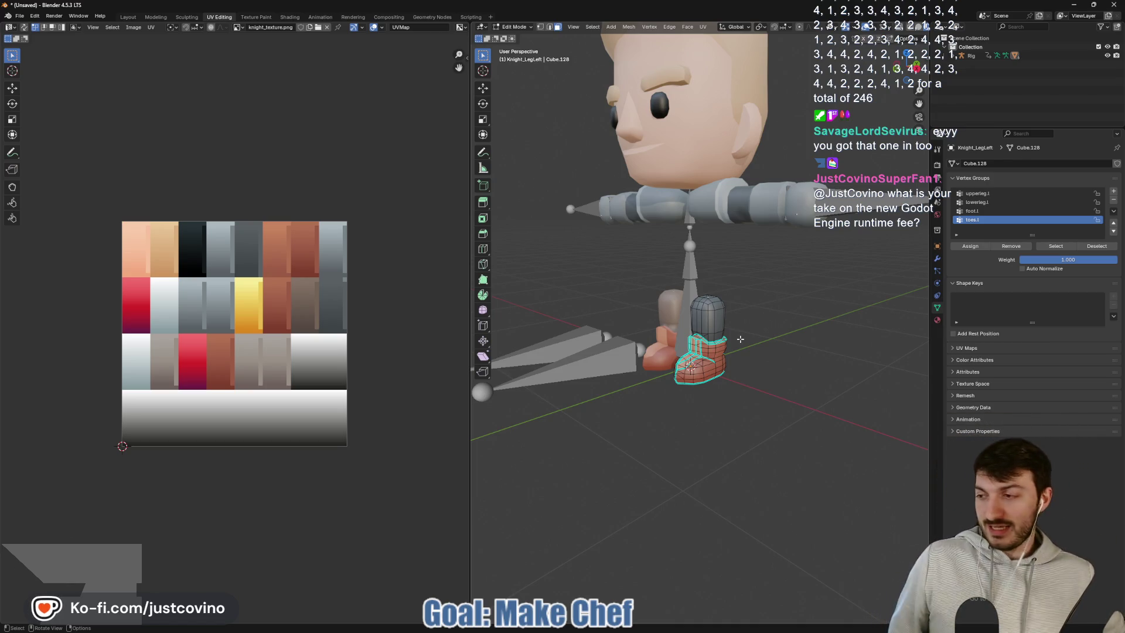
Step: Select the left leg's grey upper faces, including the lower ring, front, side and cap faces
scroll(741, 339, up, 5)
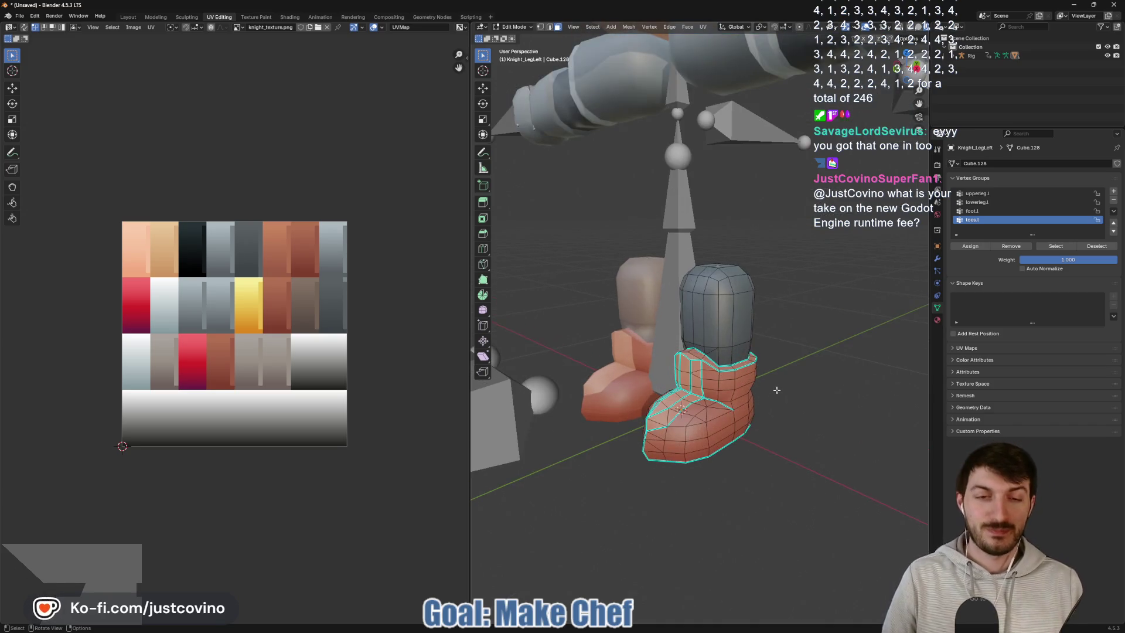
drag(717, 250, 781, 346)
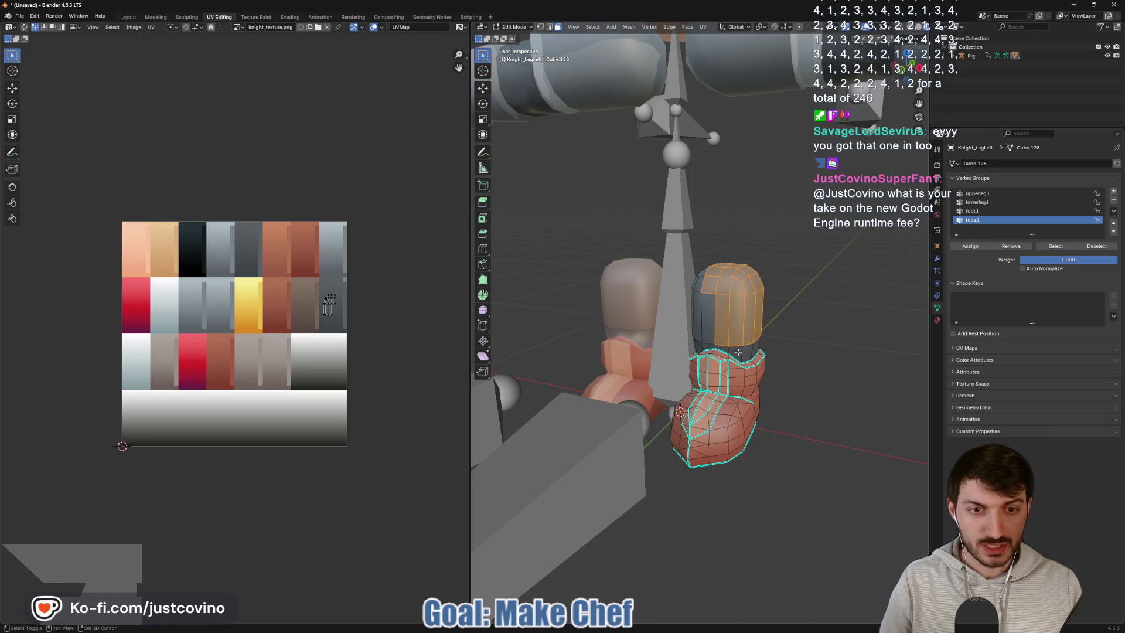
scroll(749, 354, up, 4)
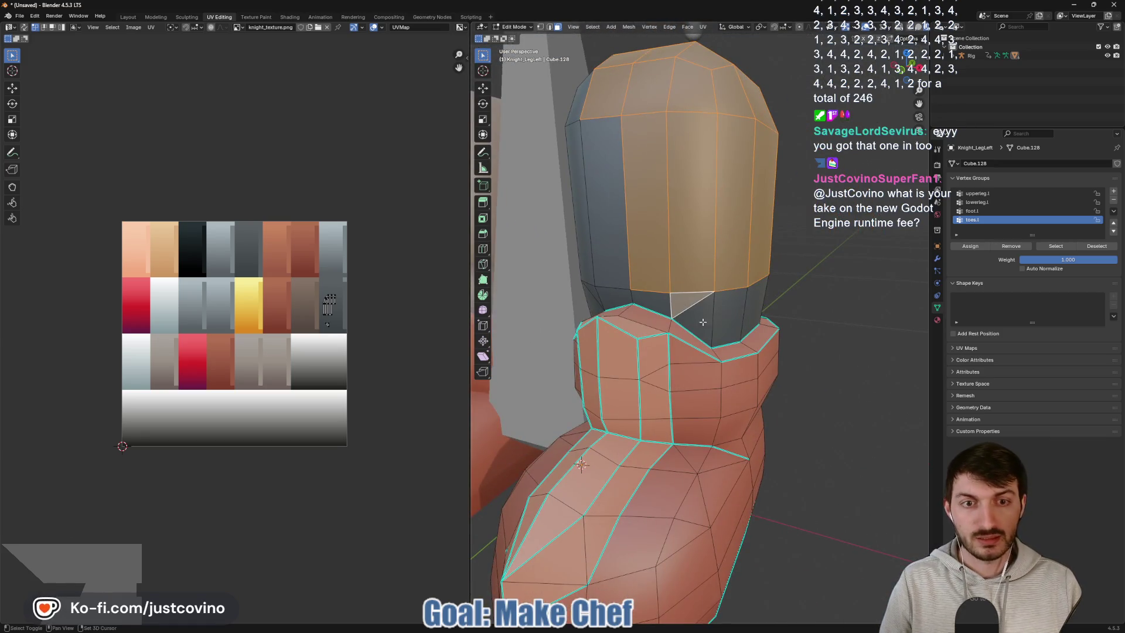
shift+click(692, 317)
shift+click(650, 302)
shift+click(730, 328)
shift+click(755, 310)
middle_drag(758, 317, 656, 281)
mouse_move(639, 186)
shift+mouse_down()
mouse_move(727, 321)
mouse_move(725, 300)
shift+mouse_up()
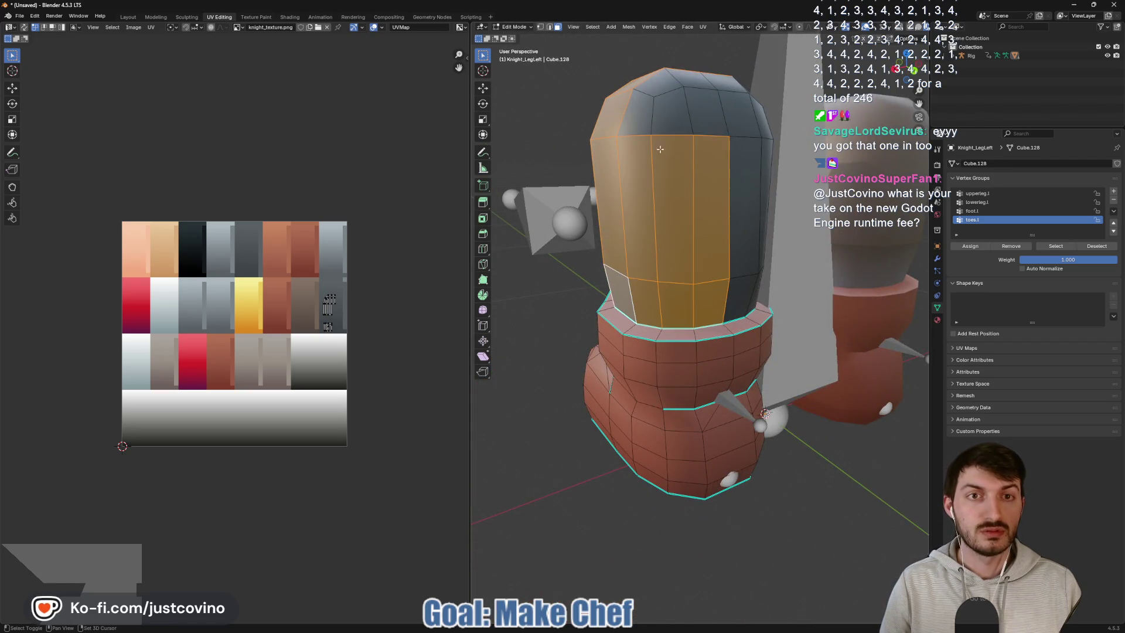
shift+drag(668, 160, 756, 73)
mouse_move(727, 194)
middle_down()
mouse_move(720, 203)
mouse_move(683, 131)
middle_up()
mouse_move(681, 130)
shift+mouse_down()
mouse_move(742, 297)
mouse_move(779, 310)
shift+mouse_up()
shift+drag(730, 68, 787, 130)
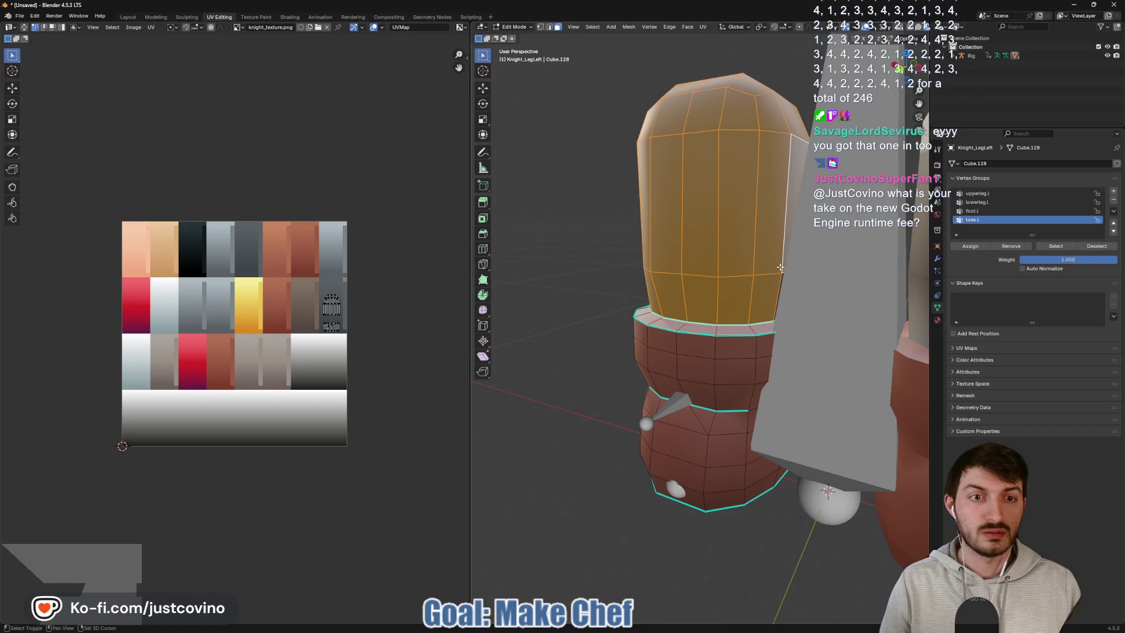
Step: Reselect the upper leg faces together with the top cap faces
mouse_move(777, 280)
middle_down()
mouse_move(728, 284)
mouse_move(662, 200)
middle_up()
mouse_move(662, 201)
mouse_down()
mouse_move(743, 313)
mouse_move(758, 265)
mouse_up()
shift+drag(696, 50, 798, 168)
shift+click(782, 294)
middle_drag(782, 294, 733, 264)
Step: Move the leg's UV island onto the brownish swatch and return to Object Mode
drag(309, 286, 351, 340)
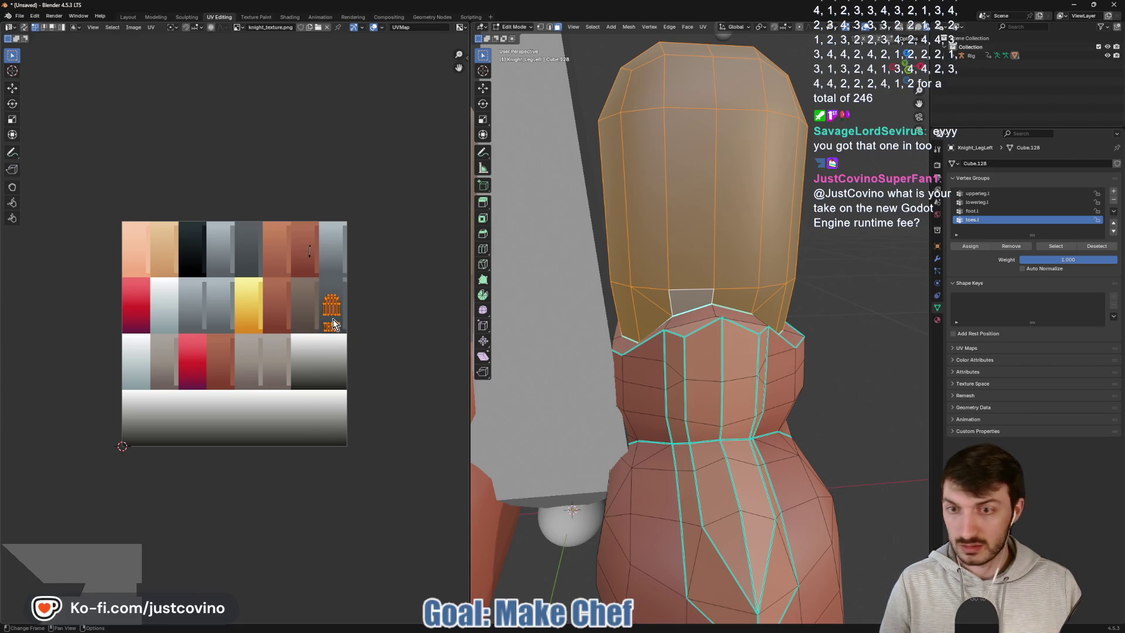
key(g)
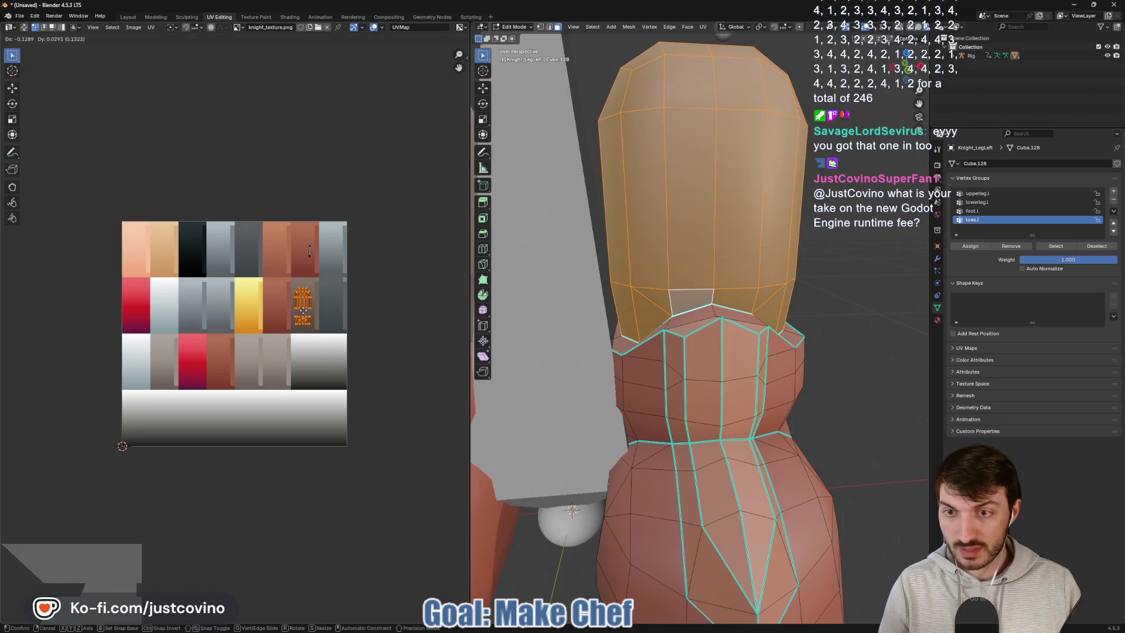
click(304, 310)
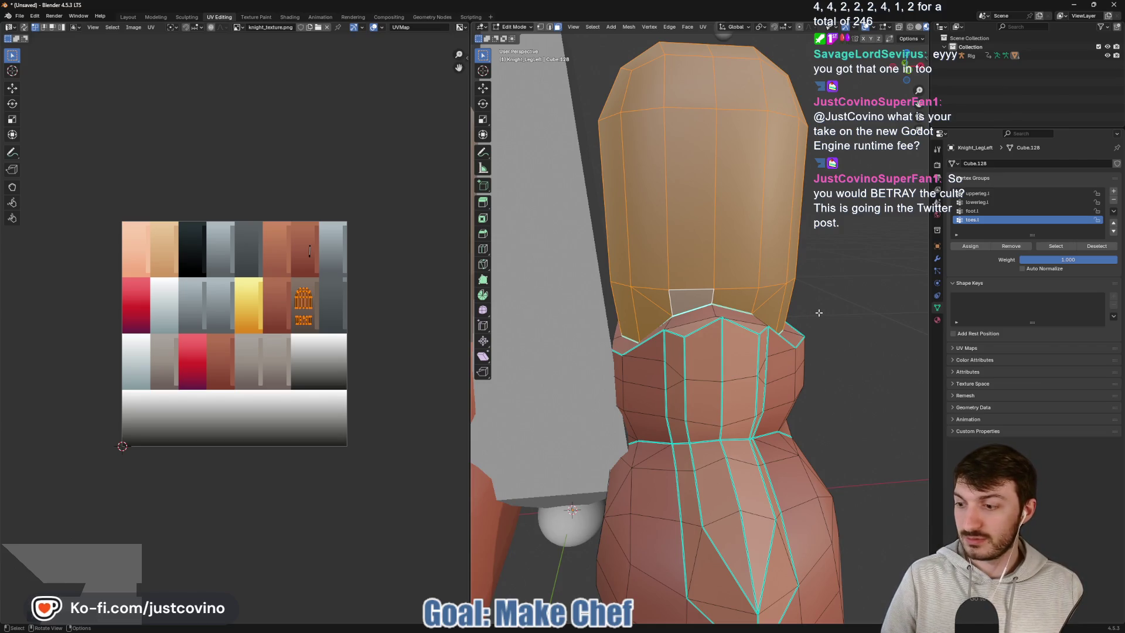
key(Tab)
mouse_move(828, 316)
middle_down()
mouse_move(841, 300)
mouse_move(629, 315)
mouse_move(601, 300)
mouse_move(677, 343)
mouse_move(810, 314)
mouse_move(829, 298)
middle_up()
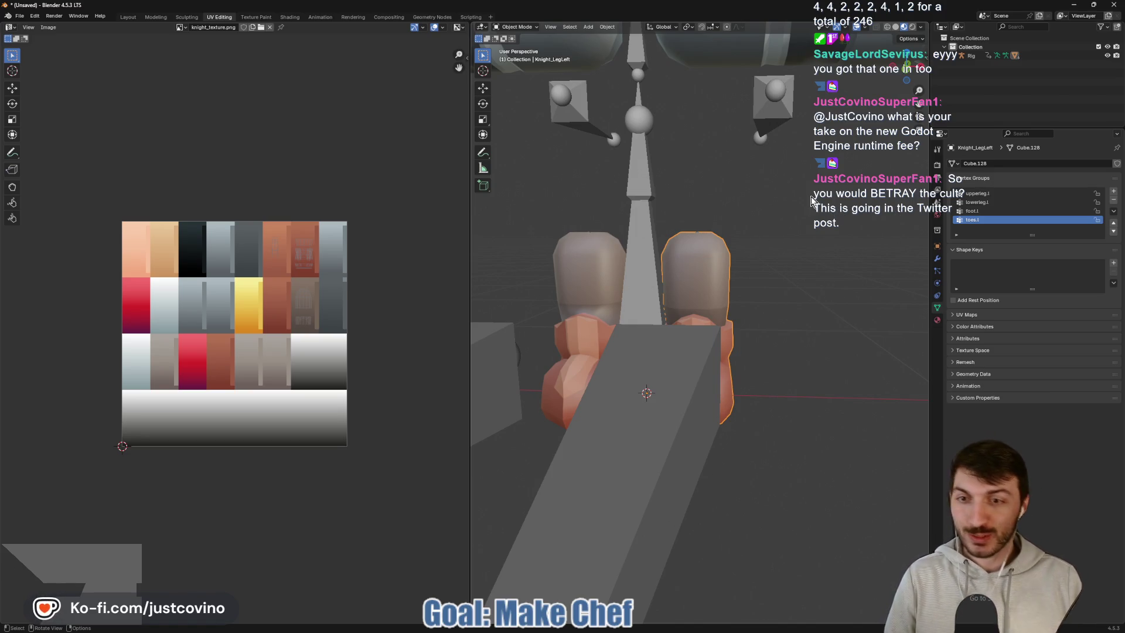
Step: In Layout, unhide Knight_Body, enter its Edit Mode and hide both leg objects
middle_drag(708, 190, 746, 235)
key(ctrl+Page_Up)
key(ctrl+Page_Up)
key(ctrl+Page_Up)
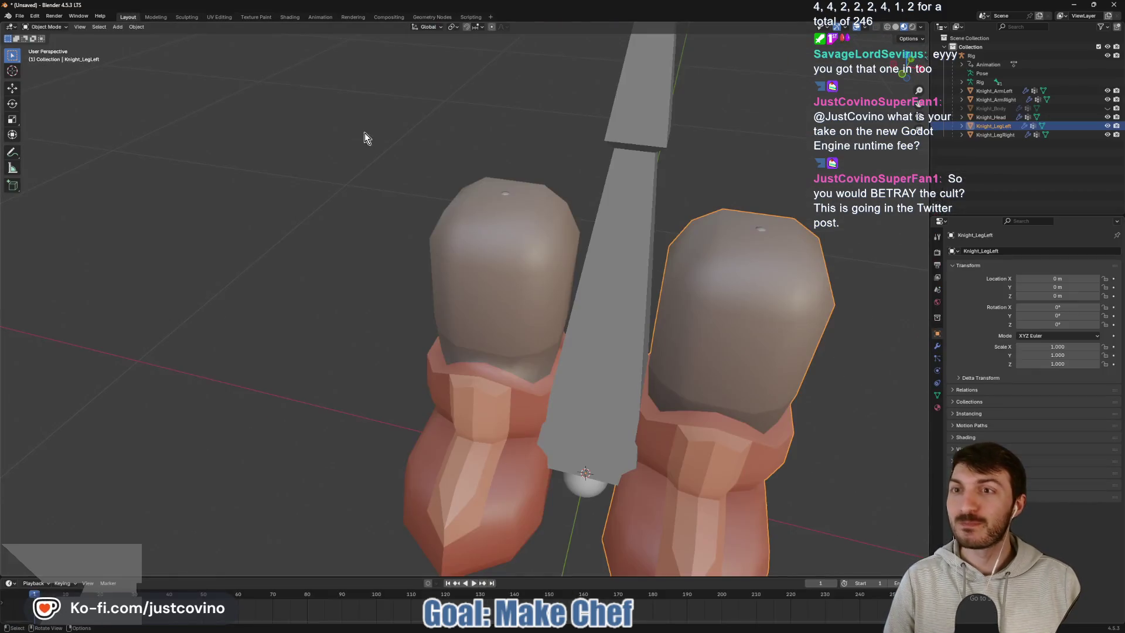
click(1108, 108)
click(990, 109)
key(Tab)
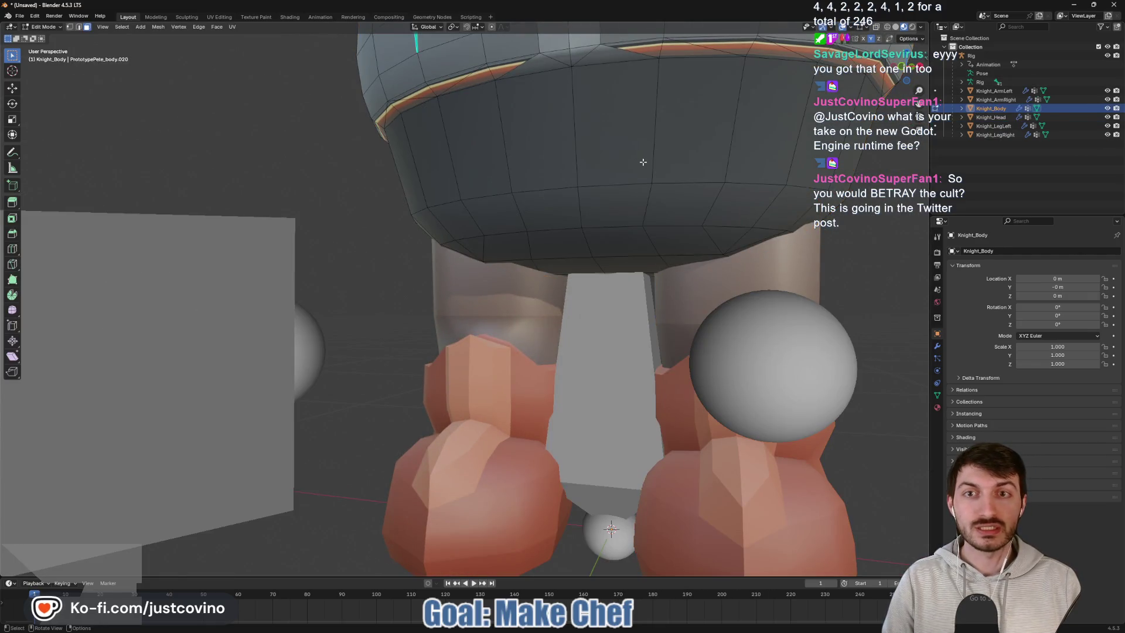
middle_drag(643, 161, 739, 159)
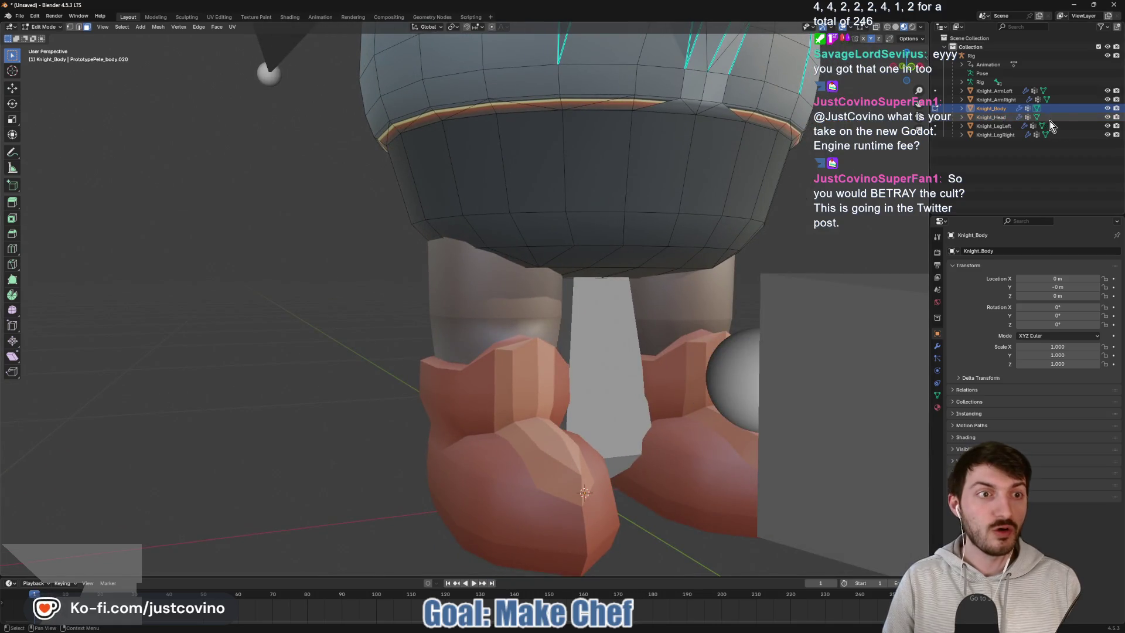
click(1108, 126)
click(1108, 134)
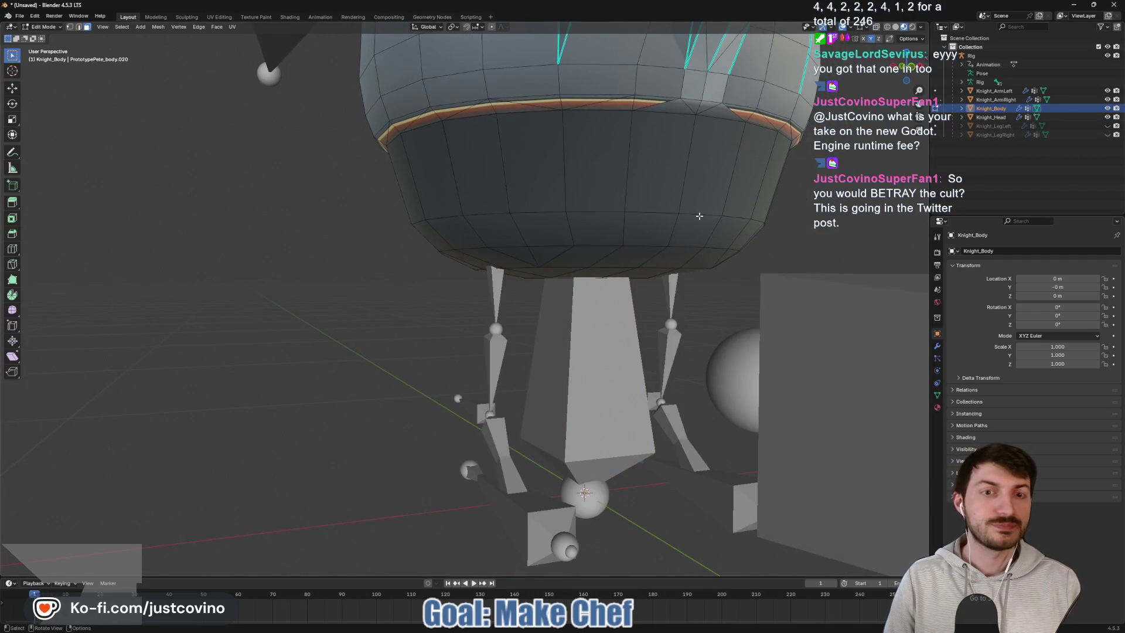
Step: With X-ray on, box-select the lower body faces from a low side view
middle_drag(623, 207, 460, 209)
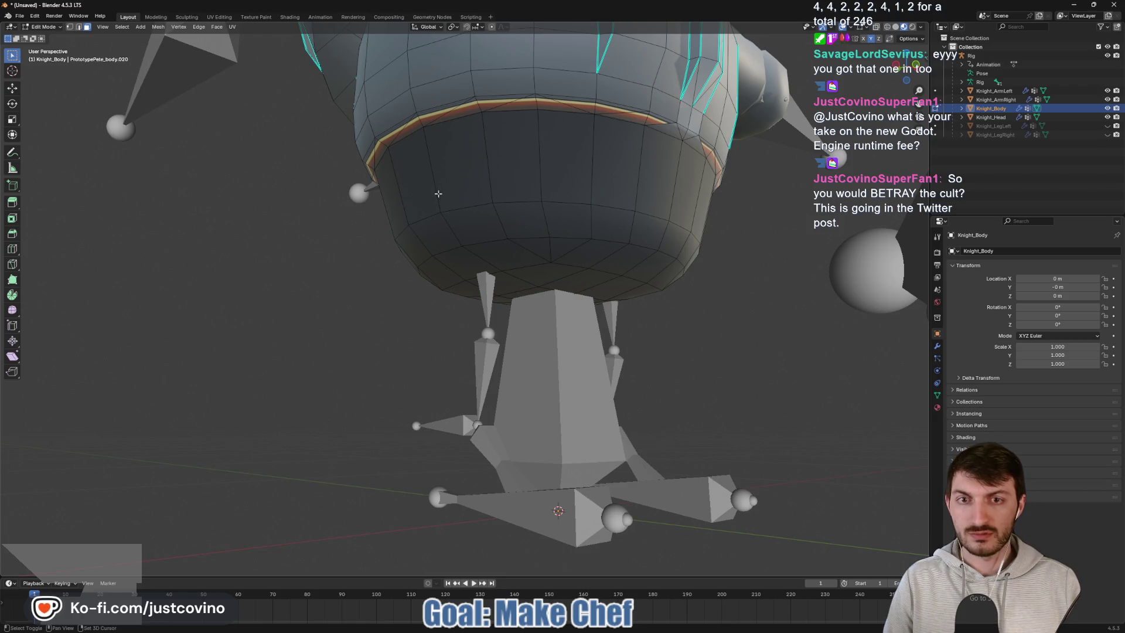
key(shift+z)
middle_drag(710, 216, 753, 246)
mouse_move(283, 159)
mouse_down()
mouse_move(620, 218)
mouse_move(675, 285)
mouse_up()
mouse_move(675, 285)
middle_down()
mouse_move(680, 233)
mouse_move(595, 232)
middle_up()
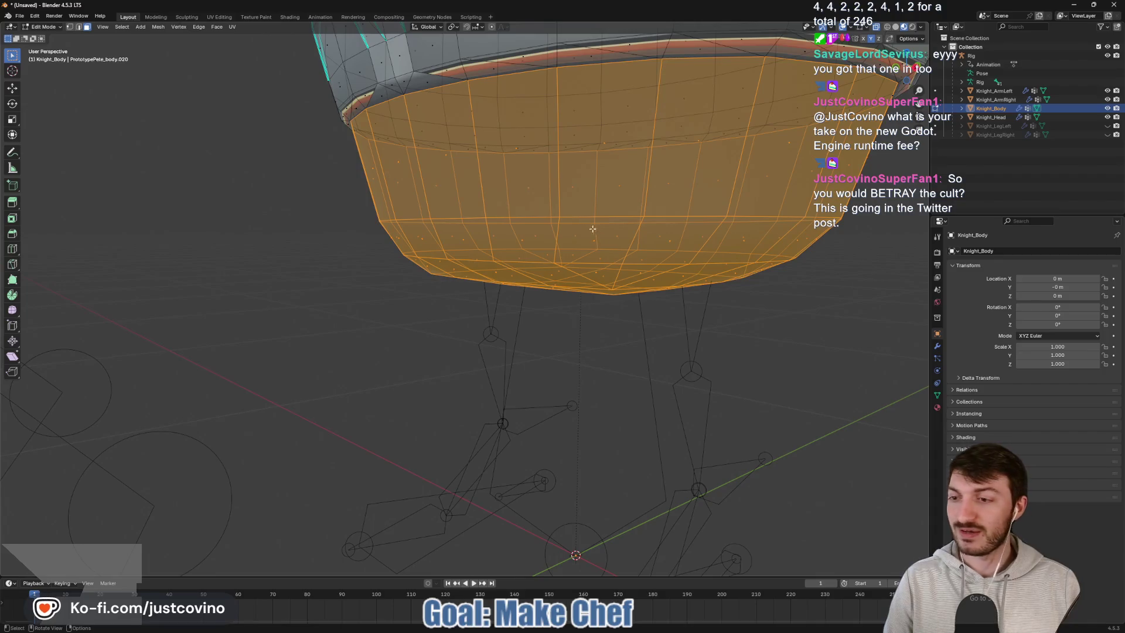
Step: In UV Editing, scale the lower-body UV island along Y onto the brown swatch
click(219, 17)
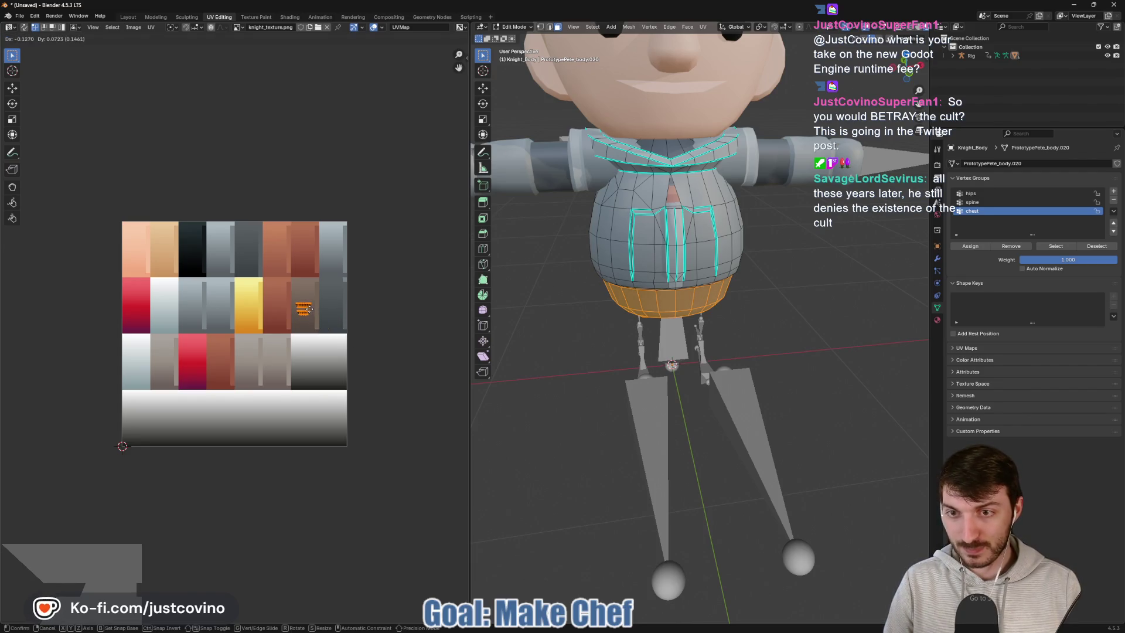
key(s)
key(y)
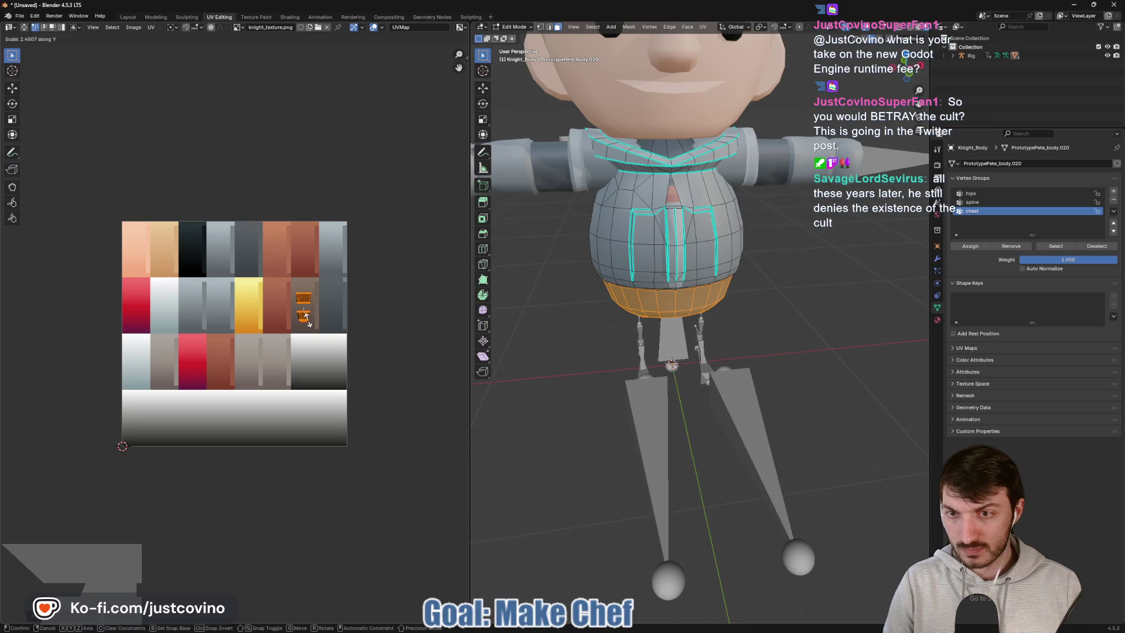
click(309, 326)
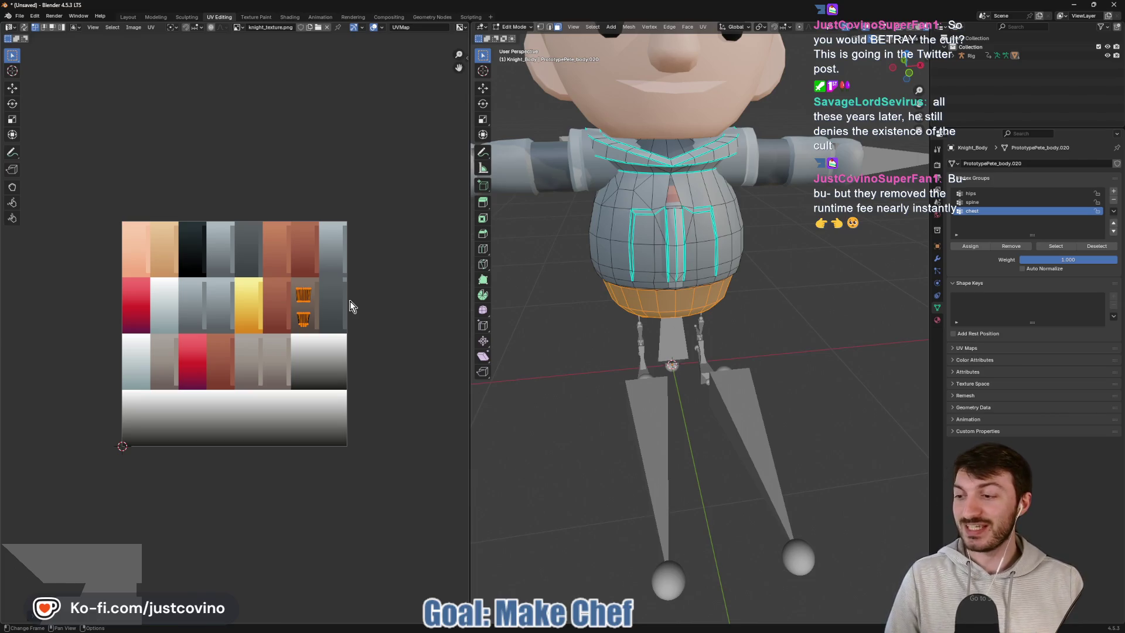
mouse_move(500, 268)
middle_down()
mouse_move(813, 267)
mouse_move(817, 293)
mouse_move(821, 194)
mouse_move(815, 269)
middle_up()
click(127, 18)
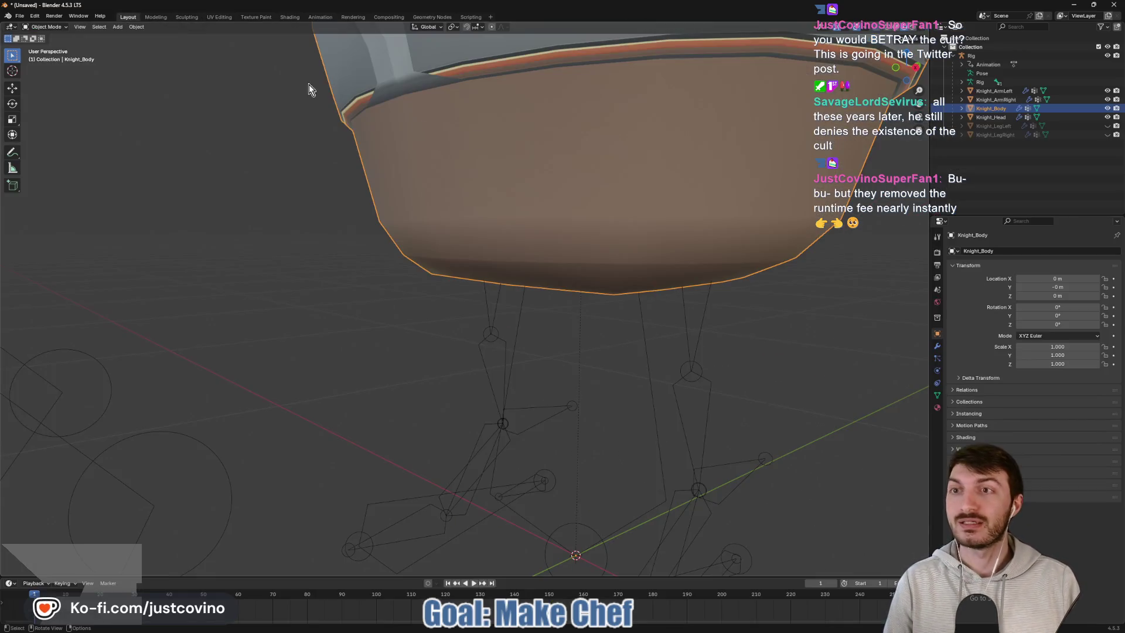
Step: Deselect the body and unhide Knight_LegLeft and Knight_LegRight
click(272, 234)
scroll(322, 228, down, 6)
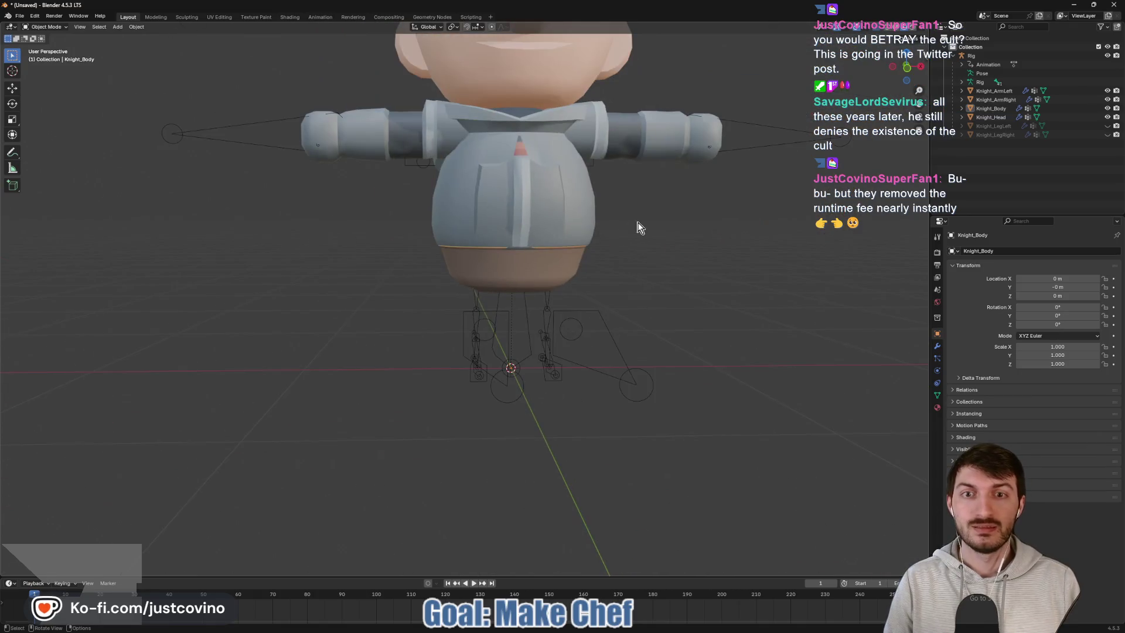
mouse_move(662, 248)
middle_down()
mouse_move(585, 231)
mouse_move(656, 235)
middle_up()
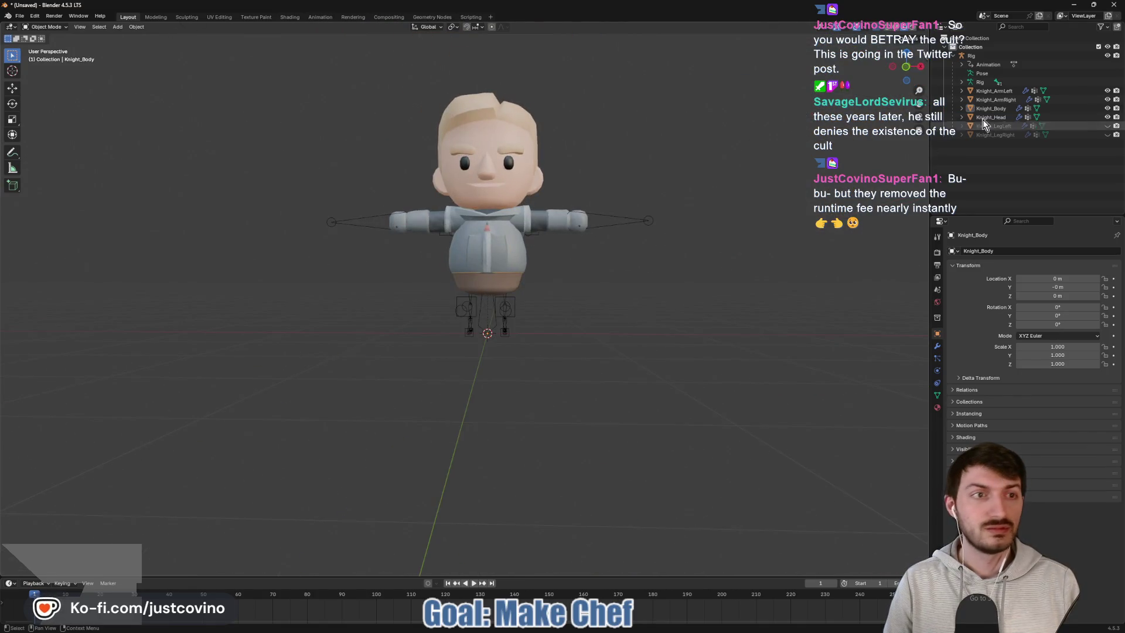
click(1108, 126)
click(1107, 135)
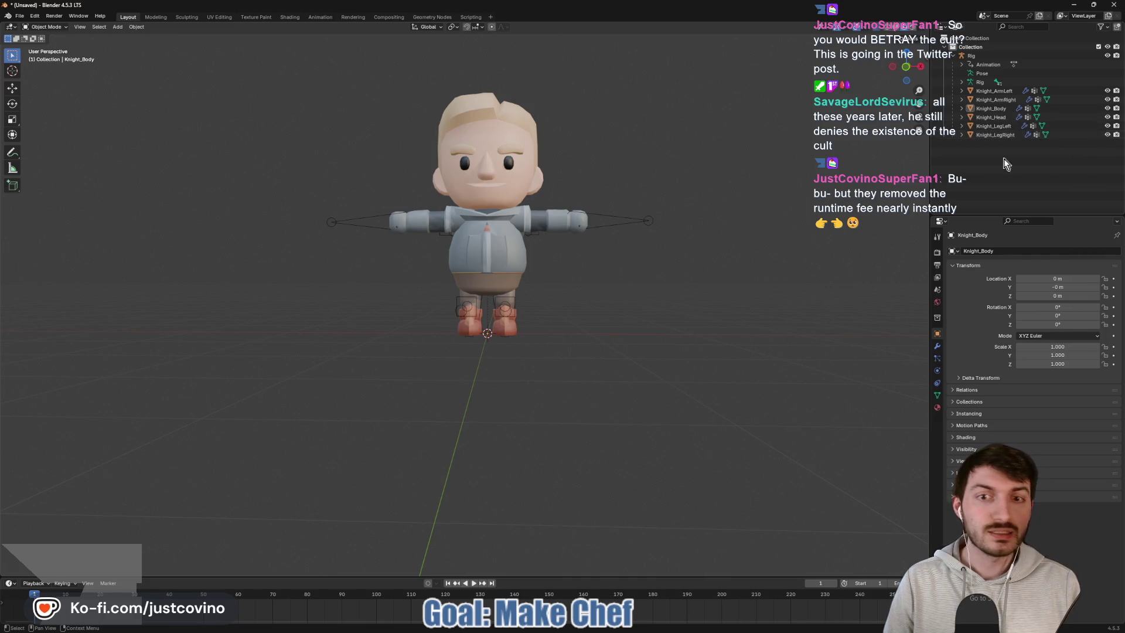
mouse_move(745, 214)
middle_down()
mouse_move(682, 251)
mouse_move(771, 264)
mouse_move(687, 276)
mouse_move(582, 262)
mouse_move(752, 264)
mouse_move(673, 276)
mouse_move(744, 266)
middle_up()
scroll(565, 304, up, 5)
Step: Delete the small stray face from Knight_LegLeft's mesh
click(577, 321)
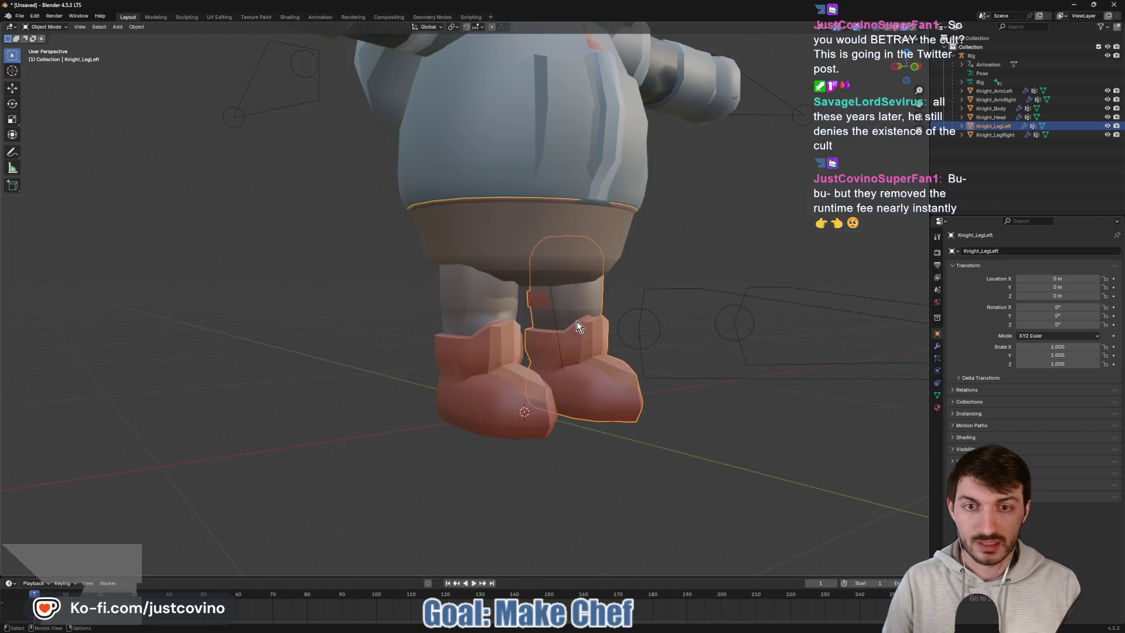
scroll(590, 311, up, 6)
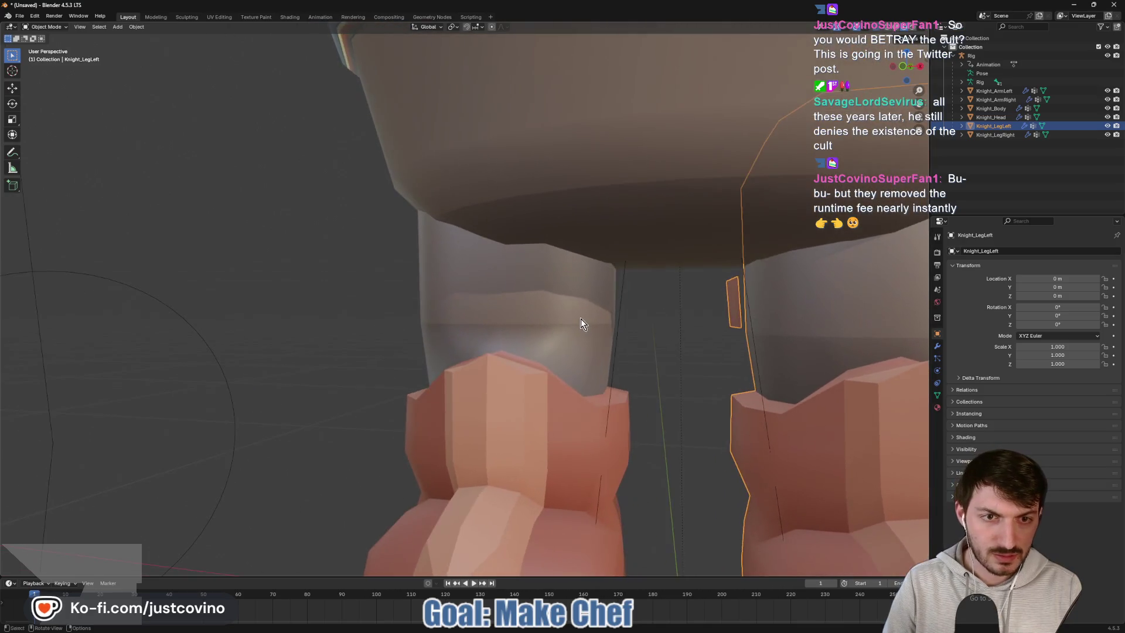
key(Tab)
click(728, 306)
key(x)
click(691, 322)
scroll(691, 322, down, 8)
key(Tab)
Step: Recheck the left leg mesh in Edit Mode, then view both legs from behind
mouse_move(688, 323)
middle_down()
mouse_move(550, 322)
mouse_move(716, 327)
mouse_move(610, 321)
middle_up()
key(Tab)
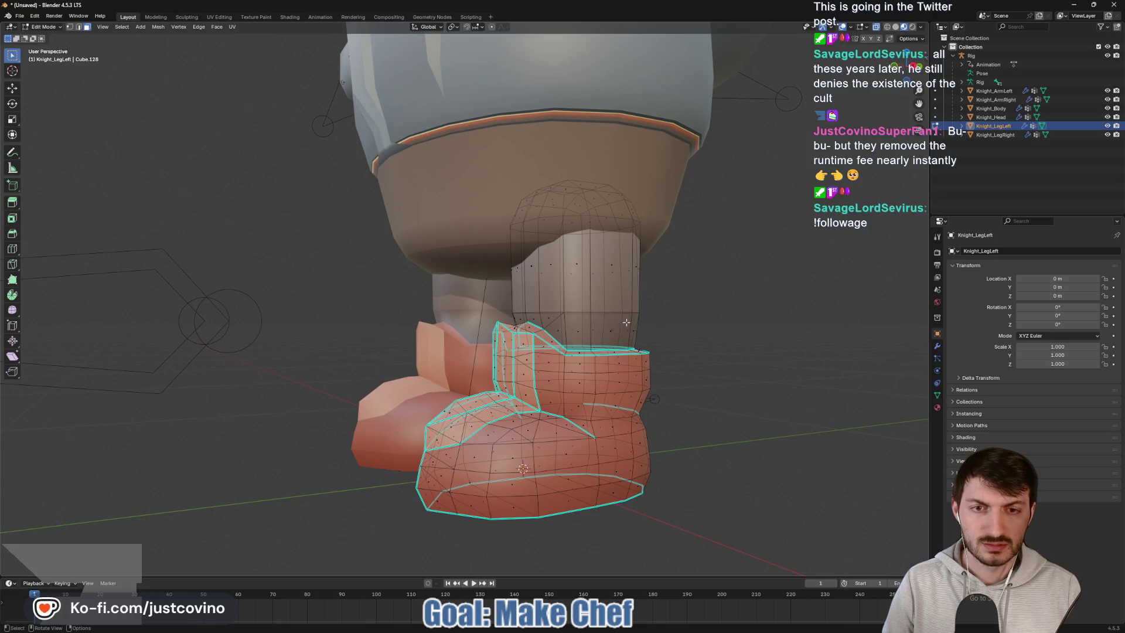
scroll(637, 323, down, 3)
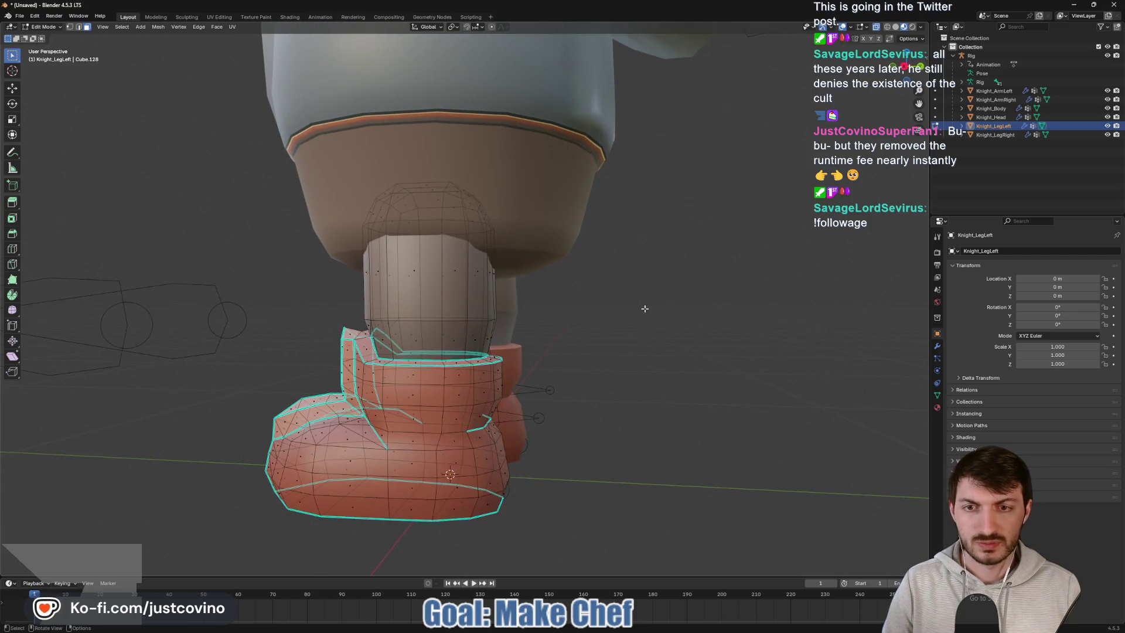
key(Tab)
mouse_move(636, 323)
middle_down()
mouse_move(637, 339)
mouse_move(695, 334)
mouse_move(570, 350)
mouse_move(603, 330)
mouse_move(708, 346)
mouse_move(588, 348)
middle_up()
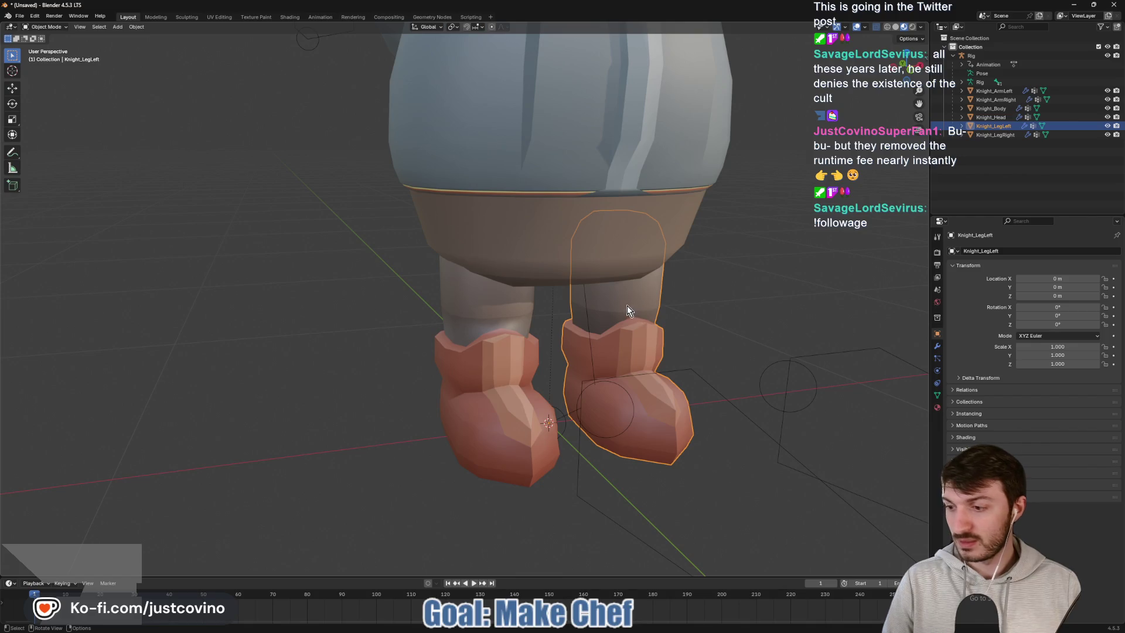
scroll(668, 305, down, 1)
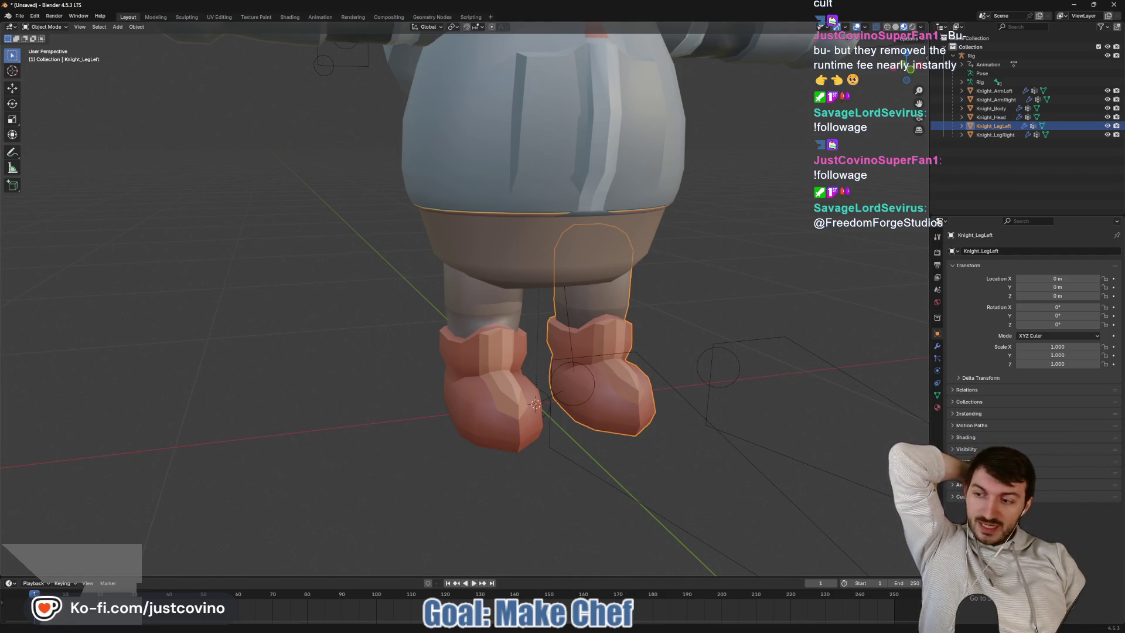
Step: Put Knight_Body in Edit Mode with X-ray turned off, viewing the skirt from below
mouse_move(737, 182)
middle_down()
mouse_move(703, 178)
mouse_move(738, 176)
middle_up()
click(641, 158)
key(Tab)
scroll(659, 193, up, 3)
mouse_move(658, 193)
middle_down()
mouse_move(658, 319)
mouse_move(656, 287)
mouse_move(670, 288)
middle_up()
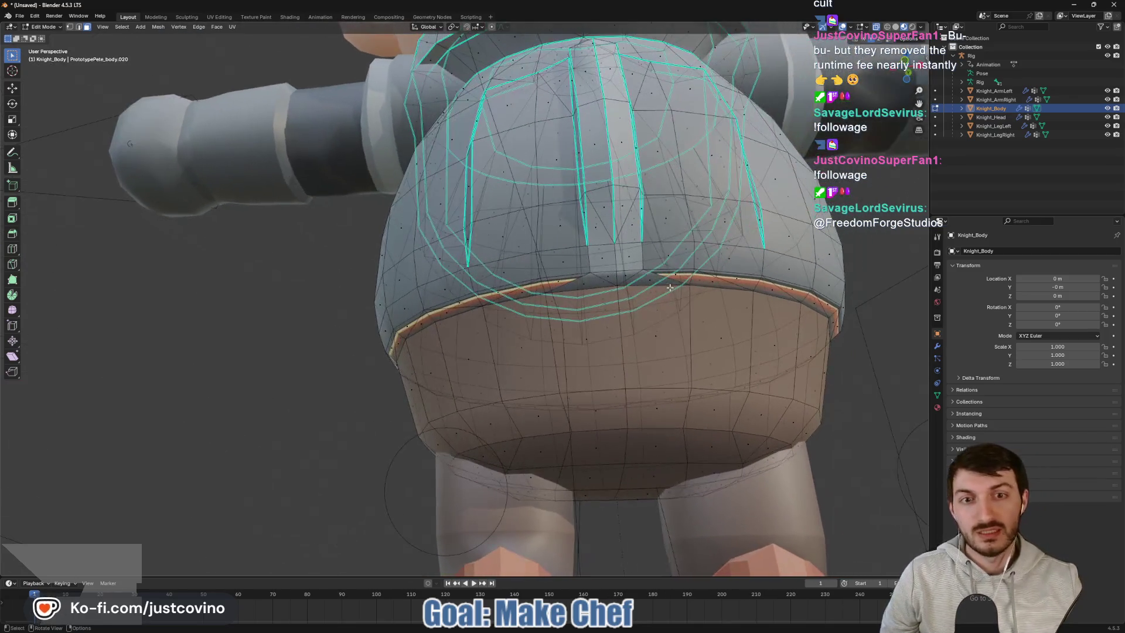
key(alt+z)
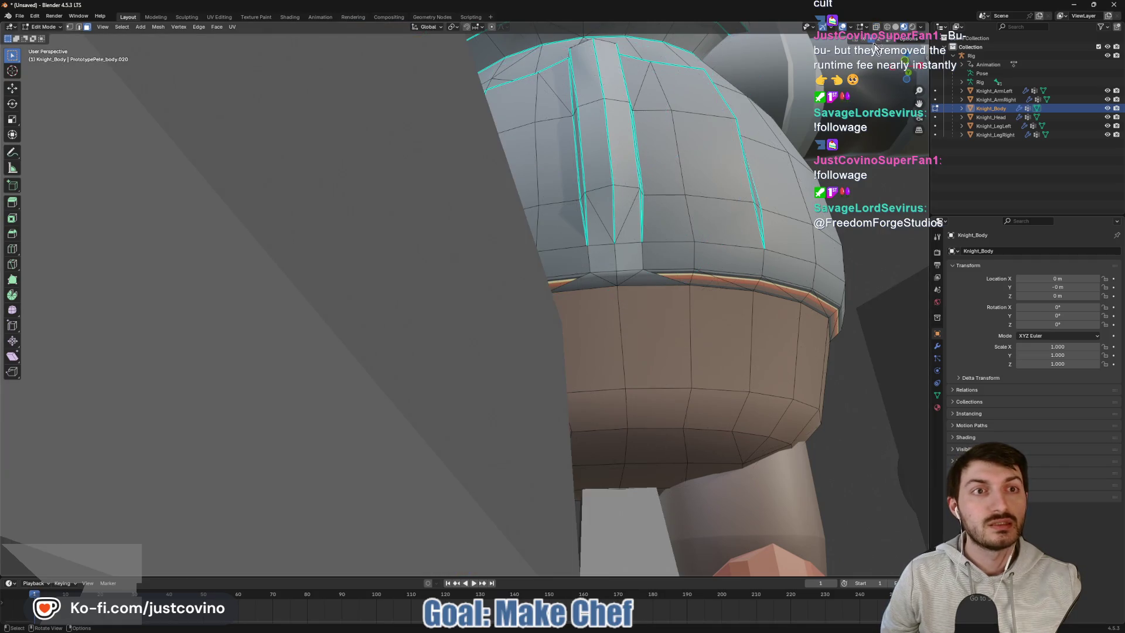
middle_drag(672, 255, 505, 295)
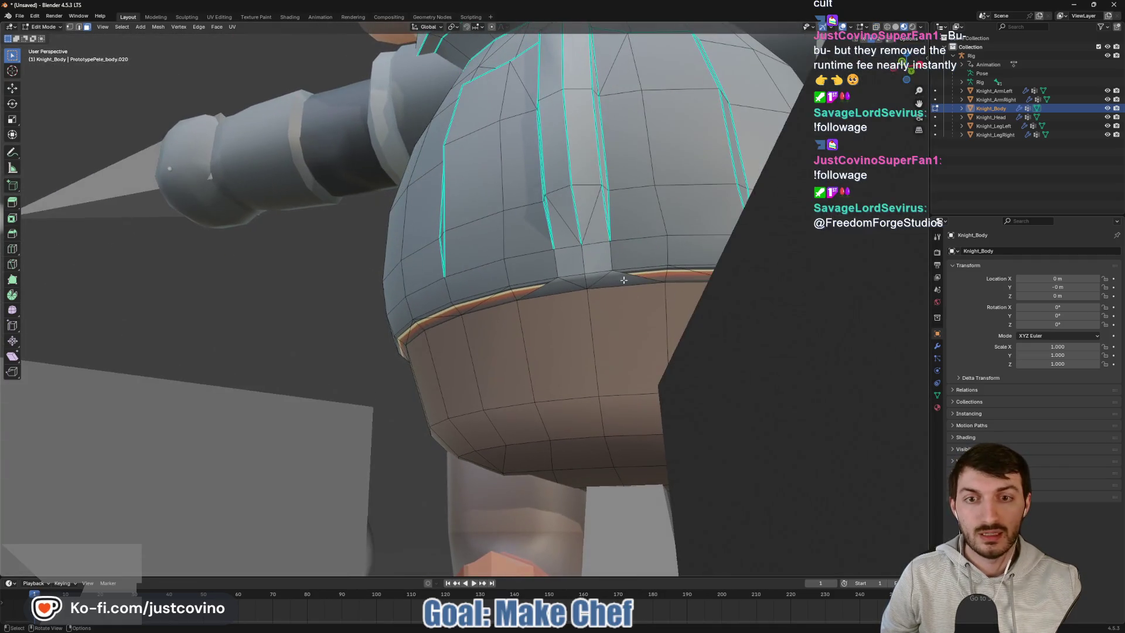
Step: Shift-select the faces around the skirt rim between grey tunic and brown hips
shift+click(503, 296)
shift+click(487, 302)
shift+click(469, 308)
shift+click(571, 283)
shift+click(601, 280)
shift+click(639, 274)
shift+click(674, 274)
middle_drag(674, 274, 533, 223)
shift+click(530, 211)
shift+click(612, 189)
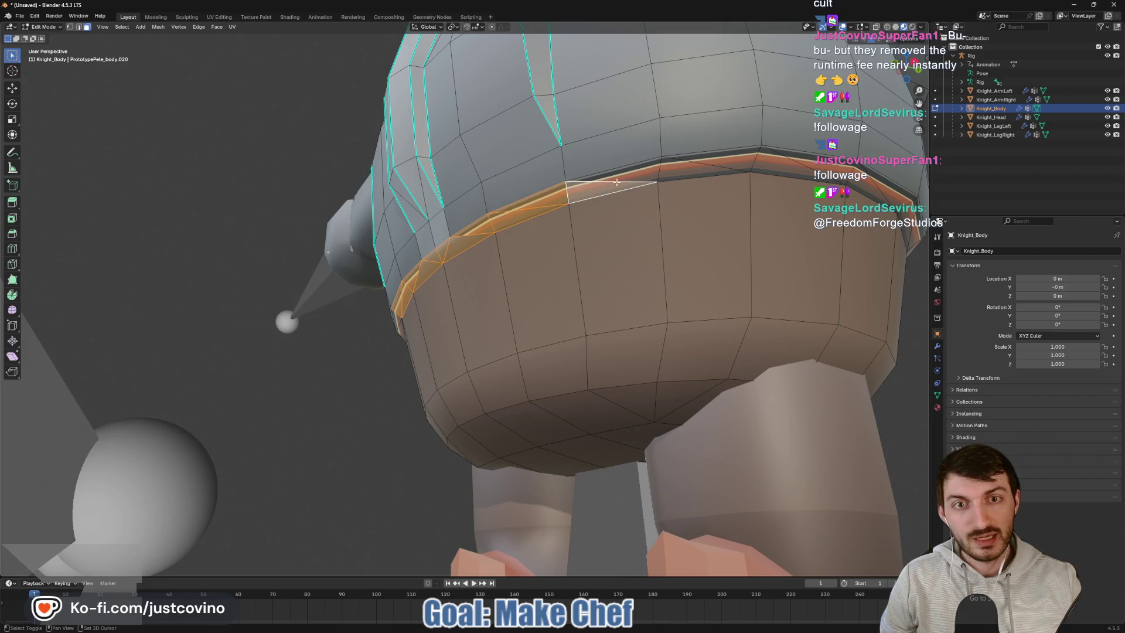
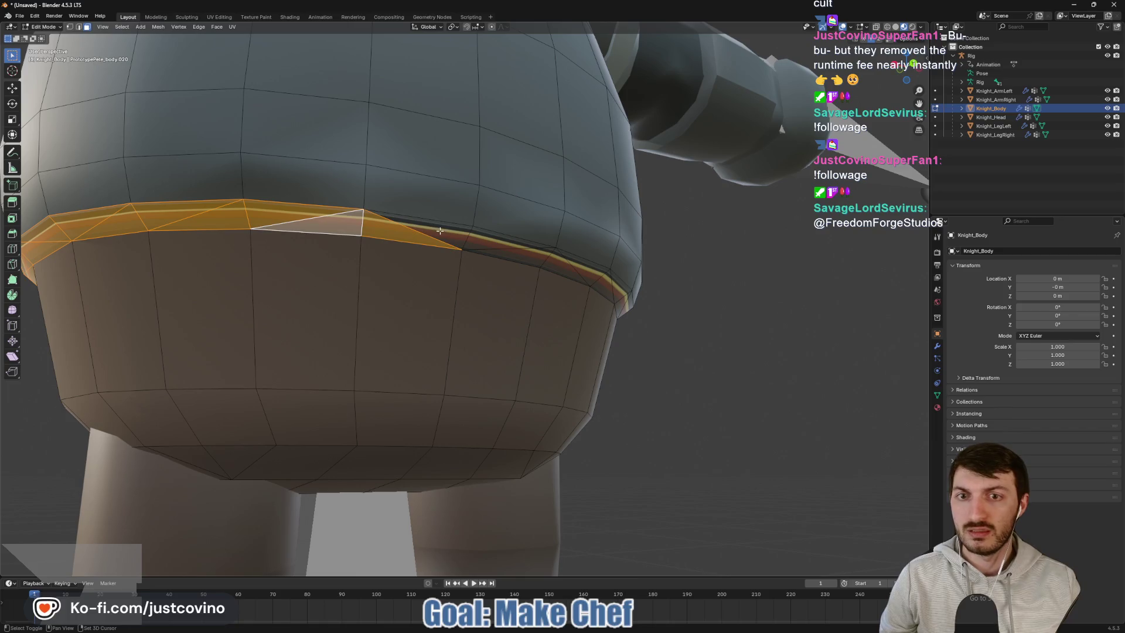
Step: Select the waistband faces running across the front of the body
shift+click(440, 231)
shift+click(510, 243)
shift+click(589, 265)
shift+click(616, 291)
middle_drag(613, 288, 322, 274)
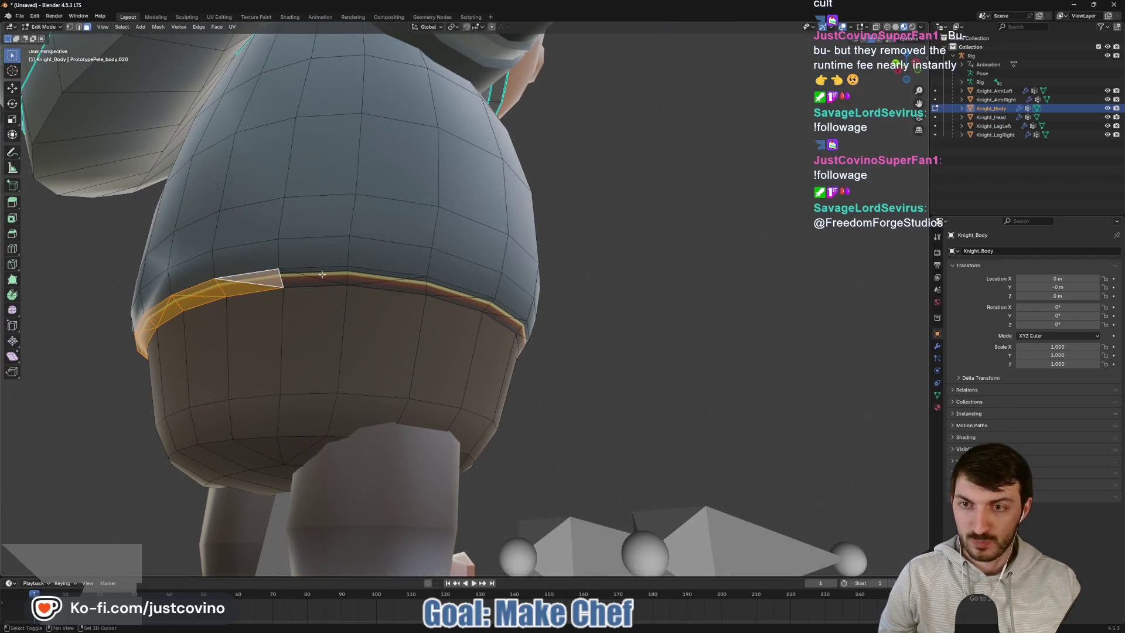
shift+click(322, 275)
shift+click(384, 278)
shift+click(454, 293)
Step: Complete the waistband ring and view its UVs over knight_texture.png in UV Editing
shift+click(518, 314)
shift+click(505, 314)
middle_drag(506, 315, 446, 319)
shift+click(446, 318)
shift+click(528, 315)
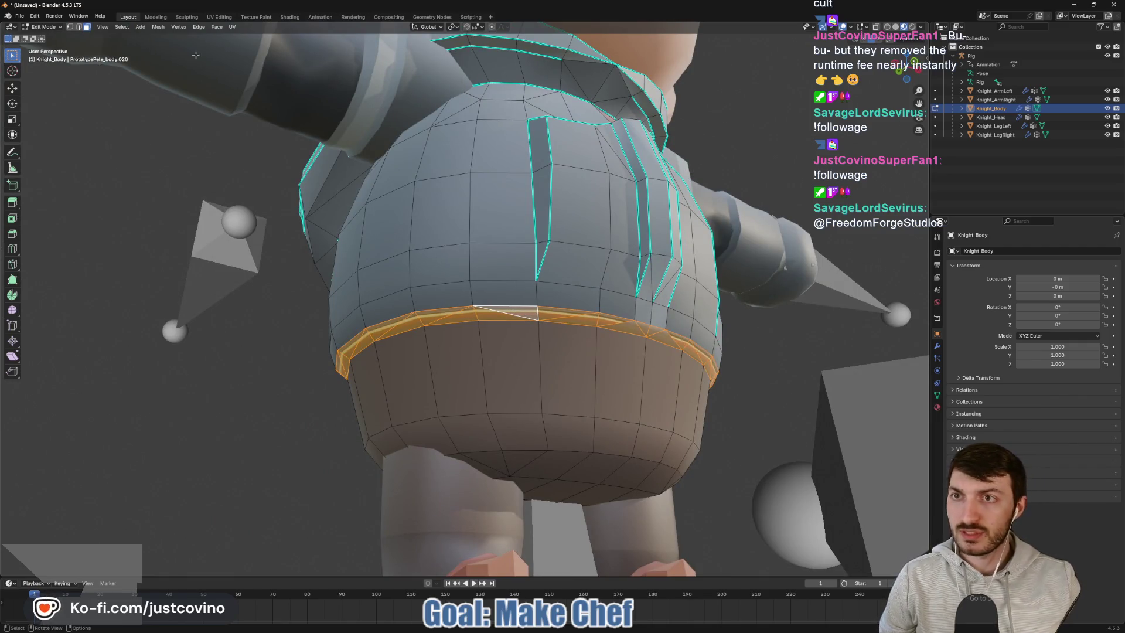
click(219, 17)
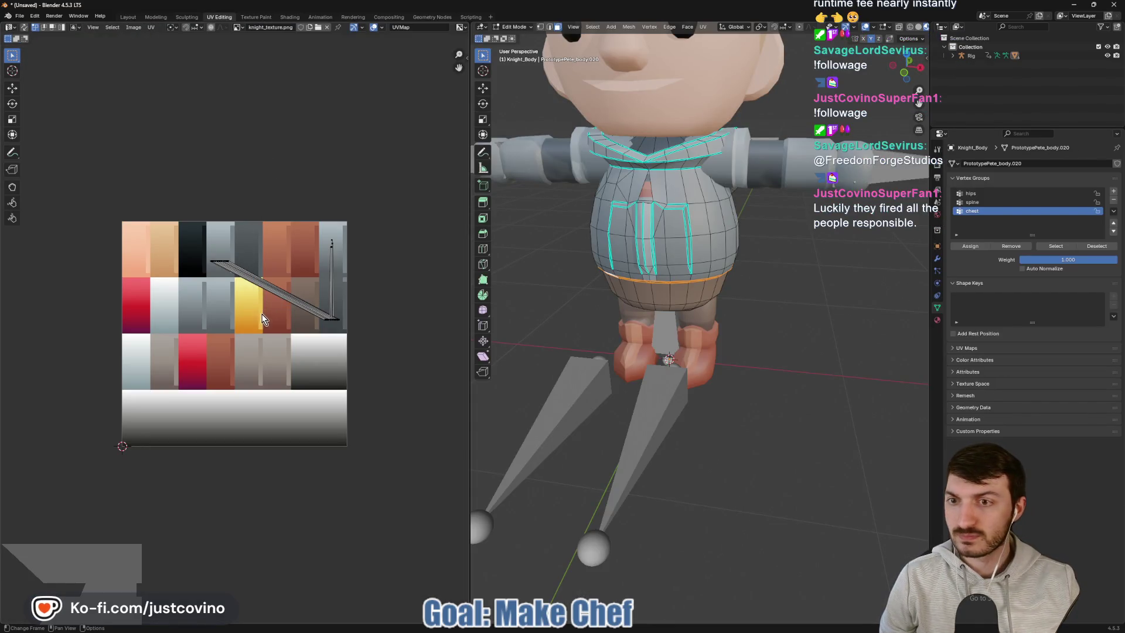
Step: Move the waistband UV strip onto a different texture colour and return to Object Mode
click(222, 272)
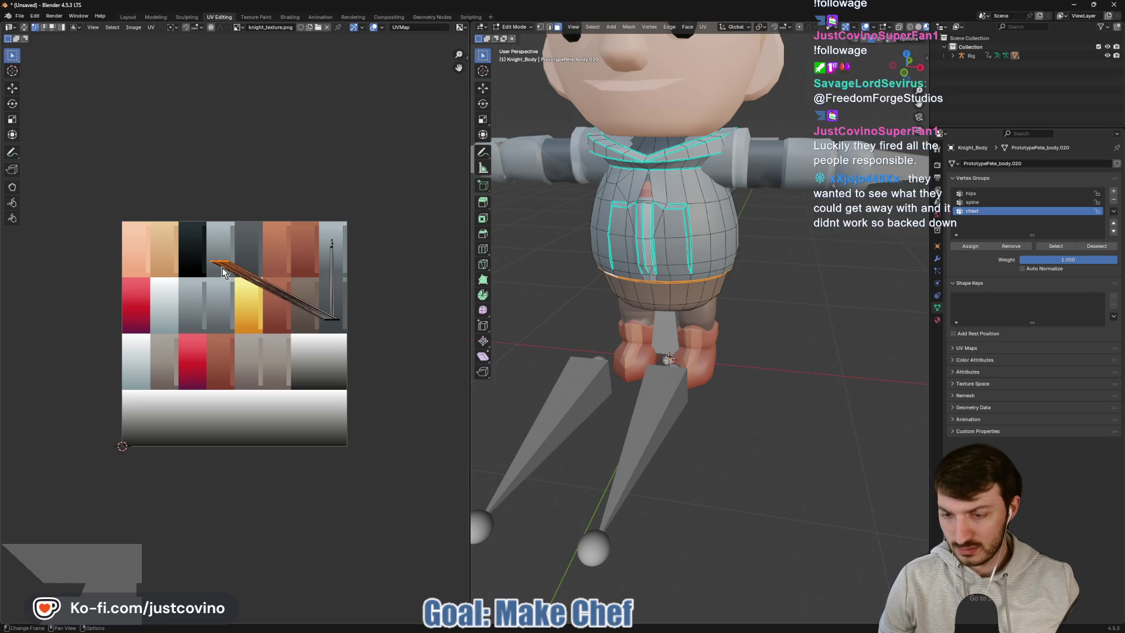
key(r)
drag(319, 227, 346, 265)
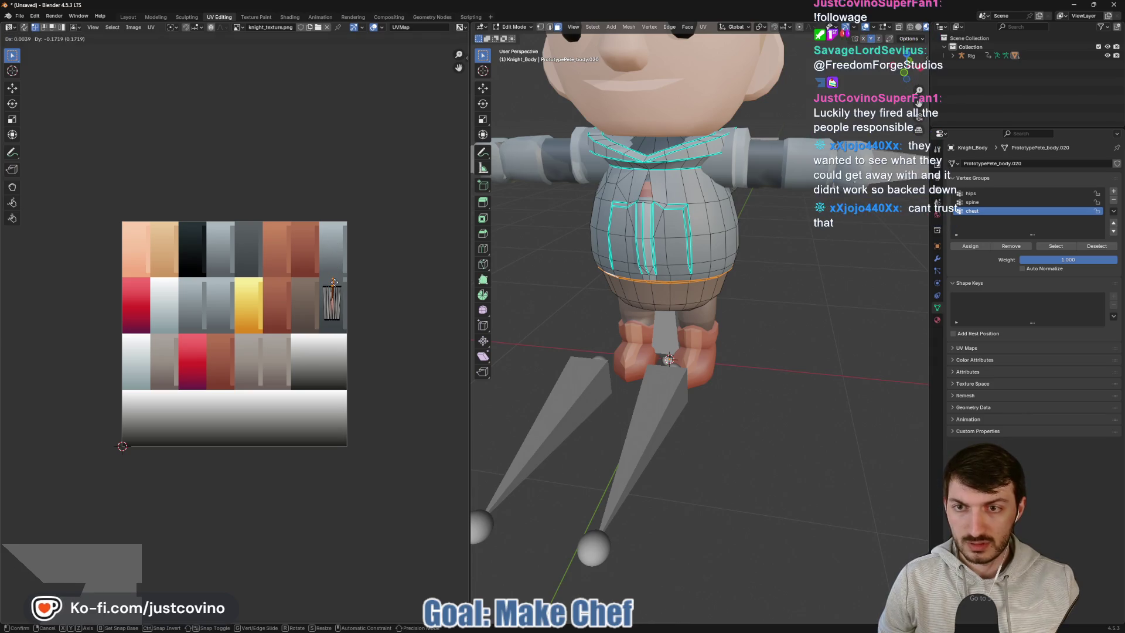
key(Tab)
mouse_move(704, 263)
middle_down()
mouse_move(786, 219)
mouse_move(748, 227)
mouse_move(723, 262)
mouse_move(831, 272)
middle_up()
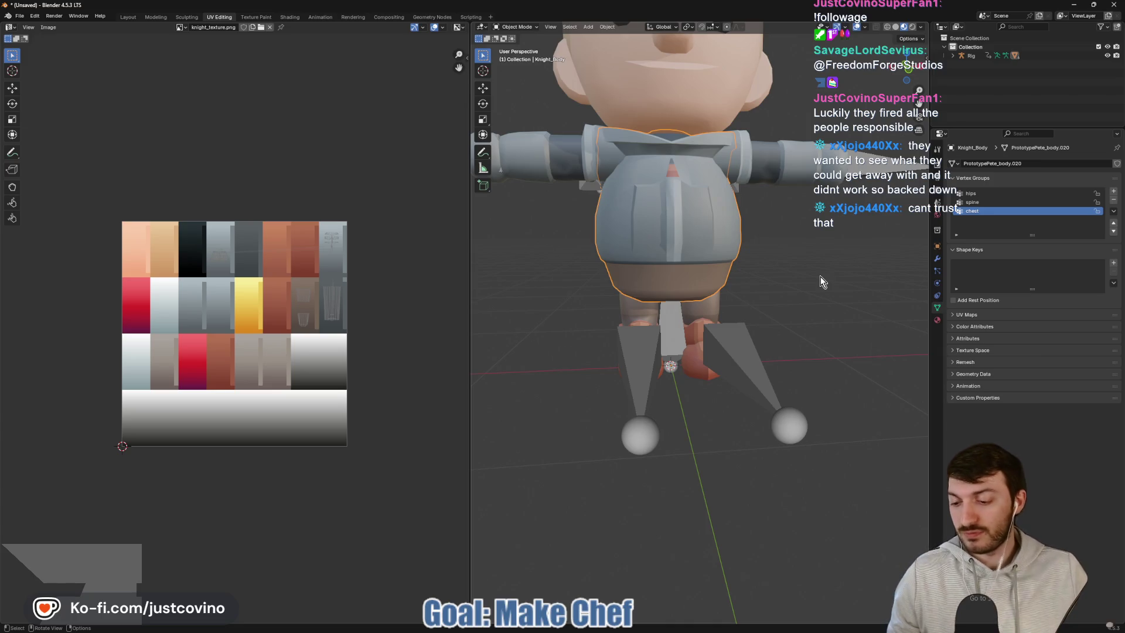
drag(266, 116, 674, 507)
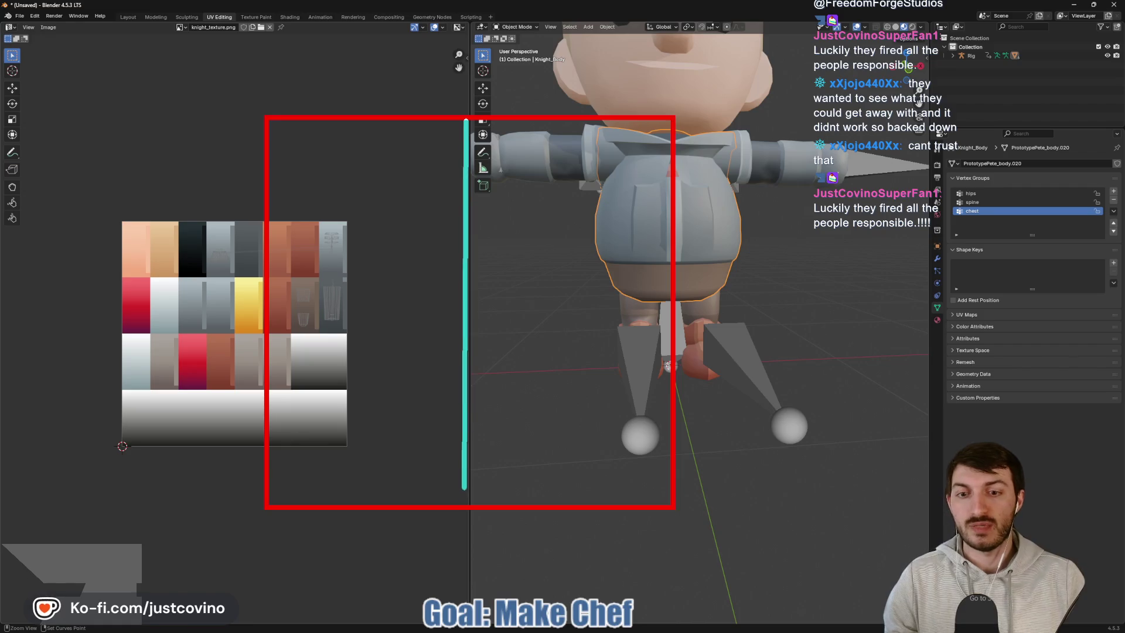
drag(267, 322, 679, 322)
mouse_move(500, 76)
mouse_down()
mouse_move(528, 107)
mouse_move(610, 109)
mouse_up()
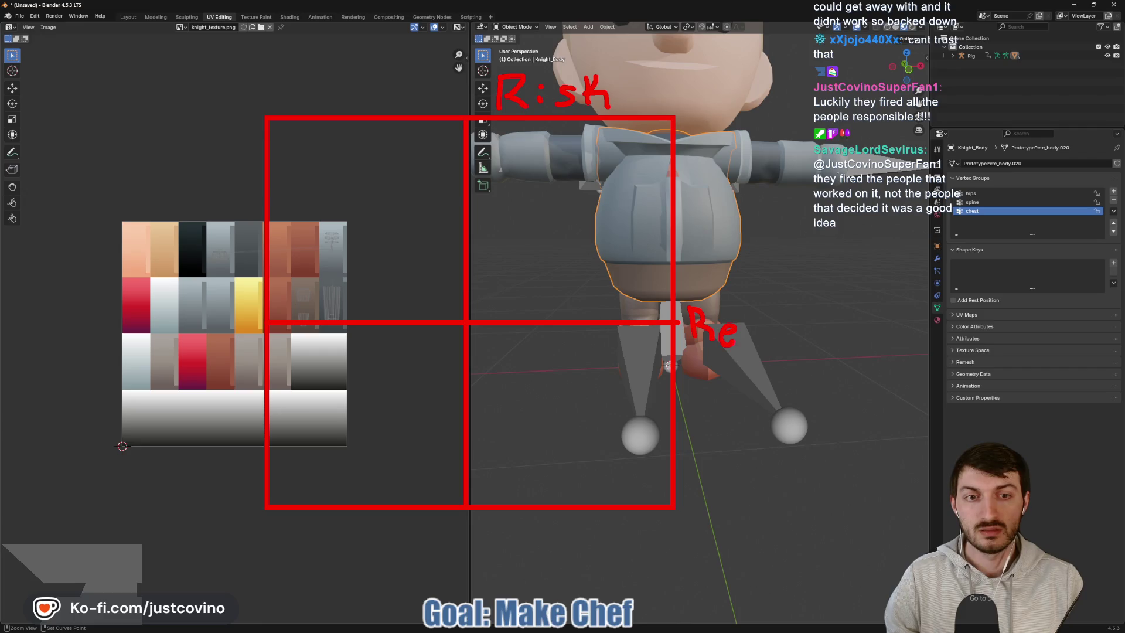
drag(796, 340, 808, 331)
drag(823, 326, 830, 339)
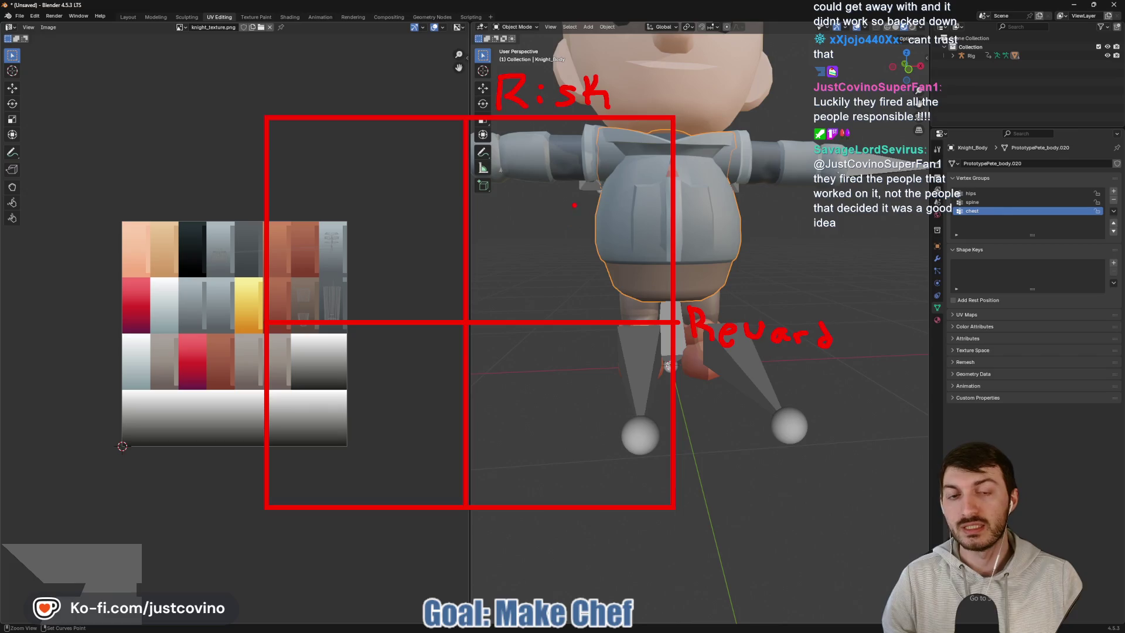
mouse_move(568, 198)
mouse_down()
mouse_move(604, 202)
mouse_move(588, 228)
mouse_up()
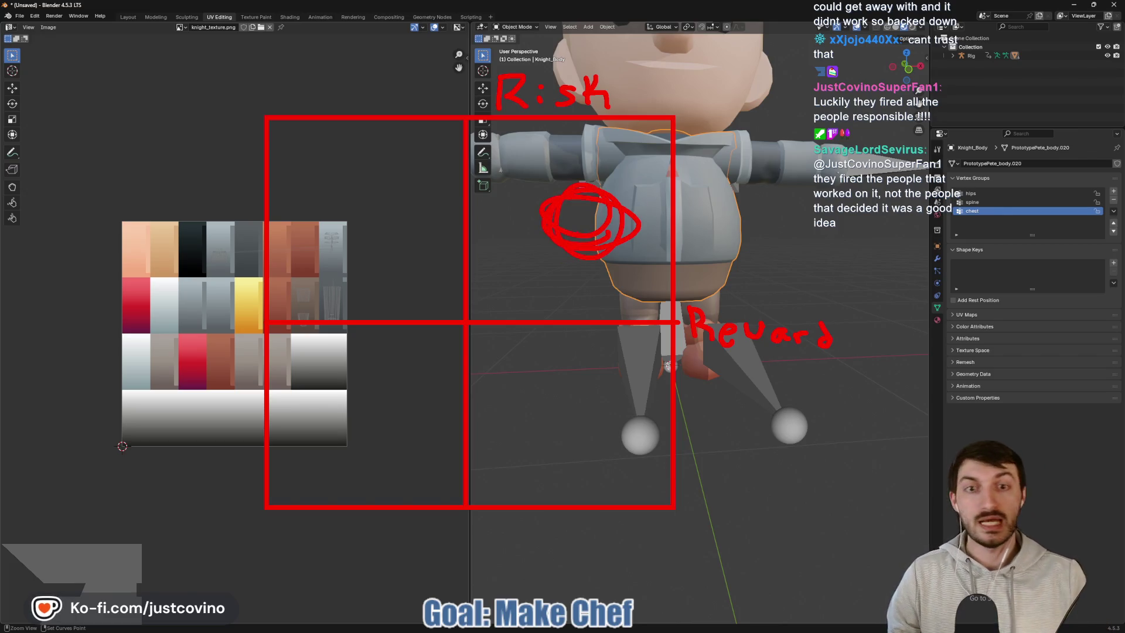
key(ctrl+z)
drag(545, 184, 614, 246)
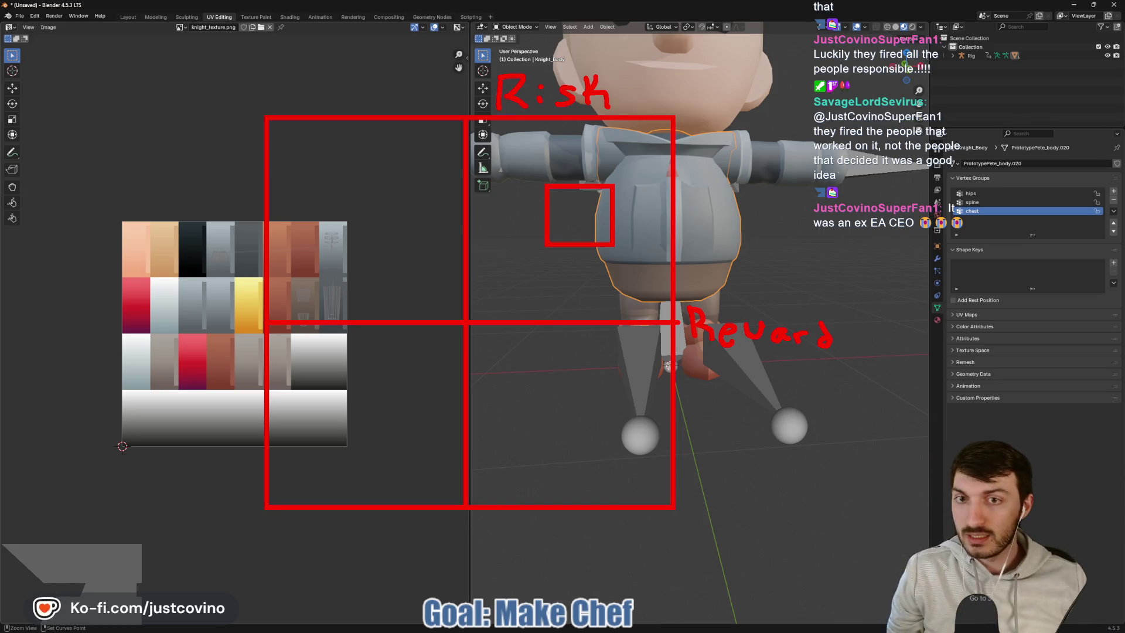
key(Escape)
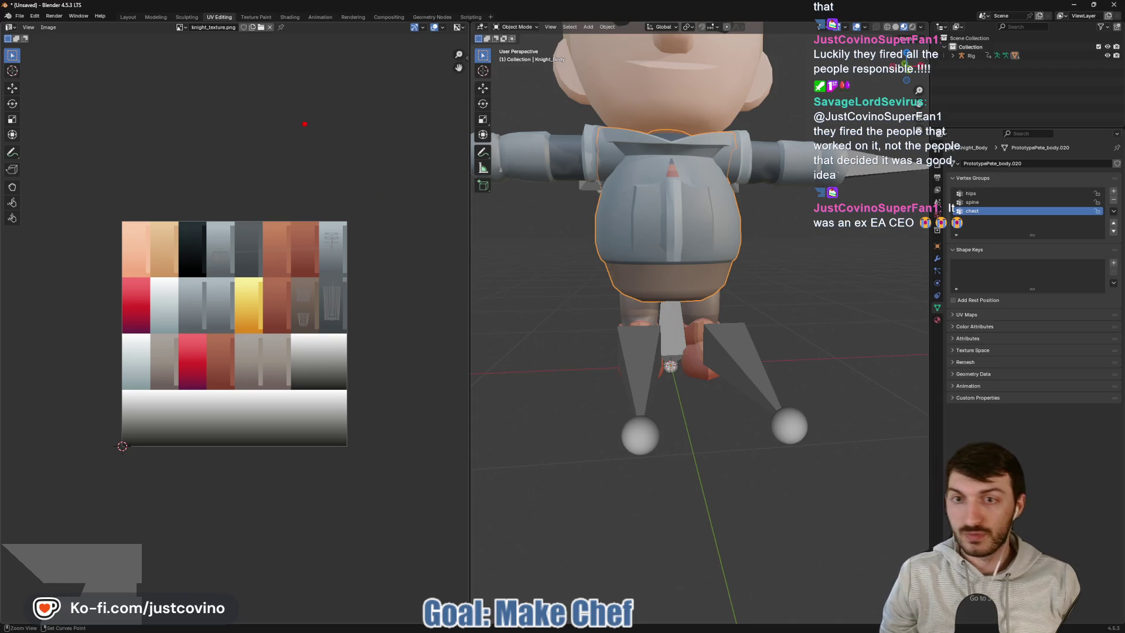
drag(209, 197, 340, 183)
drag(411, 178, 513, 177)
drag(595, 174, 669, 183)
drag(746, 180, 821, 191)
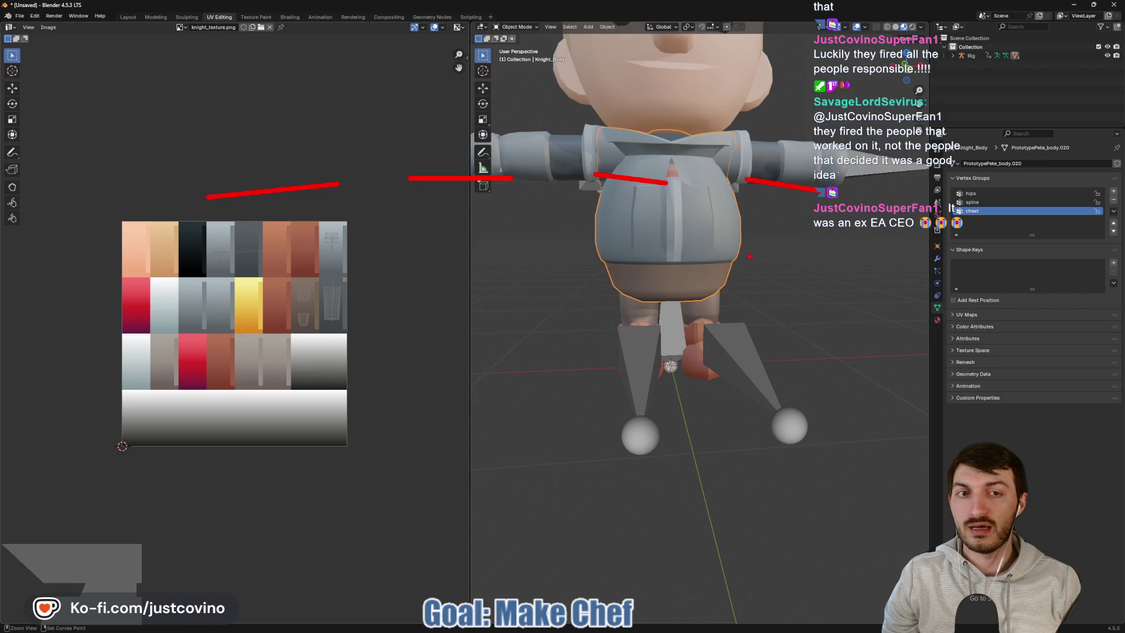
drag(69, 288, 168, 240)
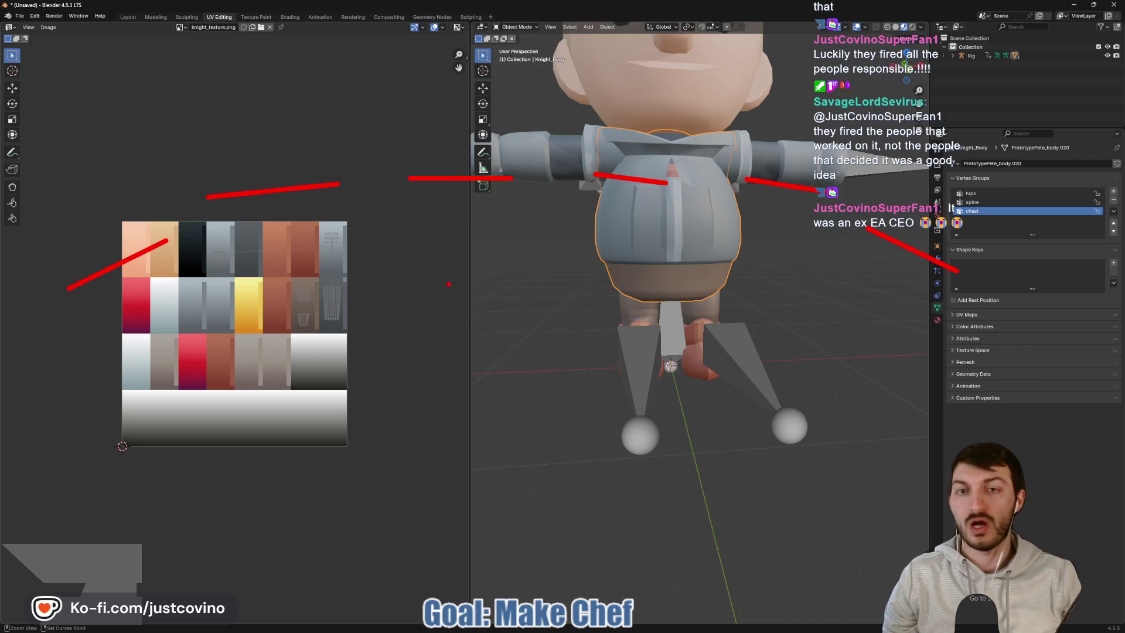
drag(98, 95, 274, 73)
mouse_move(418, 389)
mouse_down()
mouse_move(557, 414)
mouse_move(604, 410)
mouse_move(469, 498)
mouse_up()
drag(472, 388, 421, 468)
drag(371, 265, 426, 350)
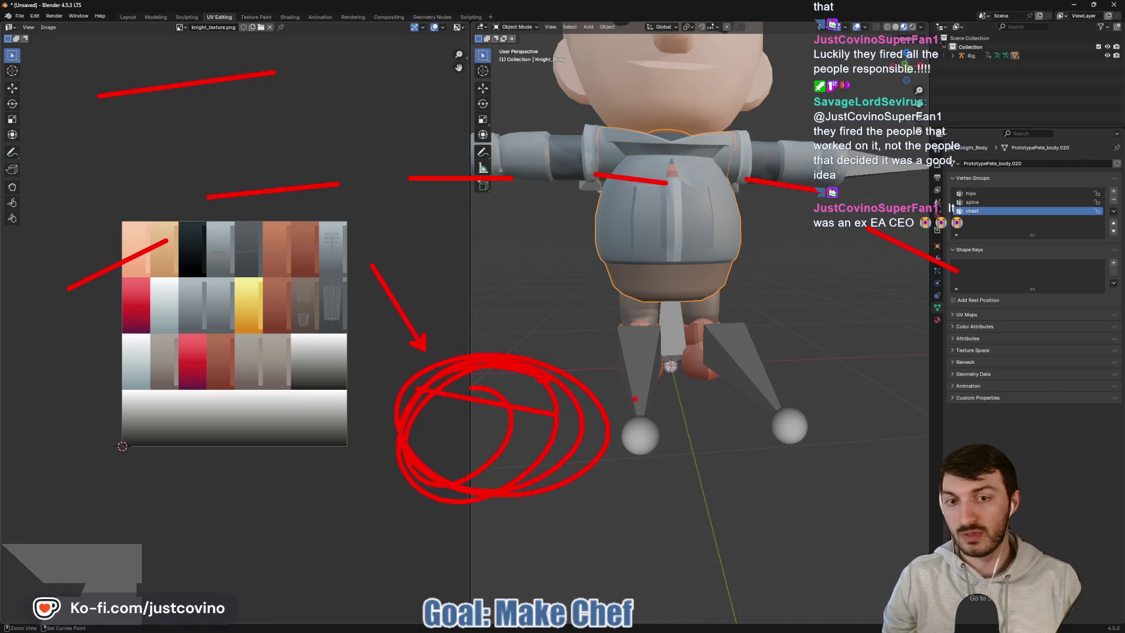
mouse_move(106, 43)
mouse_down()
mouse_move(123, 340)
mouse_move(733, 267)
mouse_move(576, 36)
mouse_move(26, 69)
mouse_up()
drag(484, 221, 489, 337)
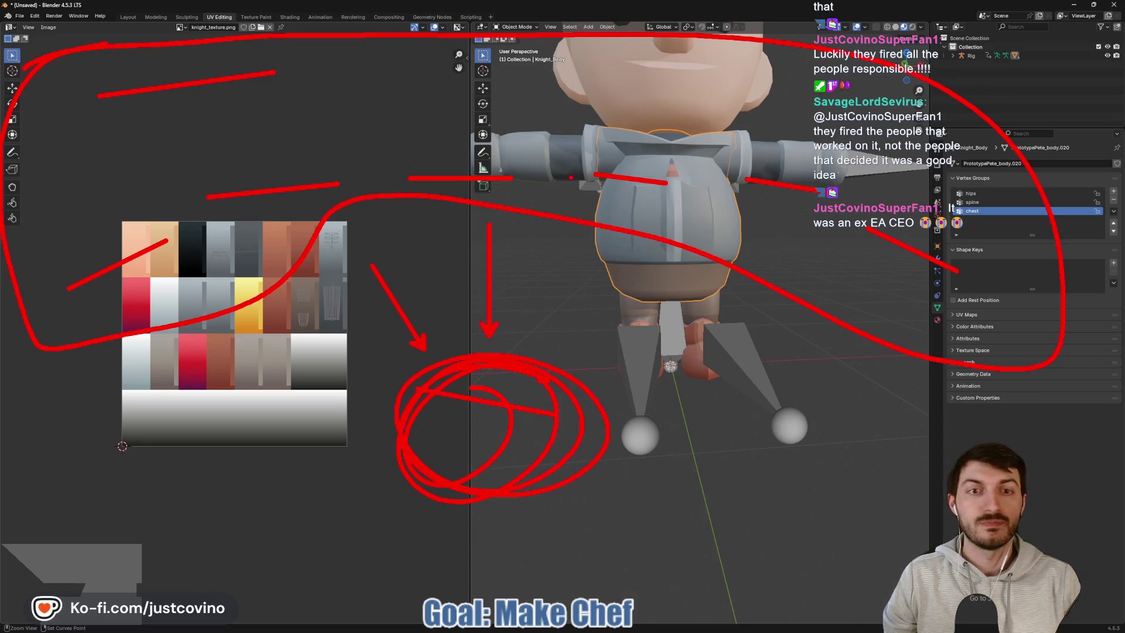
drag(135, 241, 141, 199)
drag(366, 121, 340, 157)
drag(520, 134, 534, 119)
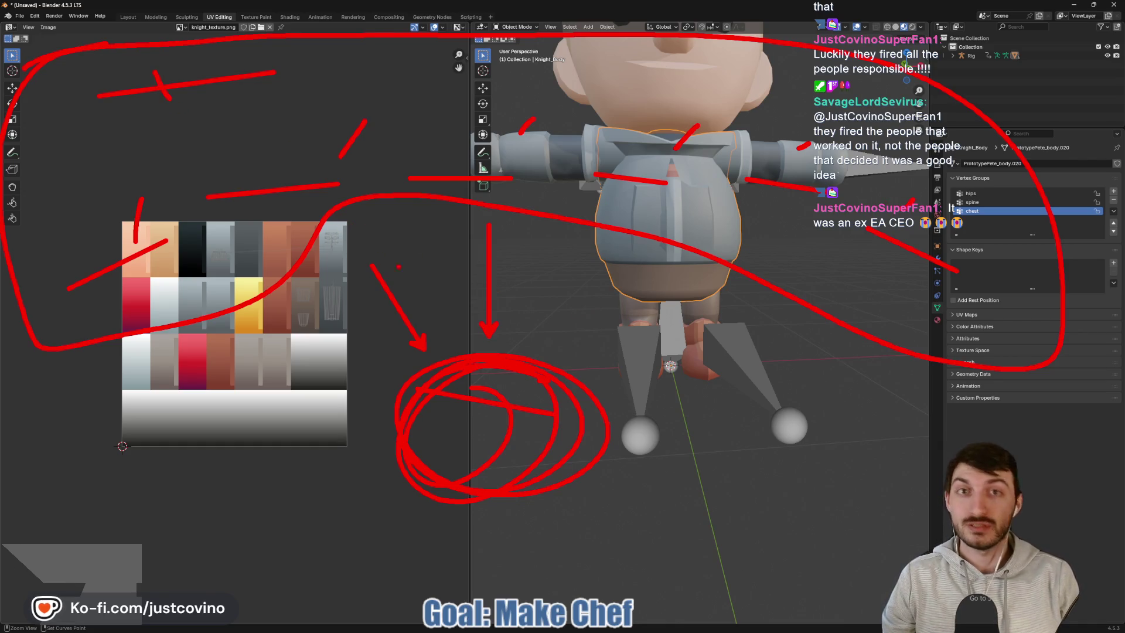
key(Escape)
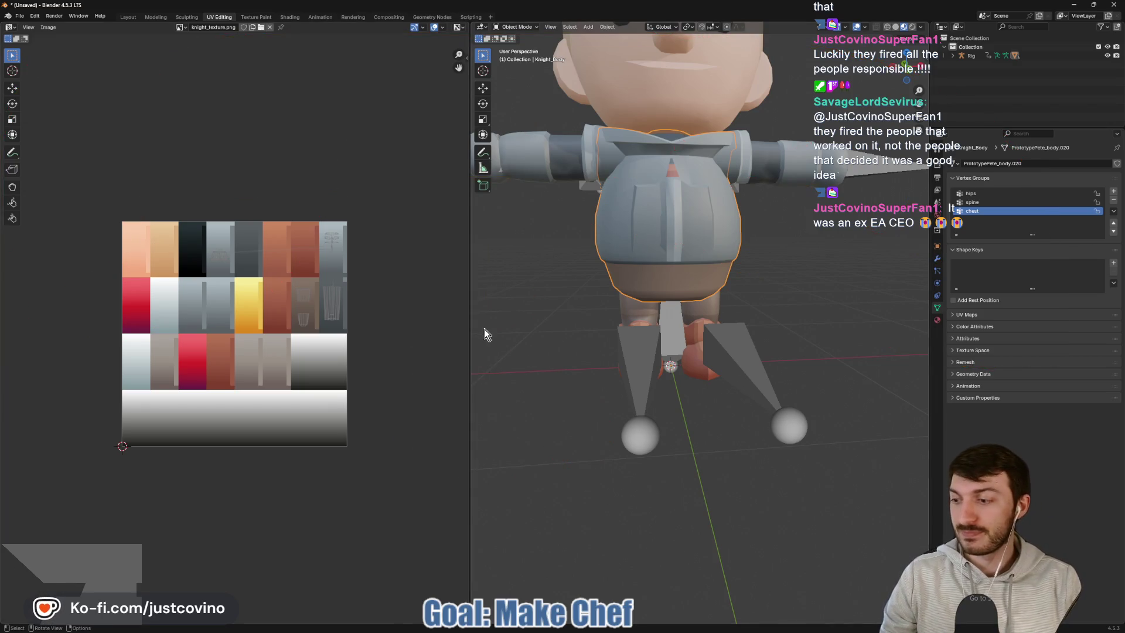
Step: Shift the body strip's UVs onto a grey strip of knight_texture.png, then exit Edit Mode
mouse_move(598, 311)
middle_down()
mouse_move(765, 321)
mouse_move(811, 301)
mouse_move(884, 304)
mouse_move(788, 308)
mouse_move(782, 268)
mouse_move(678, 225)
middle_up()
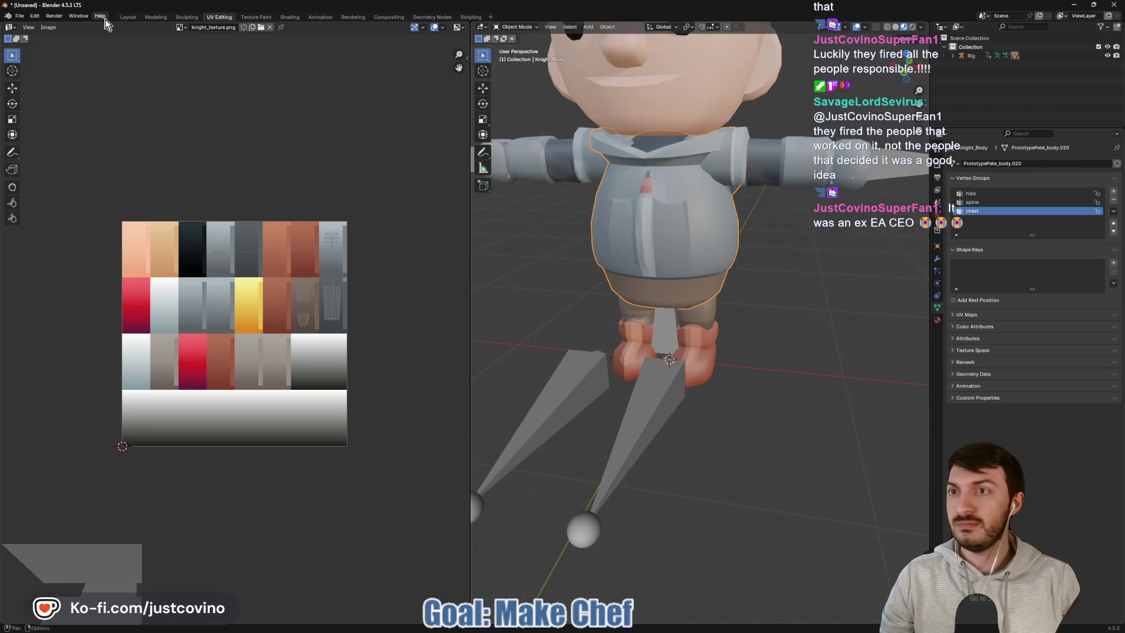
key(Tab)
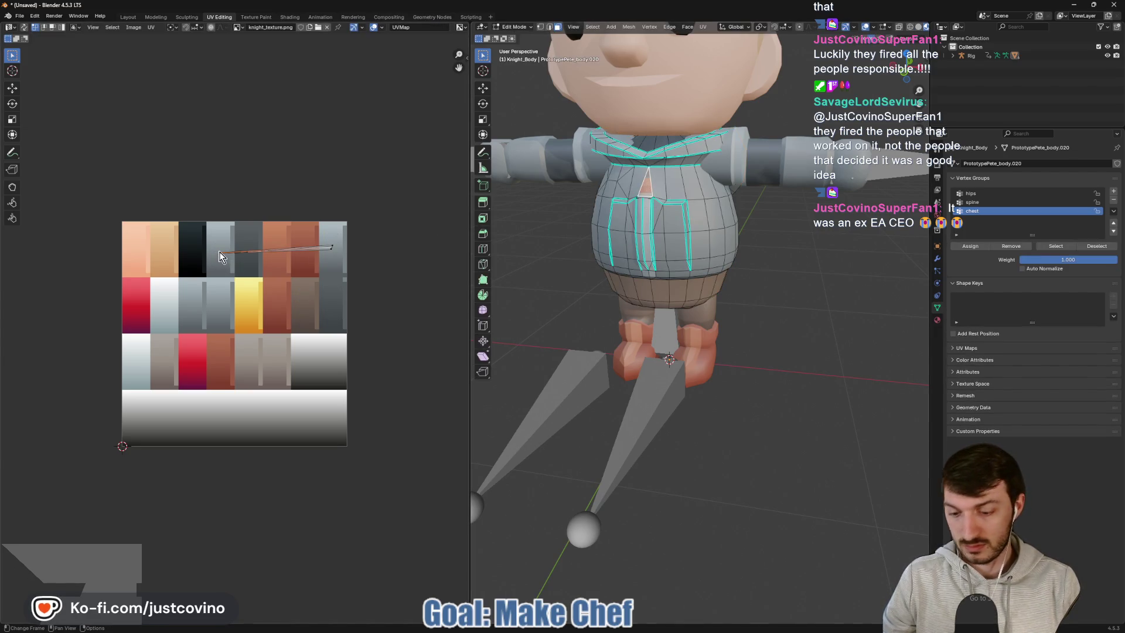
key(g)
click(327, 252)
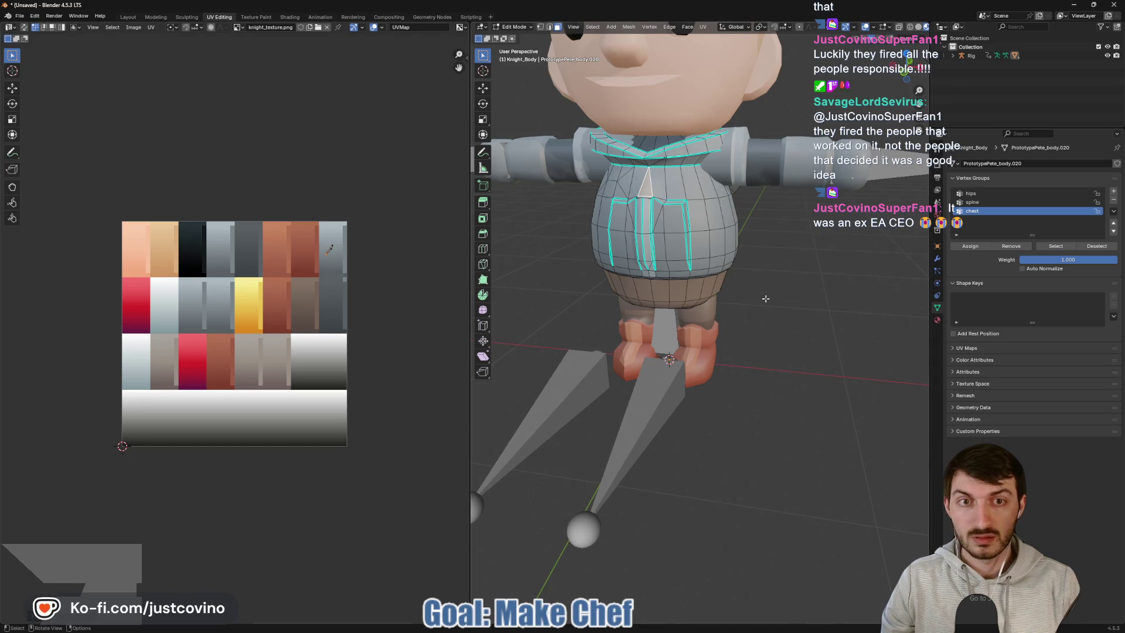
key(Tab)
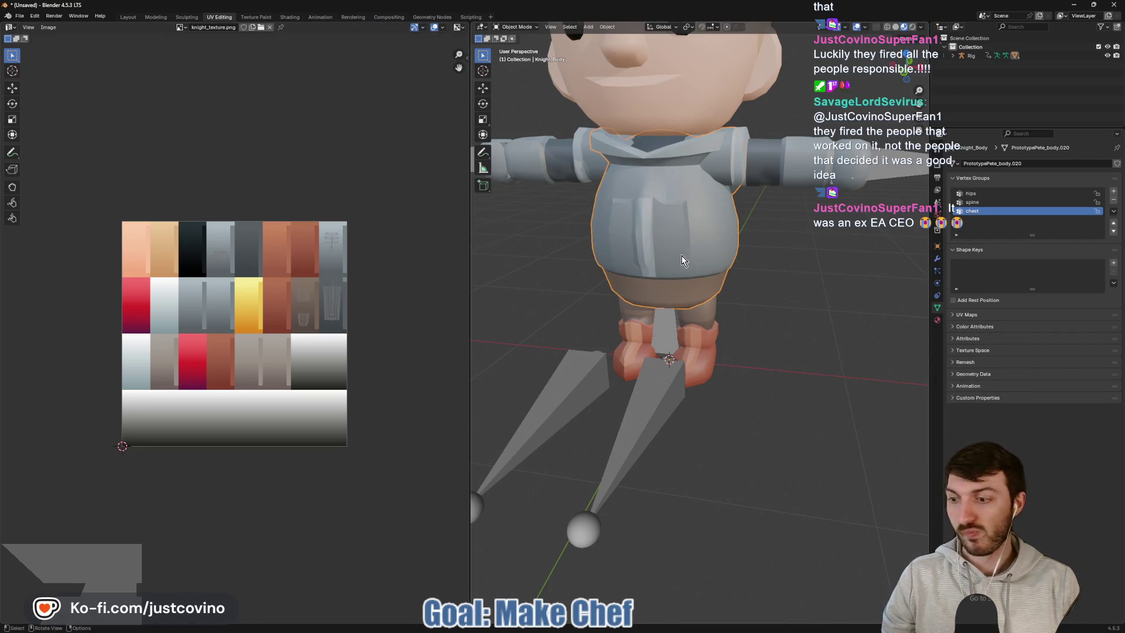
Step: View the whole character from the front in the Layout workspace
scroll(803, 252, down, 3)
mouse_move(802, 252)
middle_down()
mouse_move(779, 255)
mouse_move(810, 251)
mouse_move(803, 294)
mouse_move(720, 265)
mouse_move(747, 296)
mouse_move(840, 287)
mouse_move(815, 304)
mouse_move(773, 292)
mouse_move(643, 324)
mouse_move(636, 255)
middle_up()
key(ctrl+Page_Up)
key(ctrl+Page_Up)
key(ctrl+Page_Up)
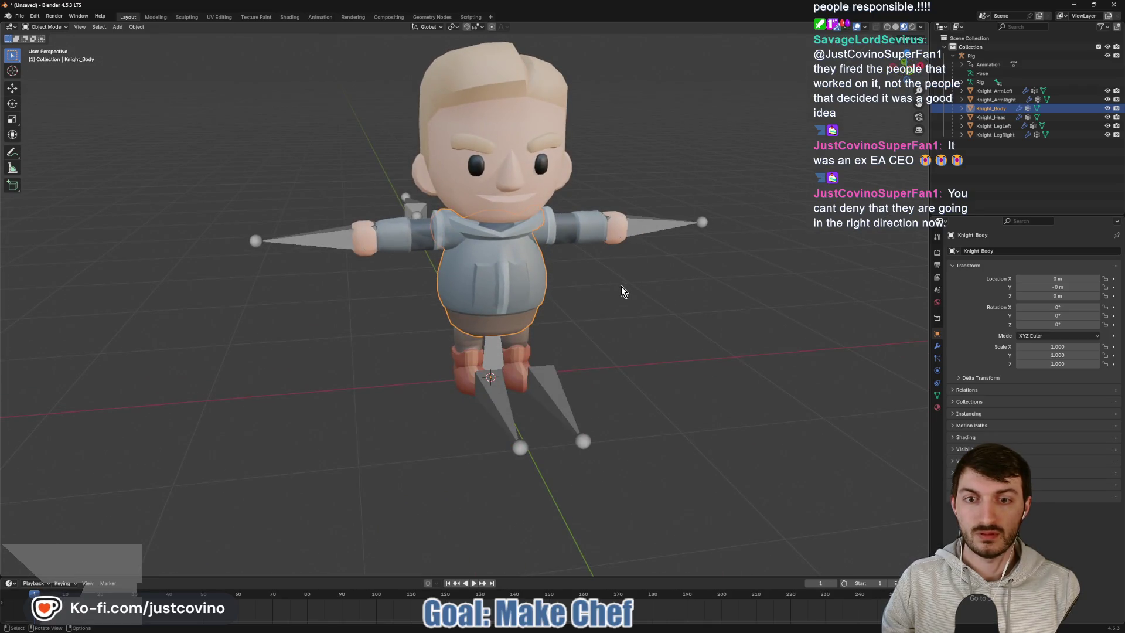
Step: Select the Knight_Head object and inspect the character from several angles
middle_drag(621, 309, 536, 202)
click(562, 176)
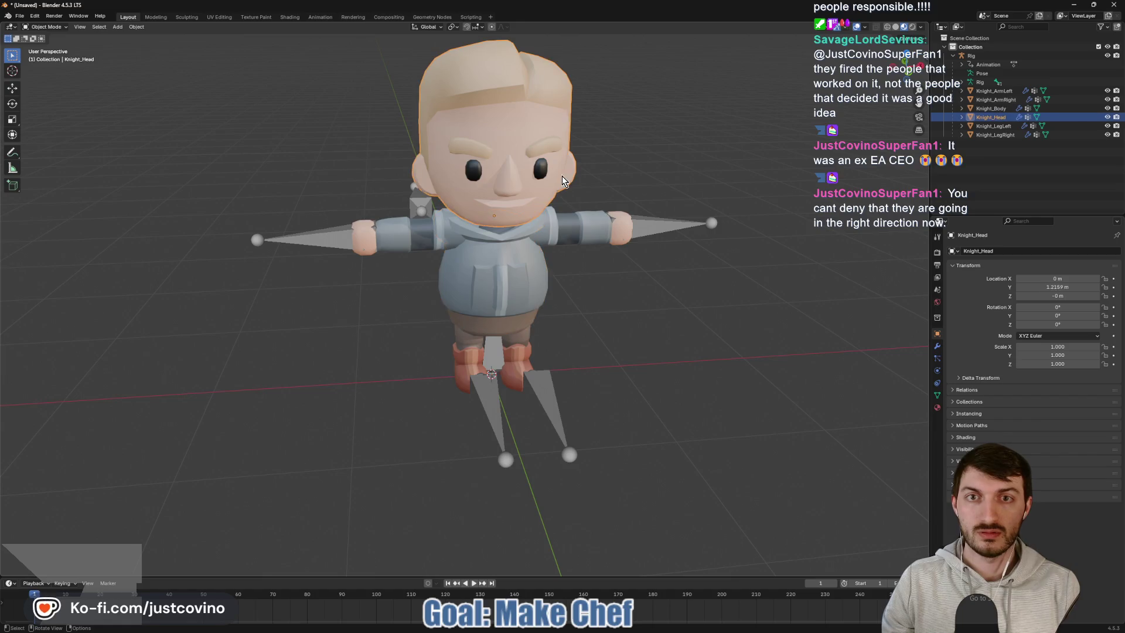
key(Tab)
mouse_move(608, 175)
middle_down()
mouse_move(652, 205)
mouse_move(548, 178)
mouse_move(581, 210)
middle_up()
key(Tab)
mouse_move(599, 310)
middle_down()
mouse_move(684, 295)
mouse_move(640, 316)
mouse_move(469, 325)
middle_up()
scroll(533, 345, up, 3)
middle_drag(537, 349, 725, 350)
scroll(631, 315, down, 3)
mouse_move(631, 314)
middle_down()
mouse_move(608, 346)
mouse_move(698, 333)
mouse_move(641, 352)
mouse_move(531, 343)
mouse_move(621, 346)
middle_up()
Step: Put the head mesh in Edit Mode with nothing selected, shown in UV Editing
key(Tab)
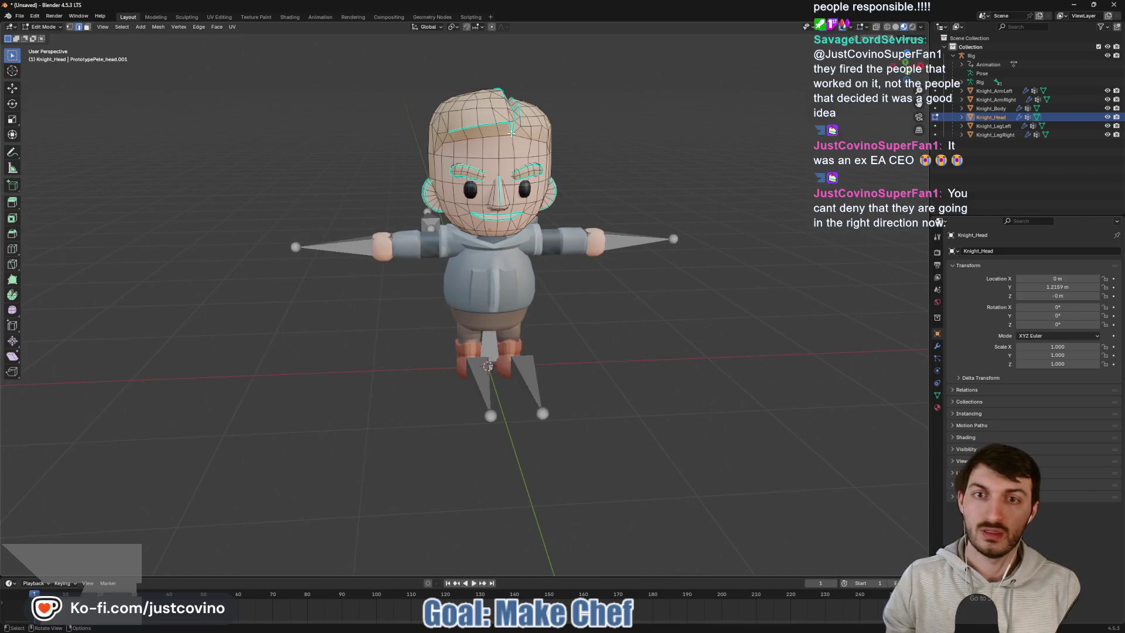
middle_drag(519, 142, 537, 157)
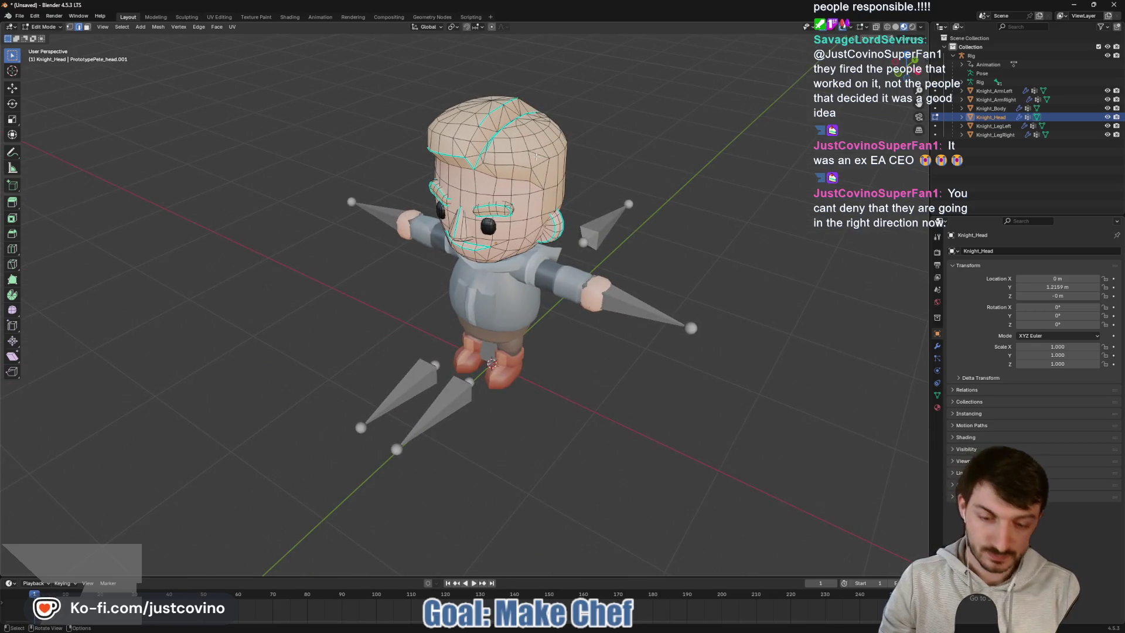
key(l)
click(507, 131)
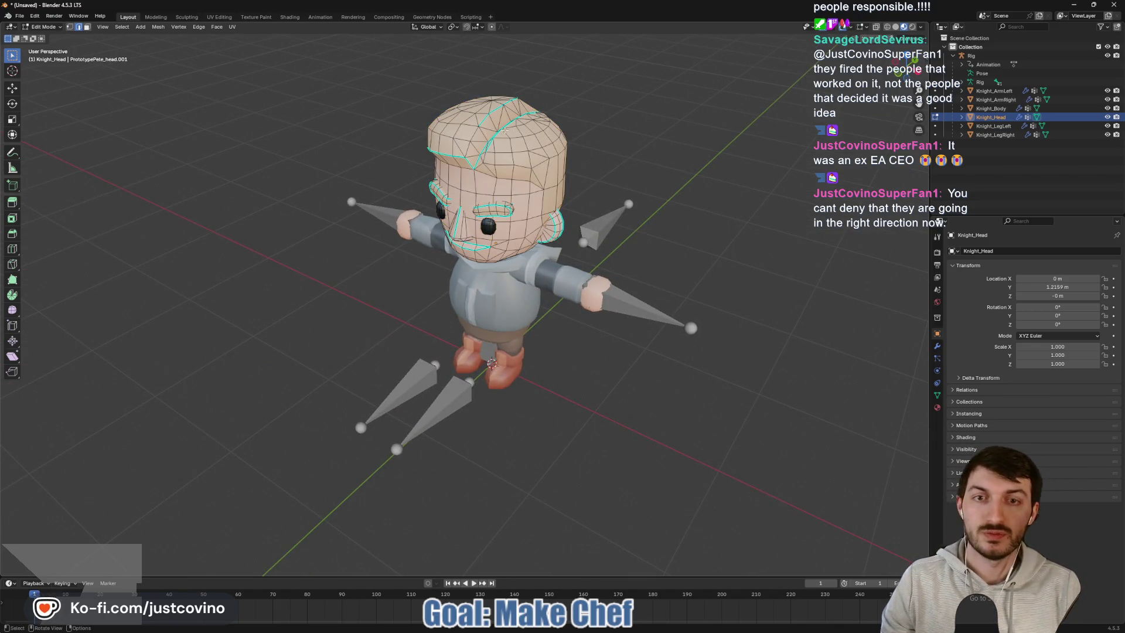
click(220, 17)
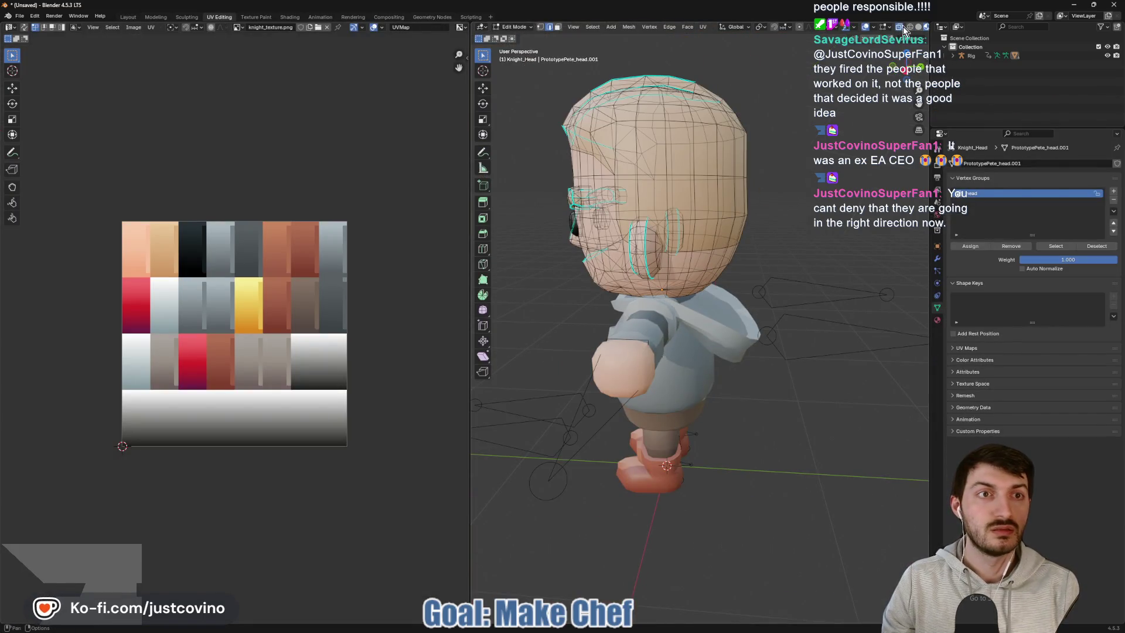
Step: Switch to face select and select the hair faces on the back of the head
mouse_move(642, 127)
mouse_down()
mouse_move(696, 203)
mouse_move(698, 176)
mouse_up()
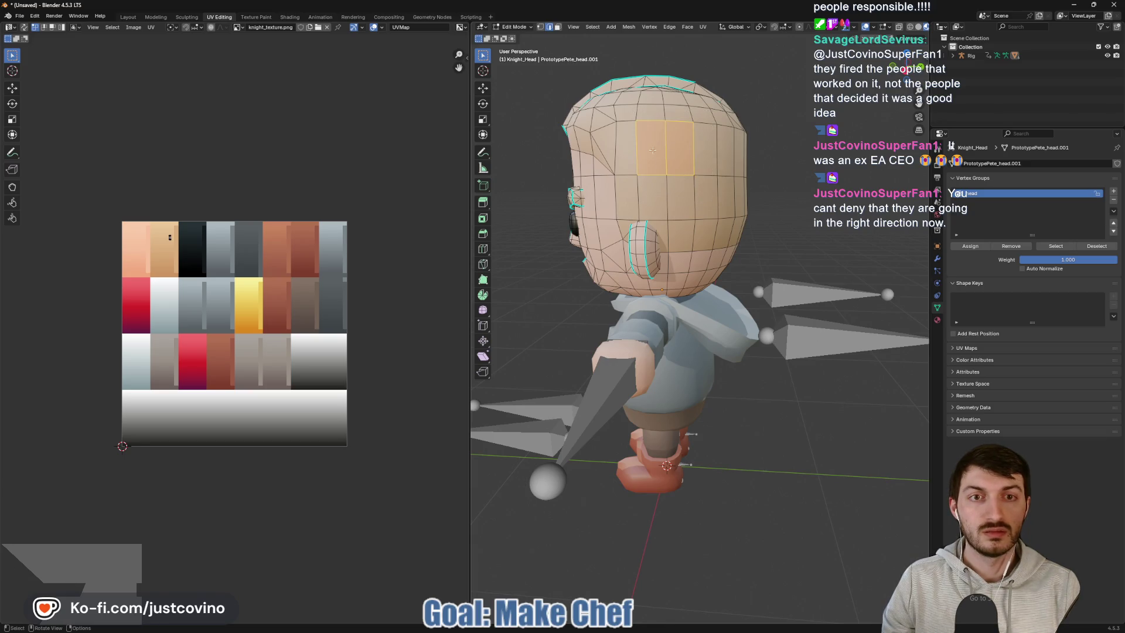
key(3)
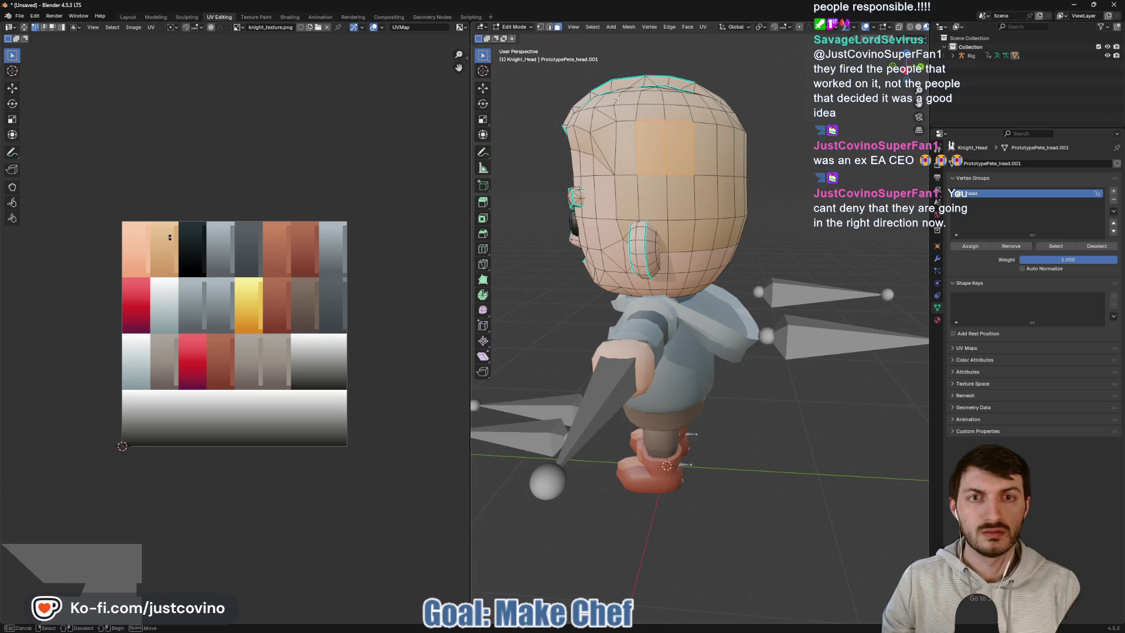
shift+drag(616, 98, 739, 200)
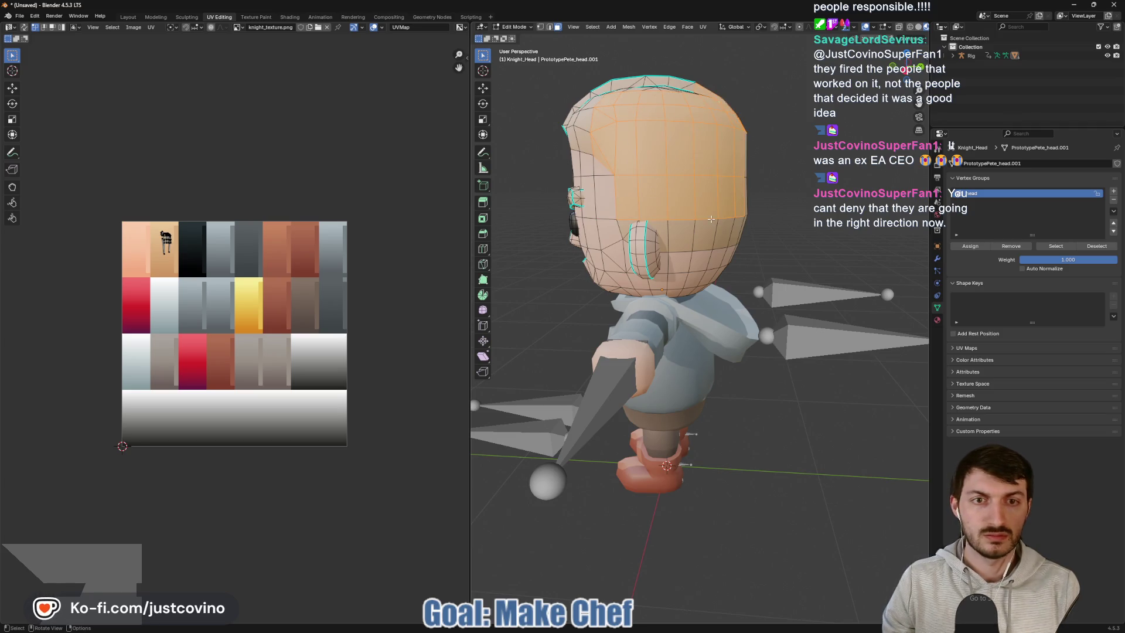
shift+click(664, 230)
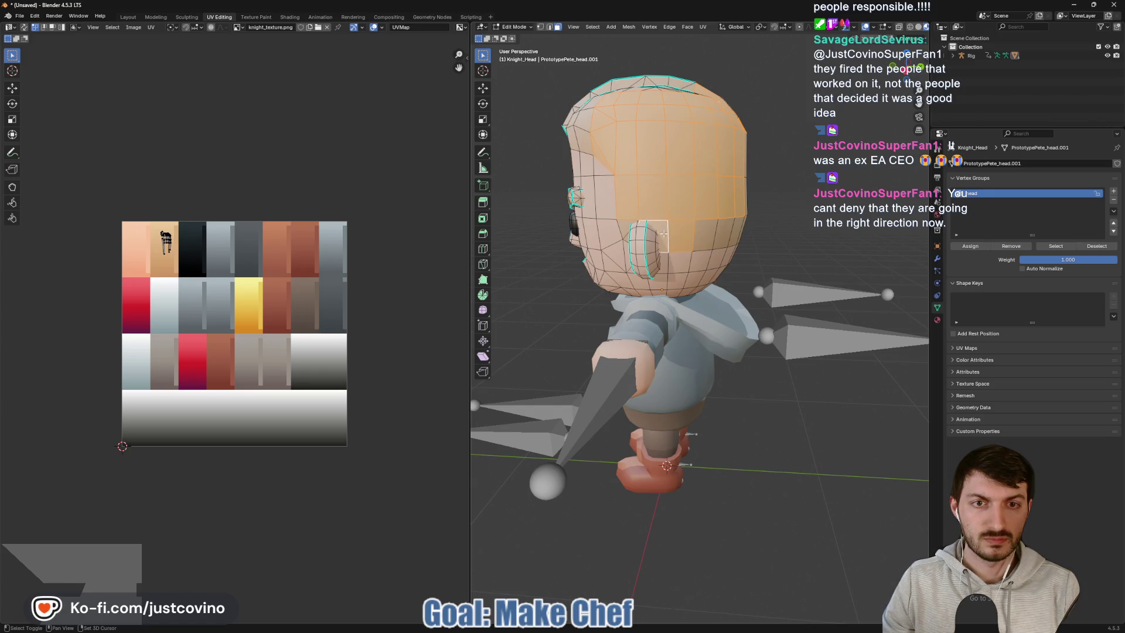
key(ctrl+z)
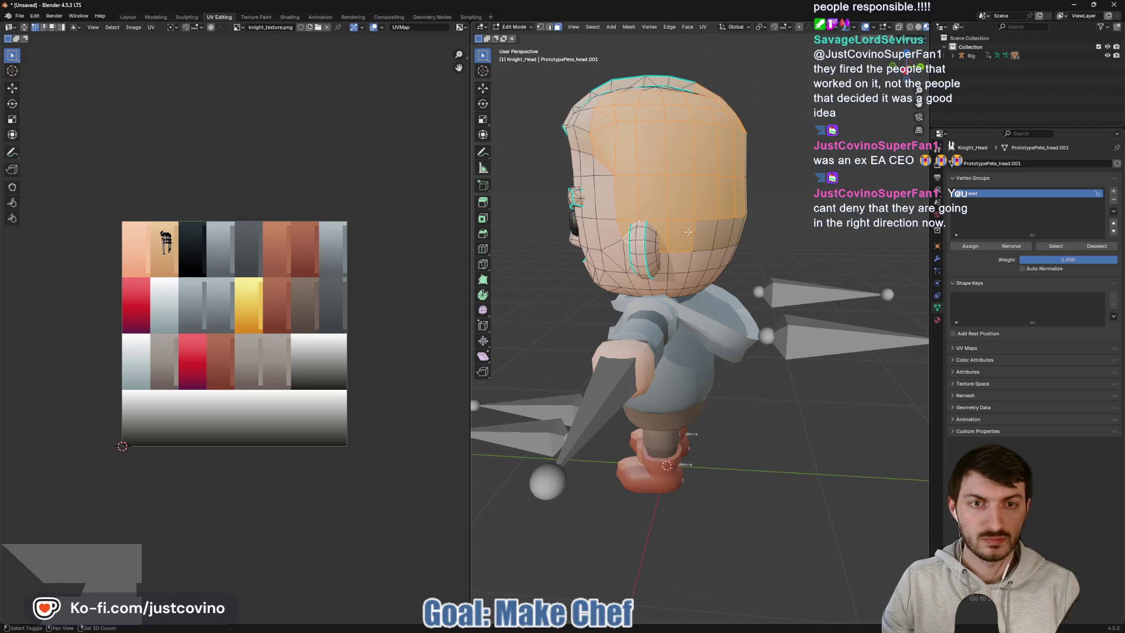
middle_drag(753, 224, 684, 224)
shift+click(684, 224)
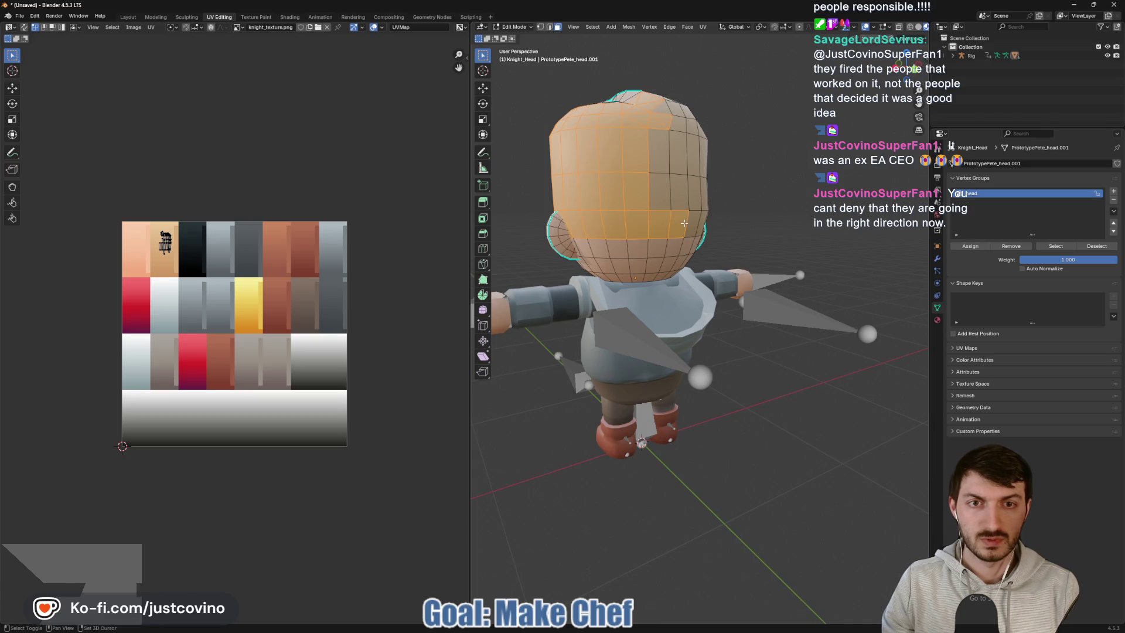
mouse_move(653, 114)
middle_down()
mouse_move(605, 137)
mouse_move(682, 177)
middle_up()
key(l)
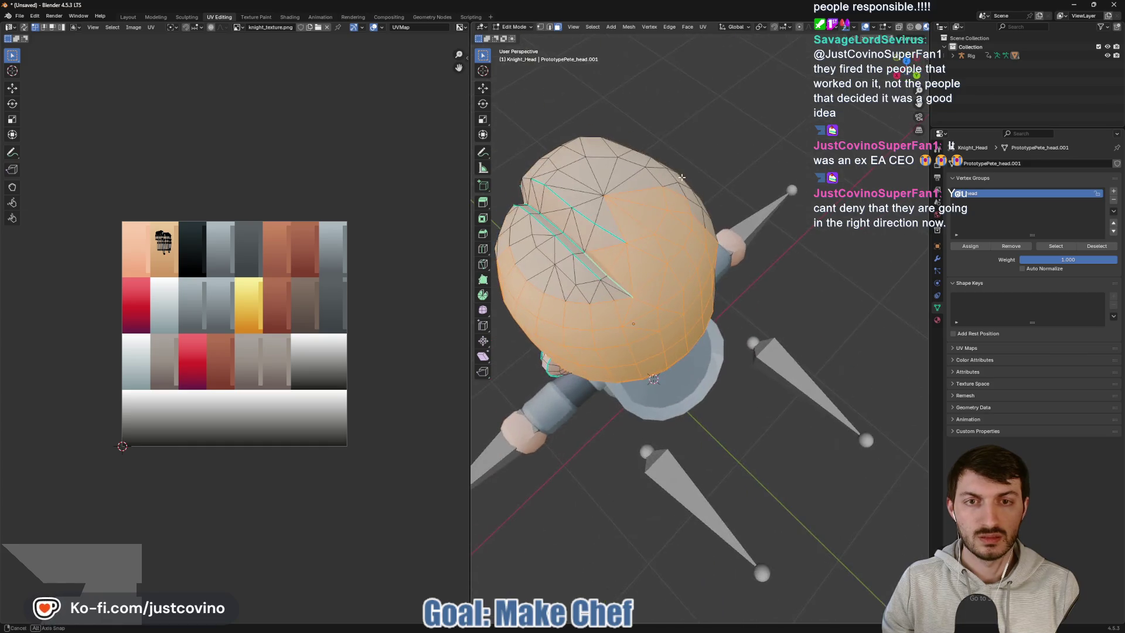
Step: Box-select hair faces on top of and along the side of the head
drag(521, 225, 640, 262)
drag(664, 306, 665, 306)
middle_drag(665, 306, 645, 166)
drag(645, 166, 684, 224)
middle_drag(684, 224, 711, 166)
drag(711, 166, 746, 222)
drag(734, 220, 743, 231)
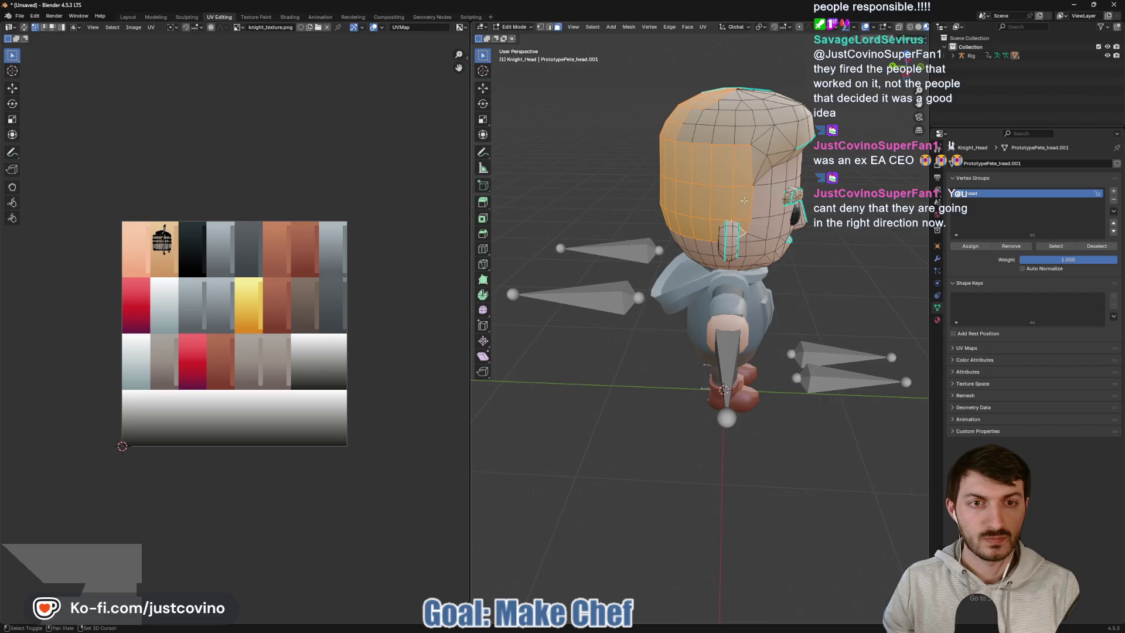
mouse_move(689, 106)
mouse_down()
mouse_move(747, 145)
mouse_move(805, 151)
mouse_up()
Step: Box-select the remaining hair faces across the head
middle_drag(805, 152, 730, 151)
mouse_move(748, 117)
mouse_down()
mouse_move(770, 148)
mouse_move(815, 143)
mouse_up()
middle_drag(816, 143, 814, 188)
drag(720, 145, 840, 231)
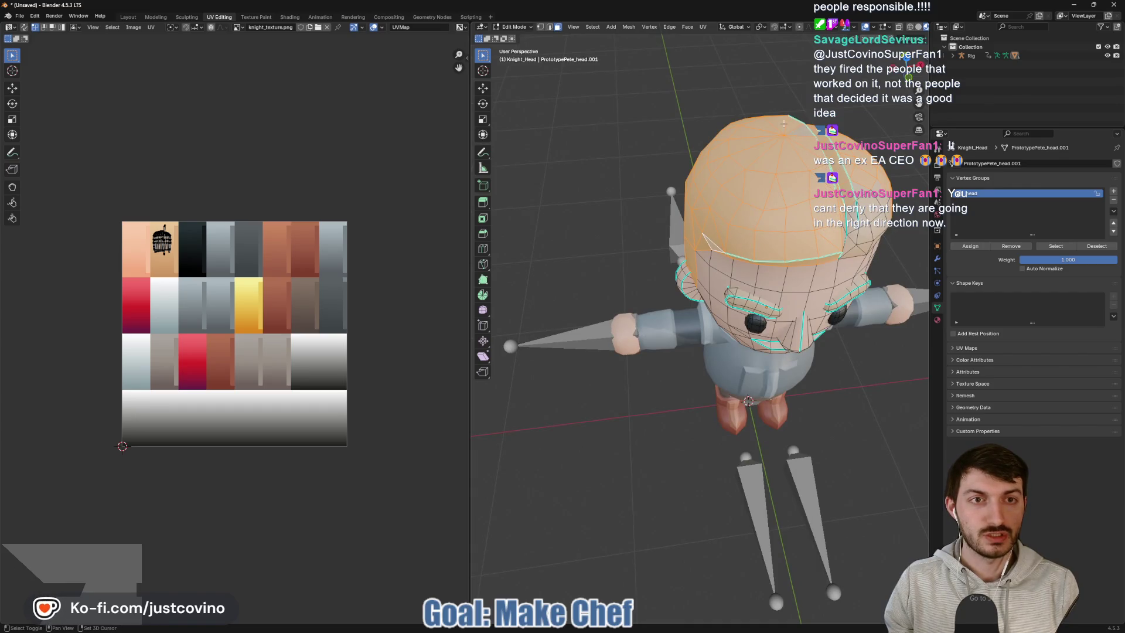
middle_drag(839, 232, 799, 192)
key(b)
drag(734, 146, 832, 201)
key(b)
mouse_move(832, 201)
middle_down()
mouse_move(722, 168)
mouse_move(789, 213)
mouse_move(723, 143)
middle_up()
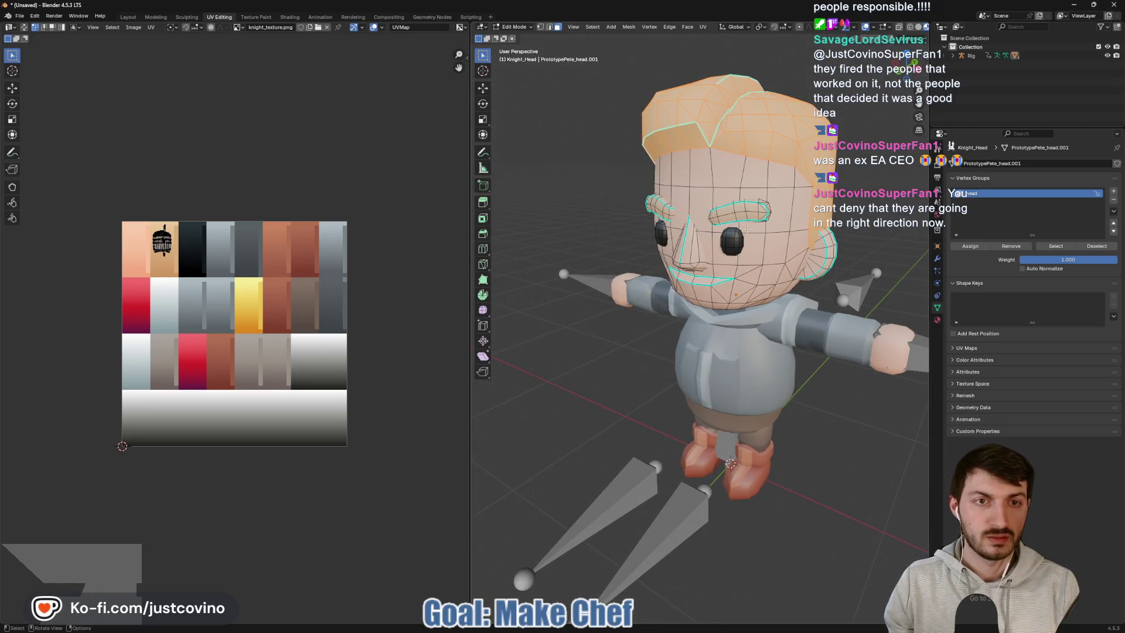
scroll(765, 173, up, 3)
scroll(787, 172, down, 1)
middle_drag(787, 172, 736, 270)
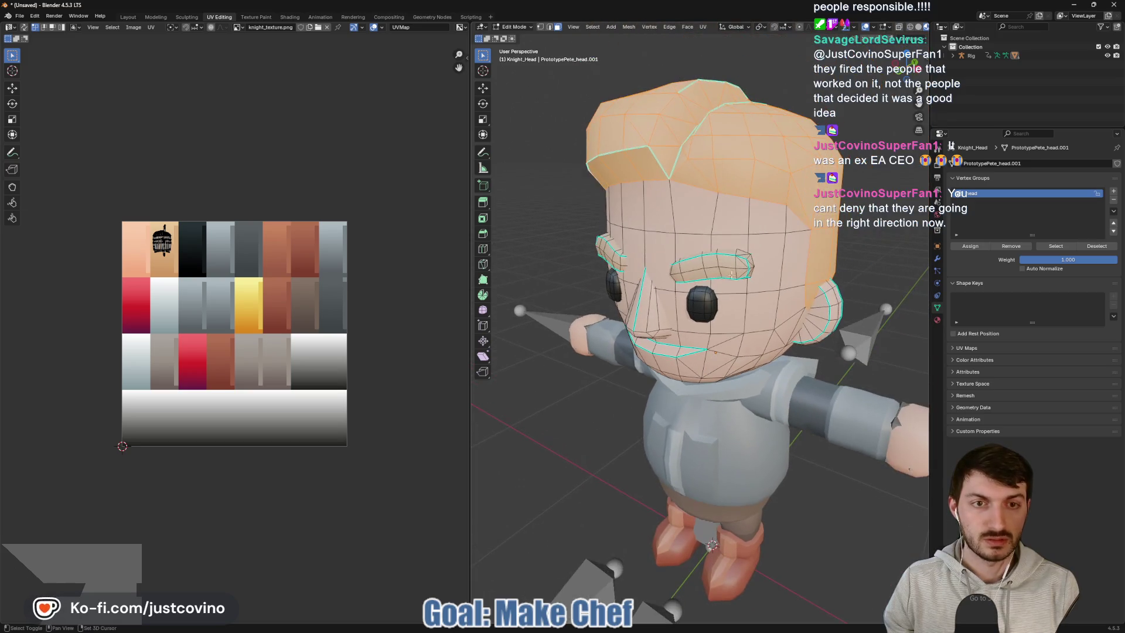
Step: Add the first eyebrow to the selection while keeping the ear faces out
key(l)
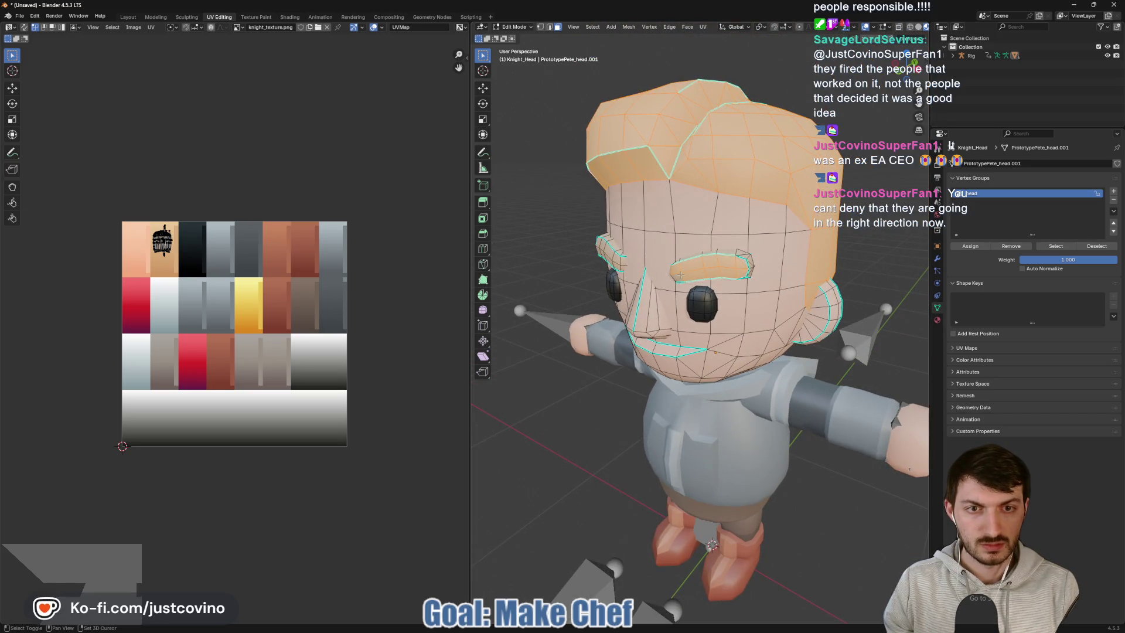
scroll(710, 272, up, 3)
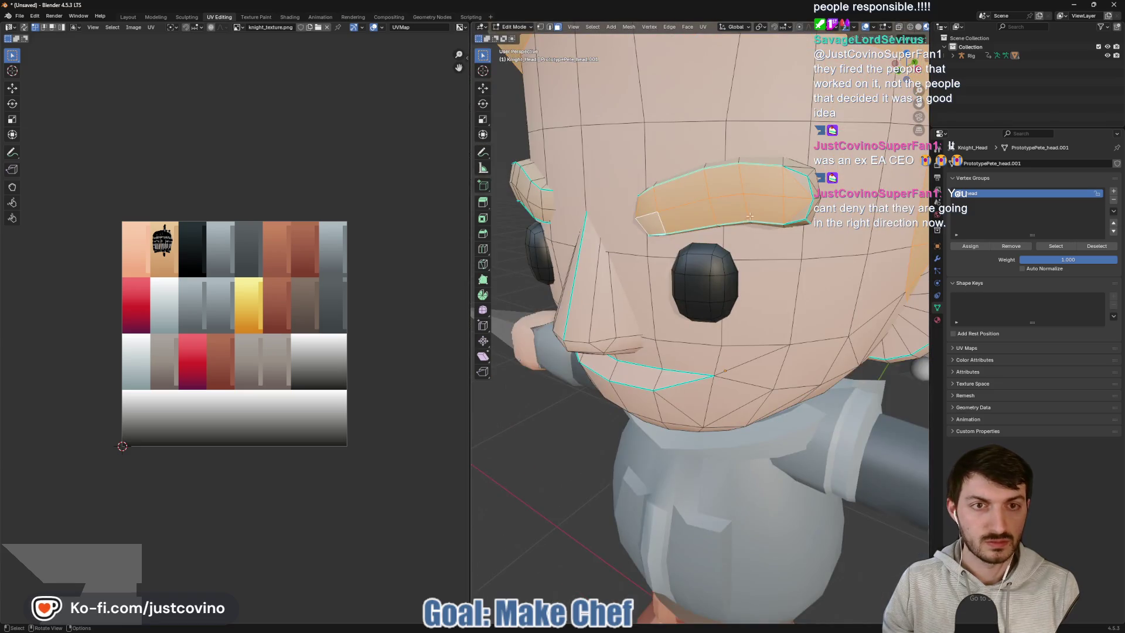
middle_drag(736, 196, 802, 336)
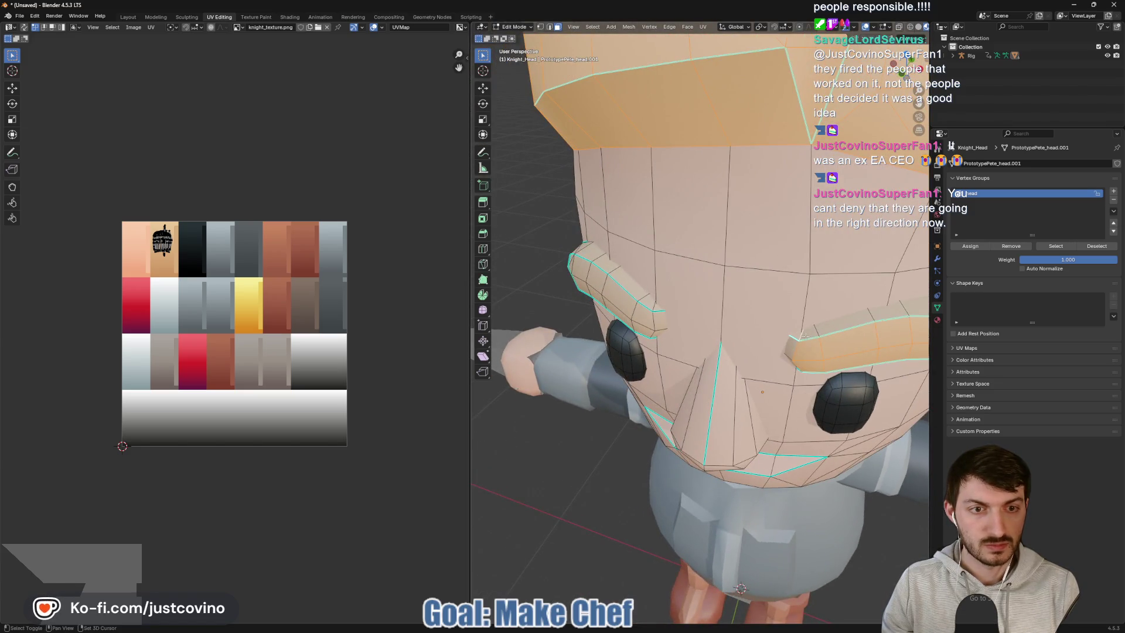
mouse_move(839, 332)
middle_down()
mouse_move(654, 320)
mouse_move(697, 322)
mouse_move(660, 286)
mouse_move(568, 295)
middle_up()
shift+click(655, 320)
shift+click(701, 333)
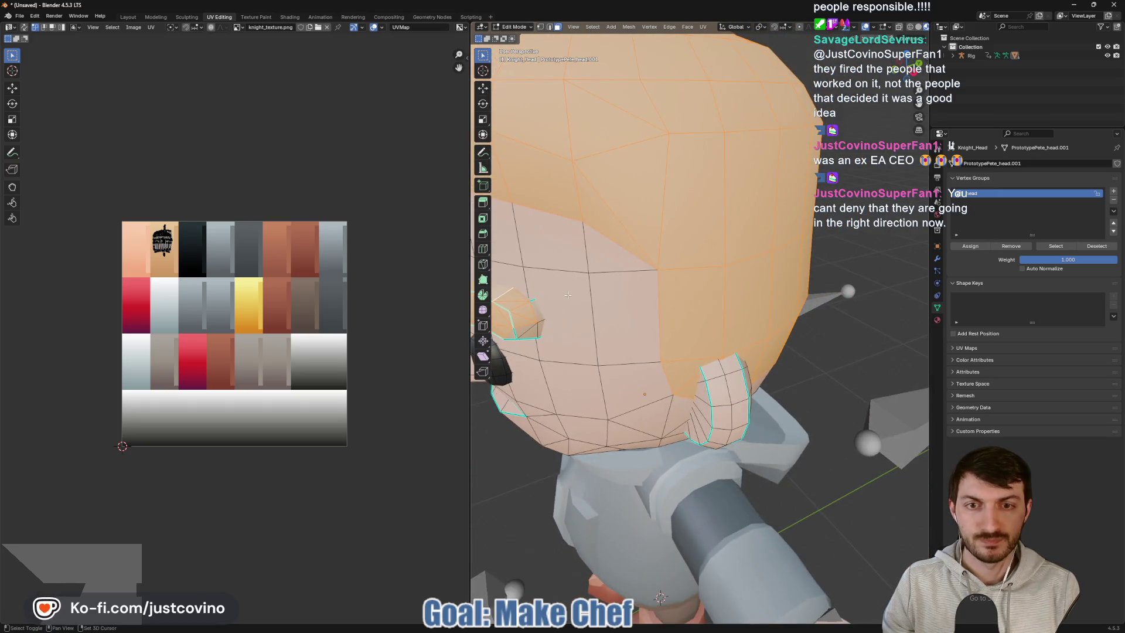
shift+click(530, 299)
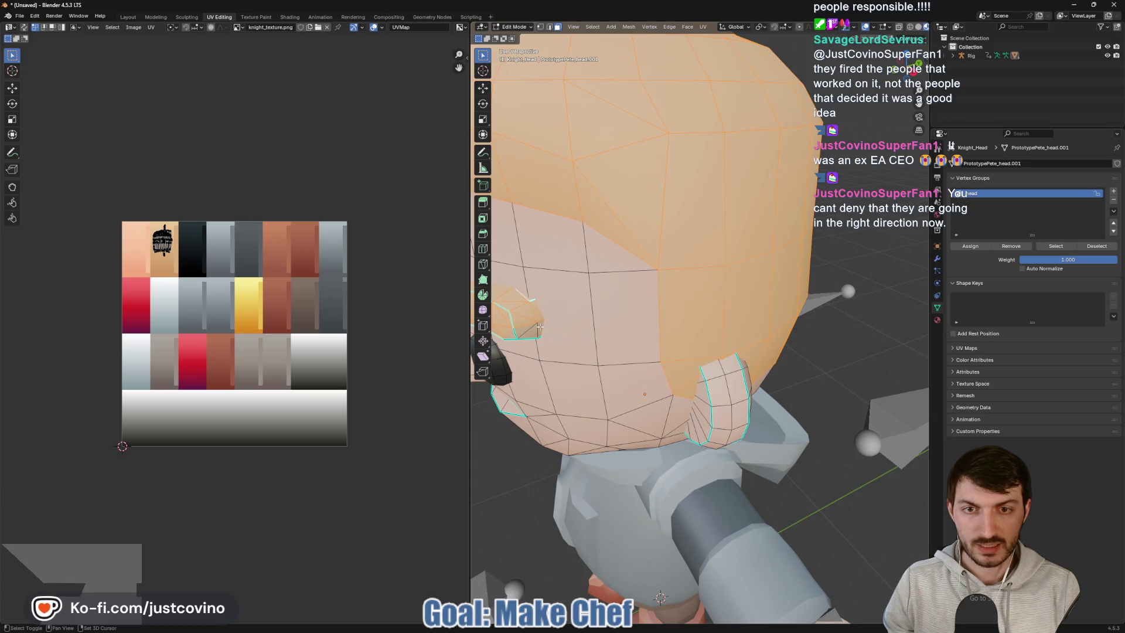
shift+click(510, 337)
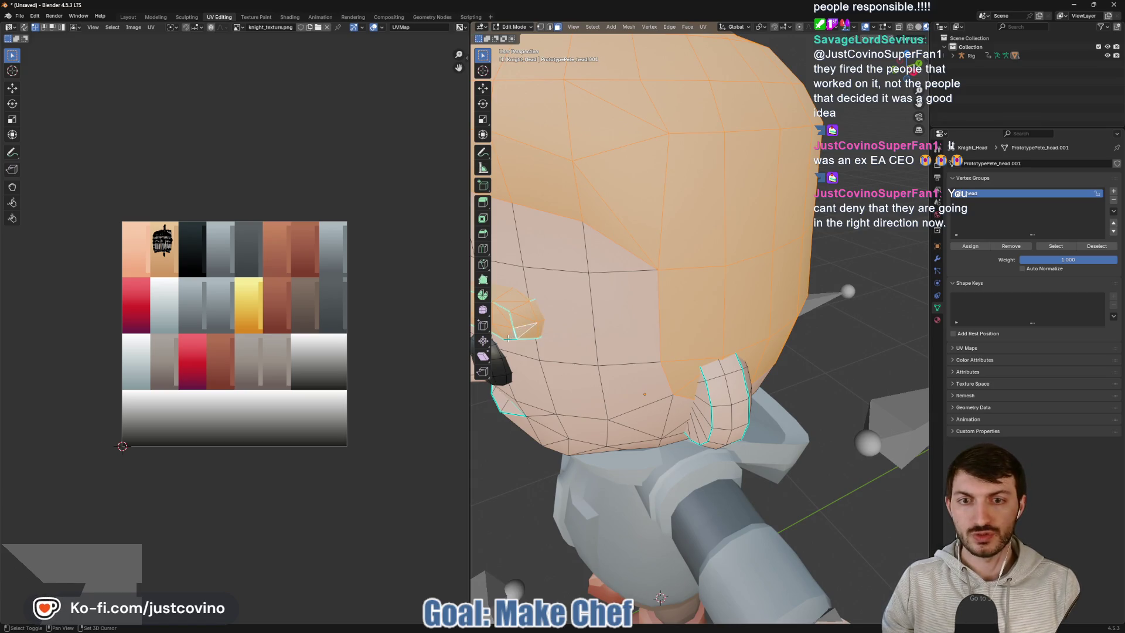
middle_drag(516, 334, 747, 93)
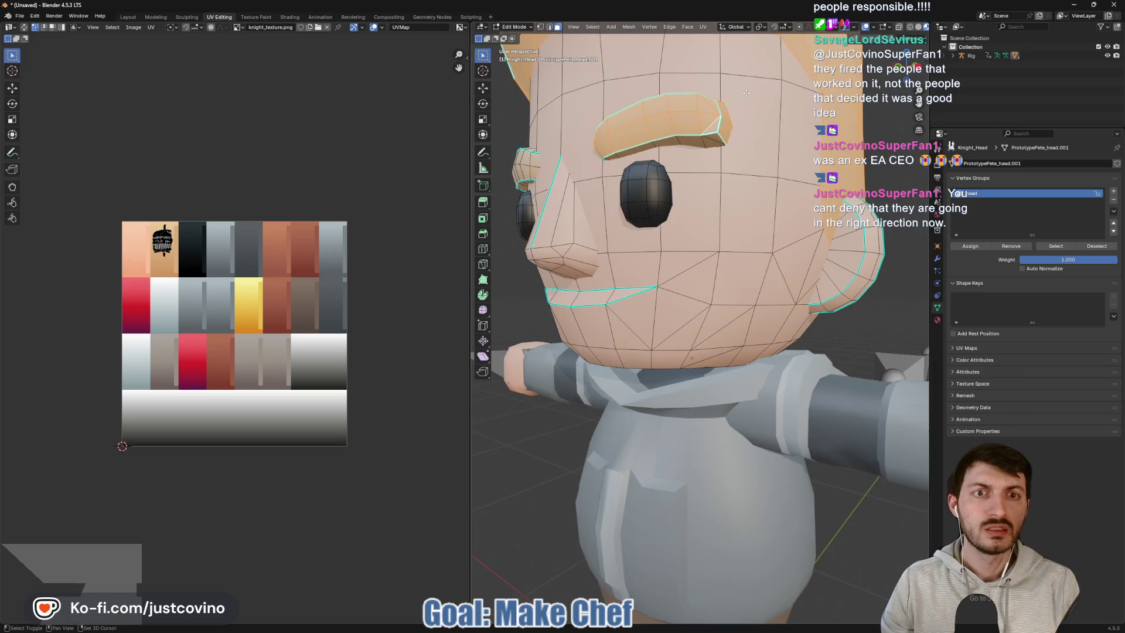
shift+drag(717, 142, 718, 143)
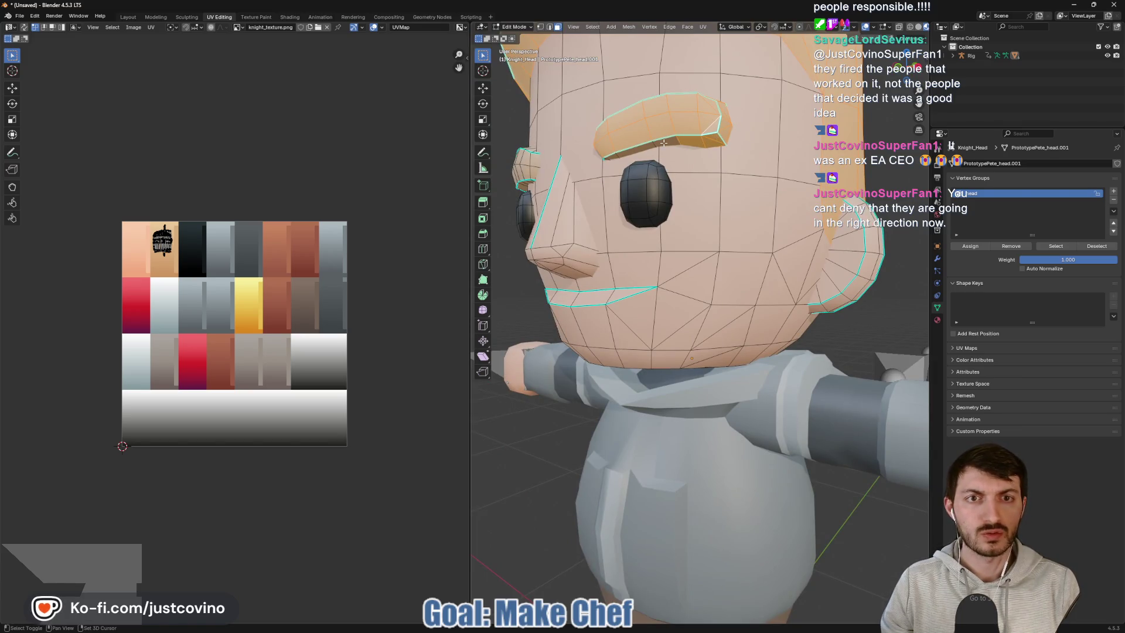
shift+click(628, 153)
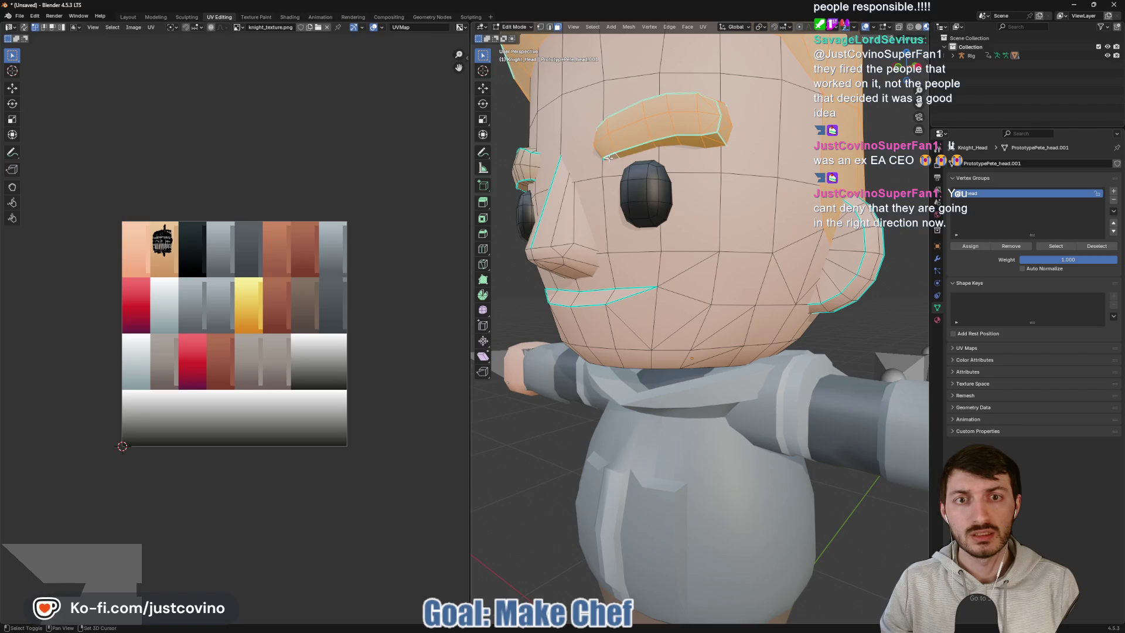
Step: Add the other eyebrow to the selection, fixing the faces at its end
scroll(610, 157, up, 5)
mouse_move(610, 157)
middle_down()
mouse_move(671, 150)
mouse_move(604, 155)
middle_up()
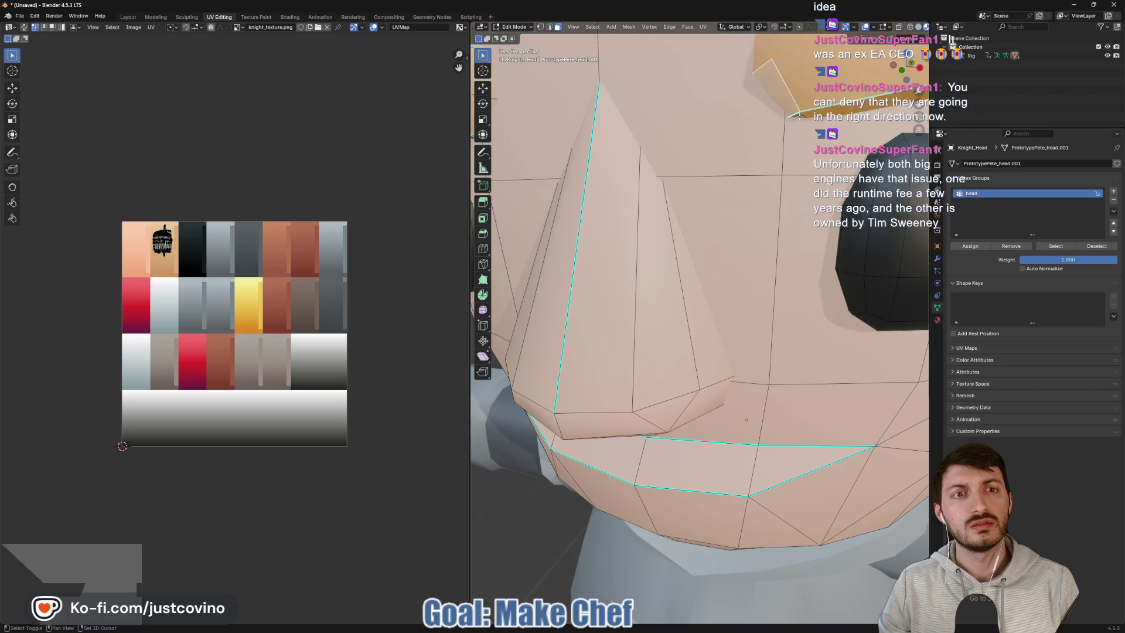
scroll(679, 198, down, 5)
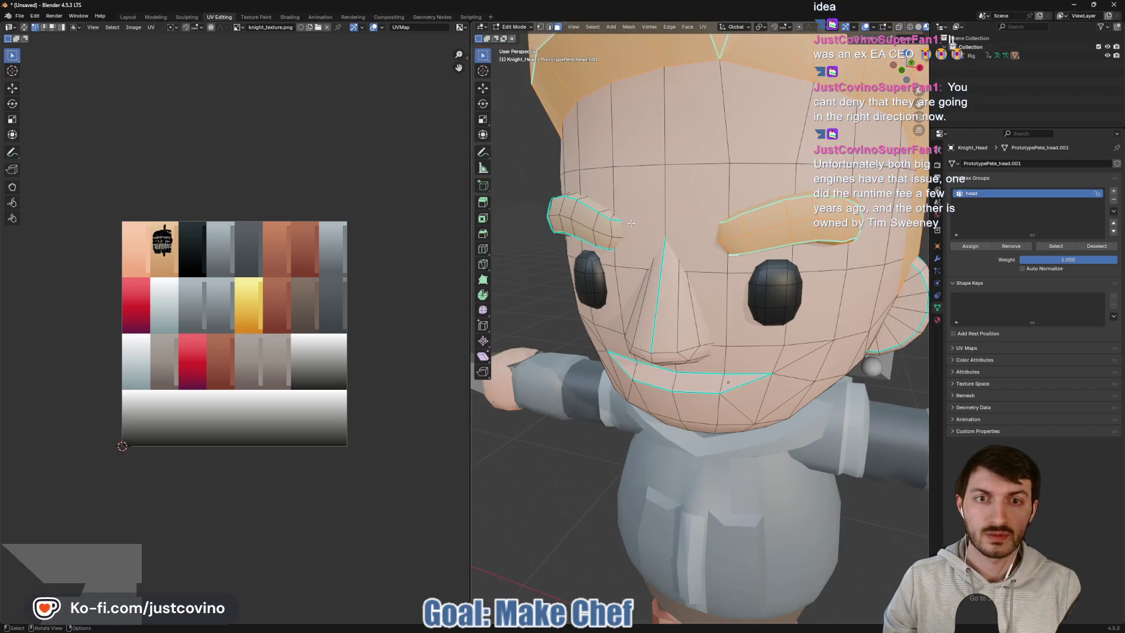
middle_drag(624, 223, 654, 223)
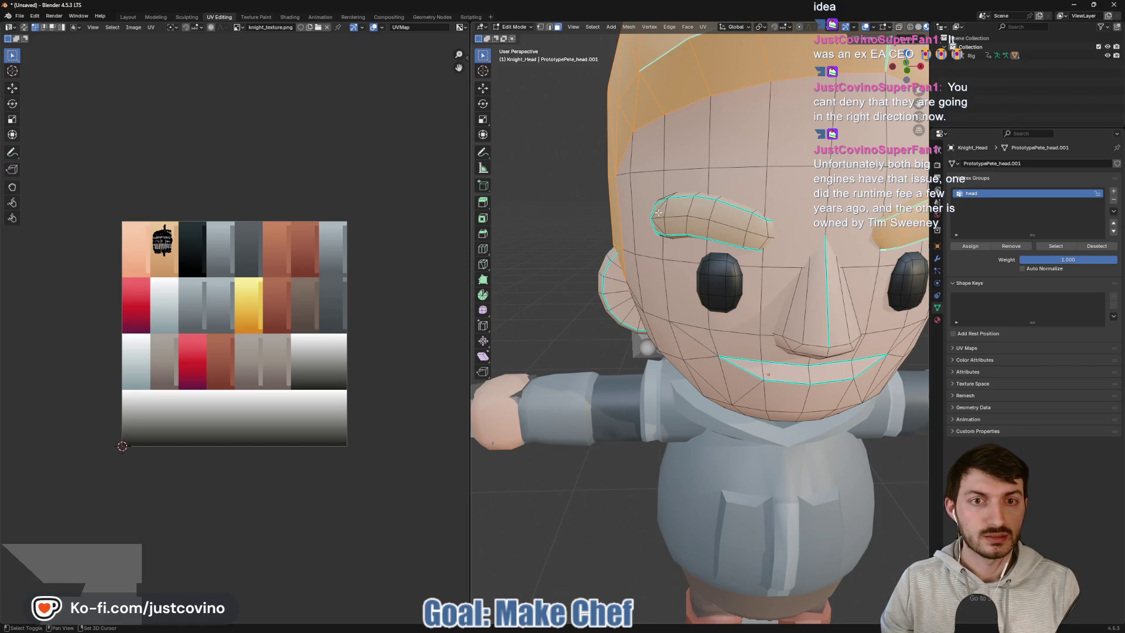
key(l)
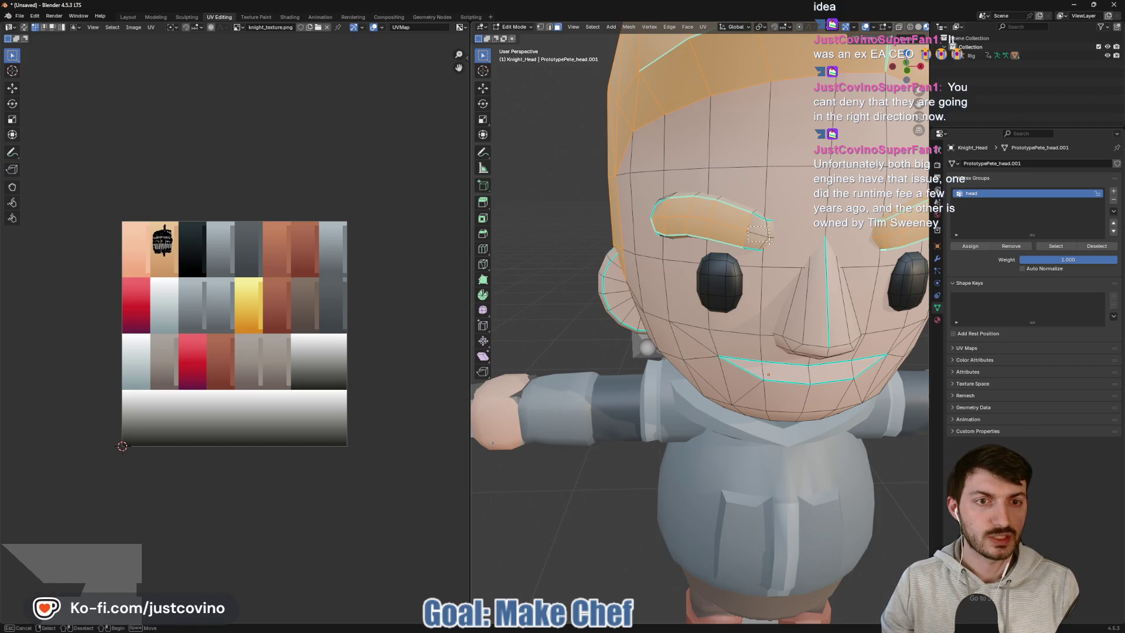
middle_drag(748, 232, 742, 244)
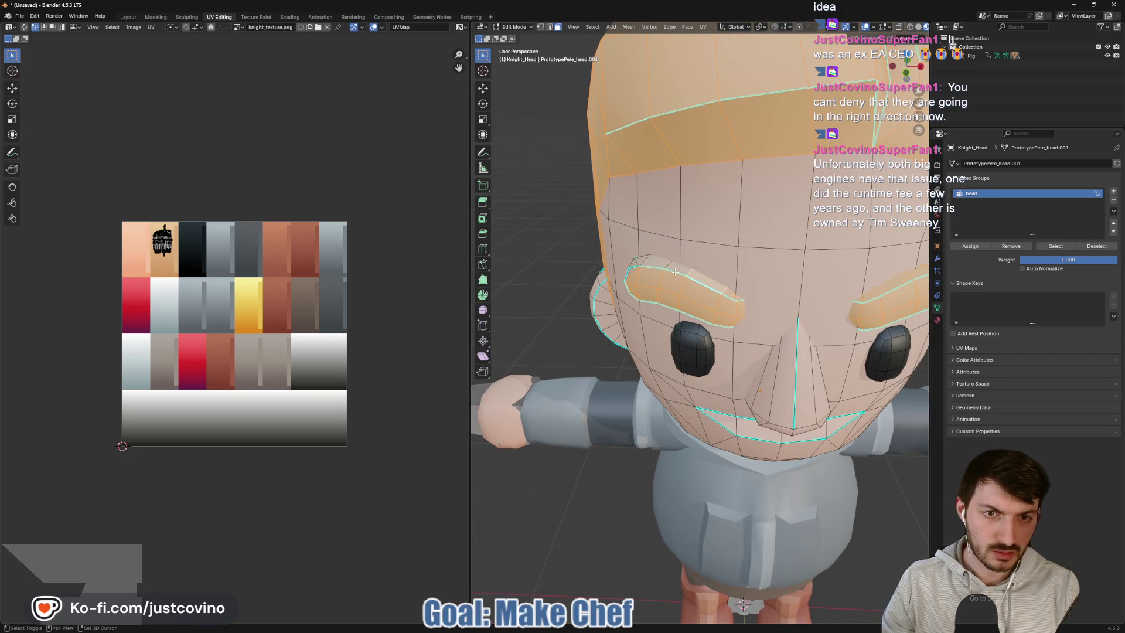
middle_drag(636, 262, 834, 266)
shift+click(842, 281)
Step: Add the hair faces near the cheek to the selection
scroll(836, 273, up, 3)
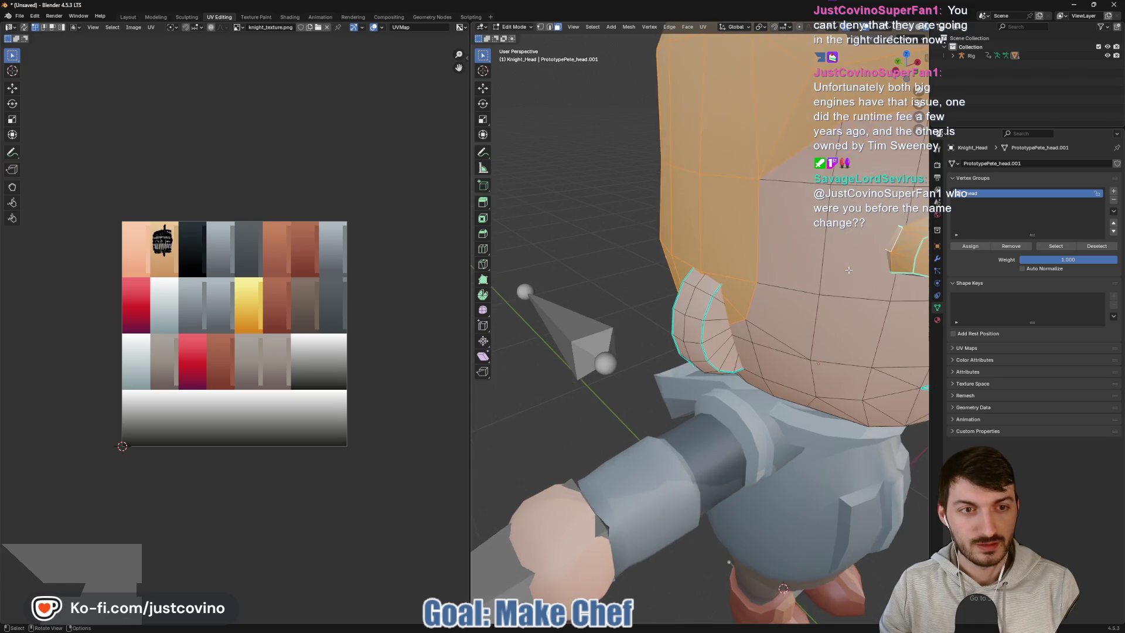
scroll(757, 313, up, 2)
scroll(757, 313, up, 2)
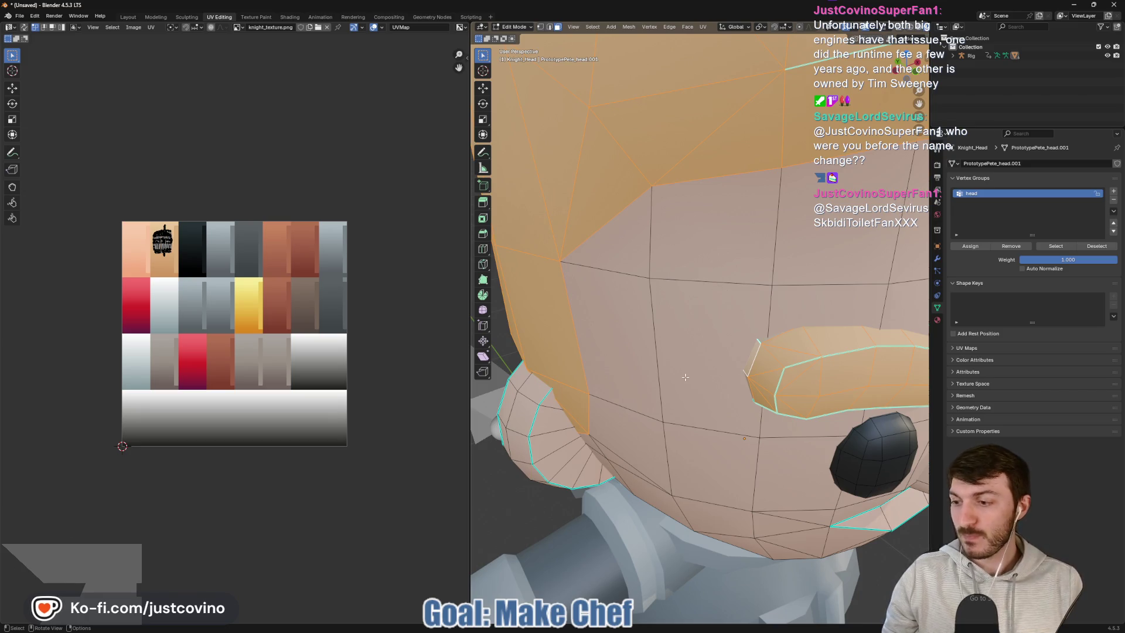
middle_drag(780, 355, 718, 439)
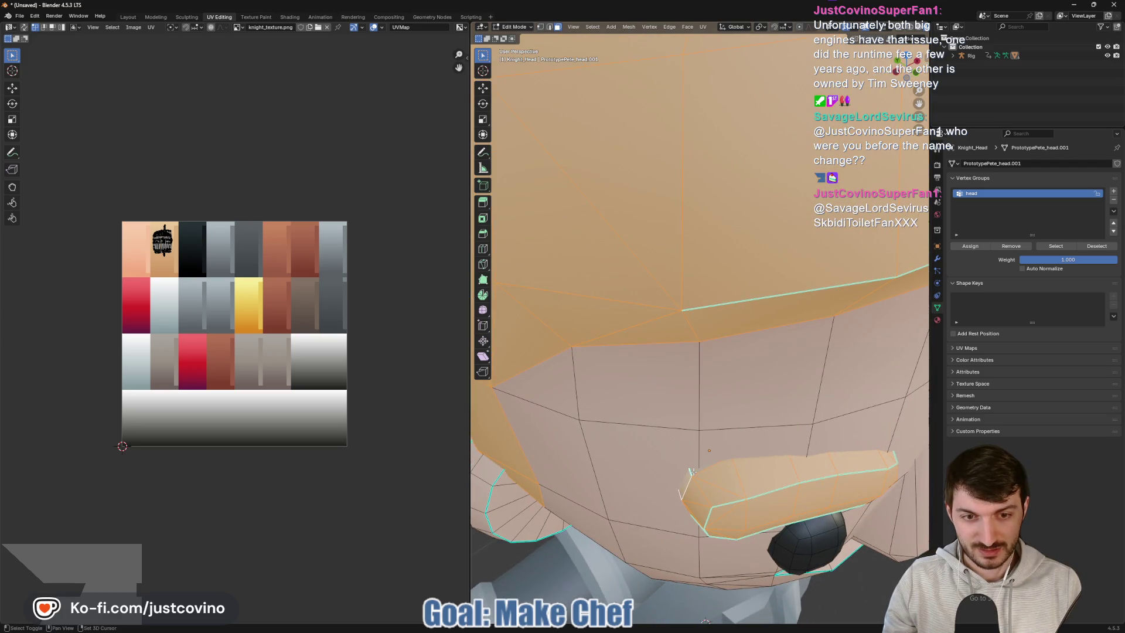
middle_drag(726, 487, 756, 132)
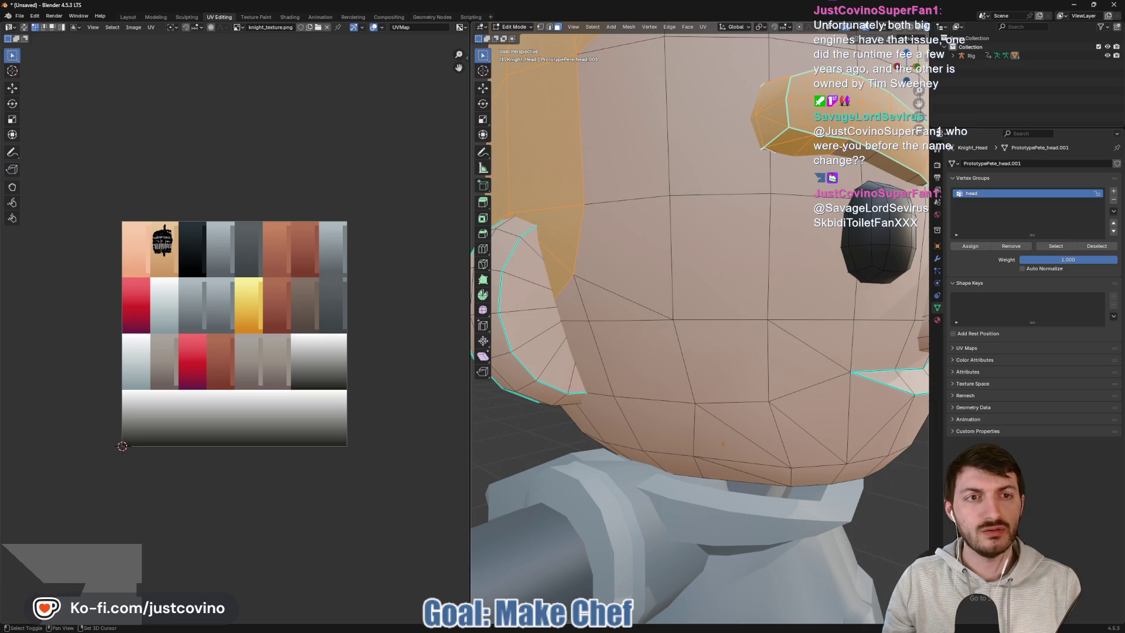
shift+click(895, 173)
scroll(712, 157, down, 5)
Step: Move the hair UV island onto the black swatch and return the head to Object Mode
middle_drag(712, 156, 708, 229)
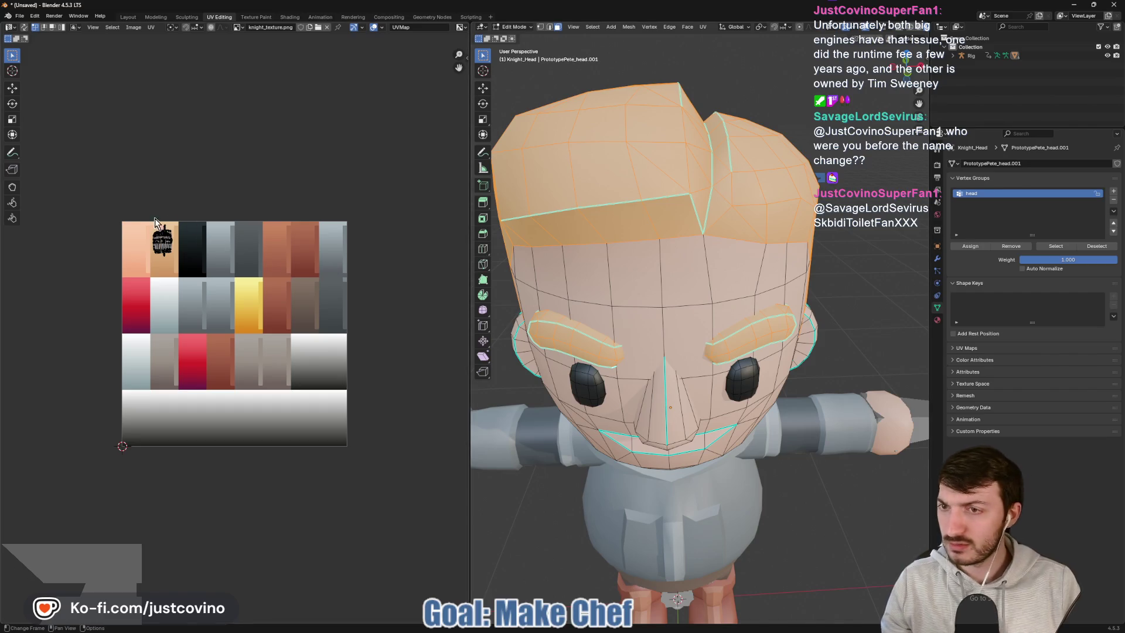
key(a)
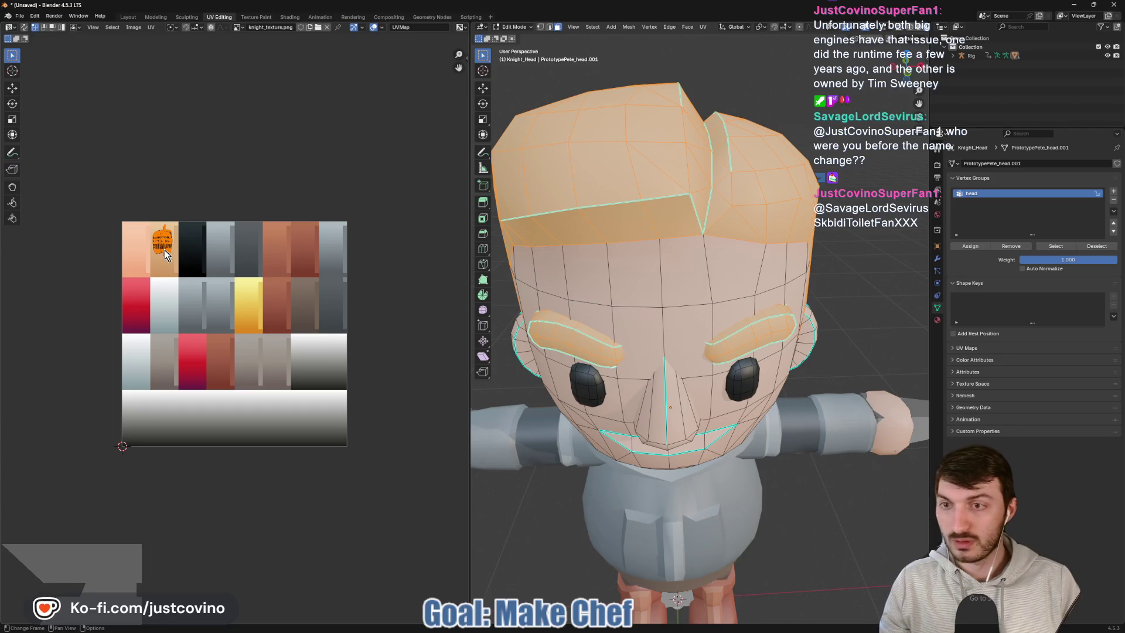
key(g)
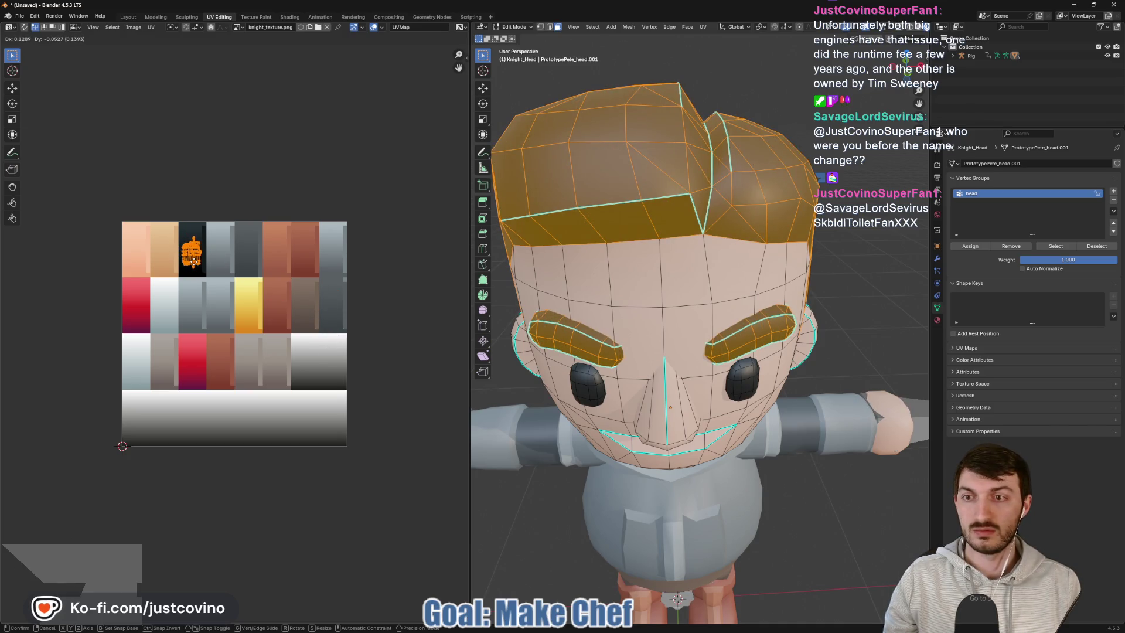
click(196, 269)
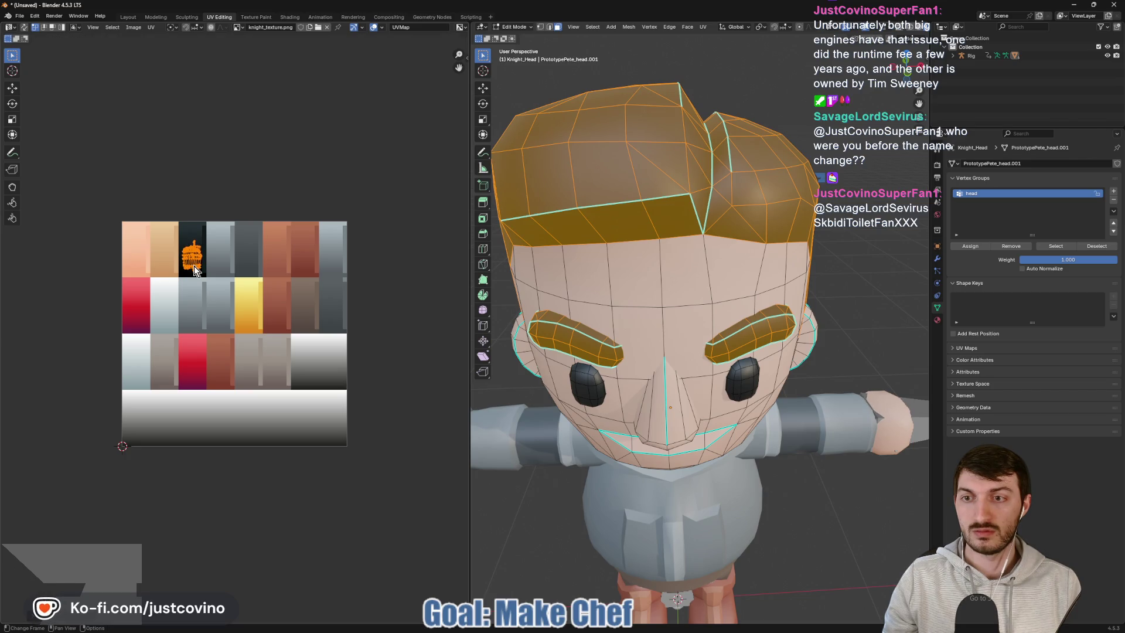
scroll(643, 309, down, 5)
mouse_move(643, 309)
middle_down()
mouse_move(785, 305)
mouse_move(808, 320)
mouse_move(730, 326)
mouse_move(801, 331)
mouse_move(703, 323)
mouse_move(808, 326)
middle_up()
click(785, 306)
key(Tab)
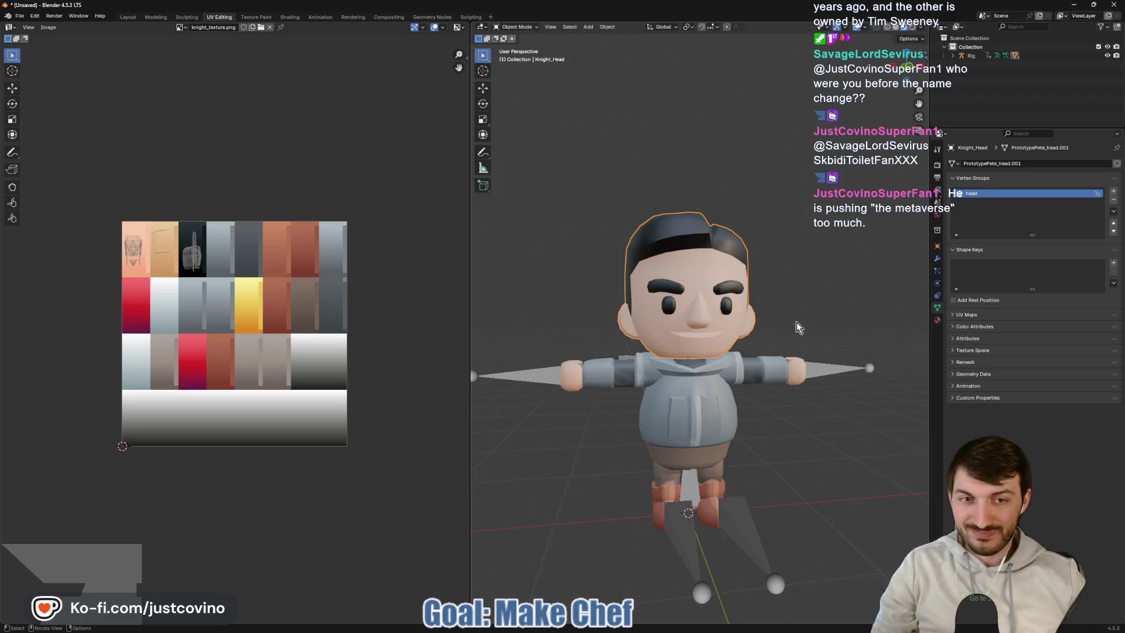
Step: In the Layout workspace, select Knight_Head and enter Edit Mode
mouse_move(670, 164)
middle_down()
mouse_move(626, 160)
mouse_move(639, 178)
middle_up()
middle_drag(744, 202, 703, 202)
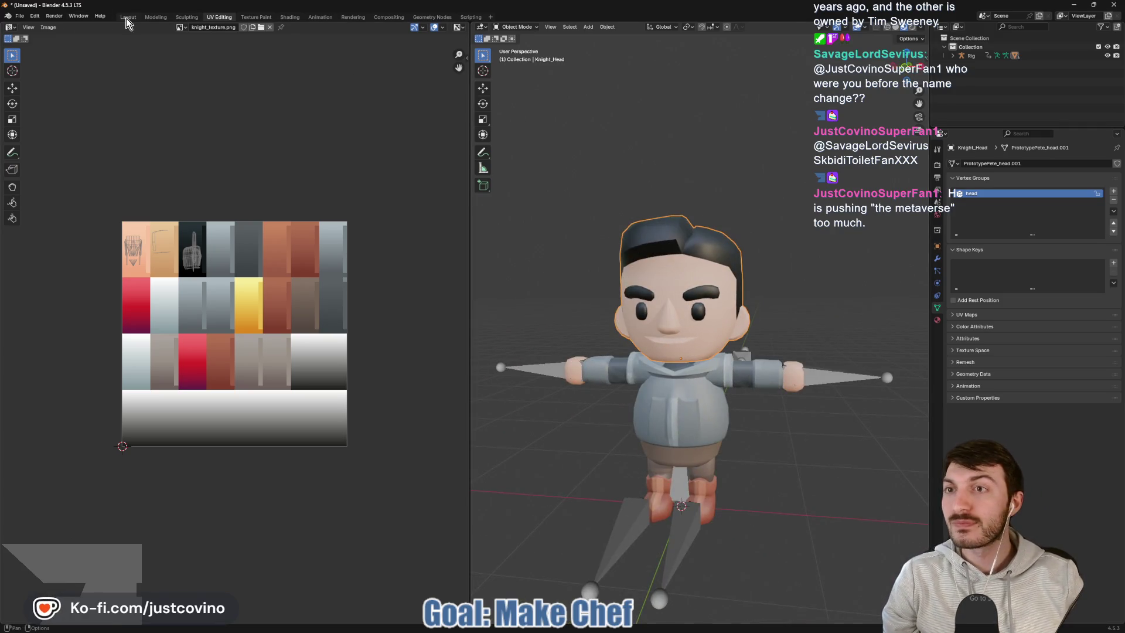
click(127, 17)
mouse_move(560, 239)
middle_down()
mouse_move(649, 291)
mouse_move(565, 262)
mouse_move(728, 281)
mouse_move(680, 266)
mouse_move(547, 283)
mouse_move(735, 279)
mouse_move(574, 271)
mouse_move(636, 255)
mouse_move(577, 298)
mouse_move(651, 344)
middle_up()
middle_drag(613, 311, 646, 308)
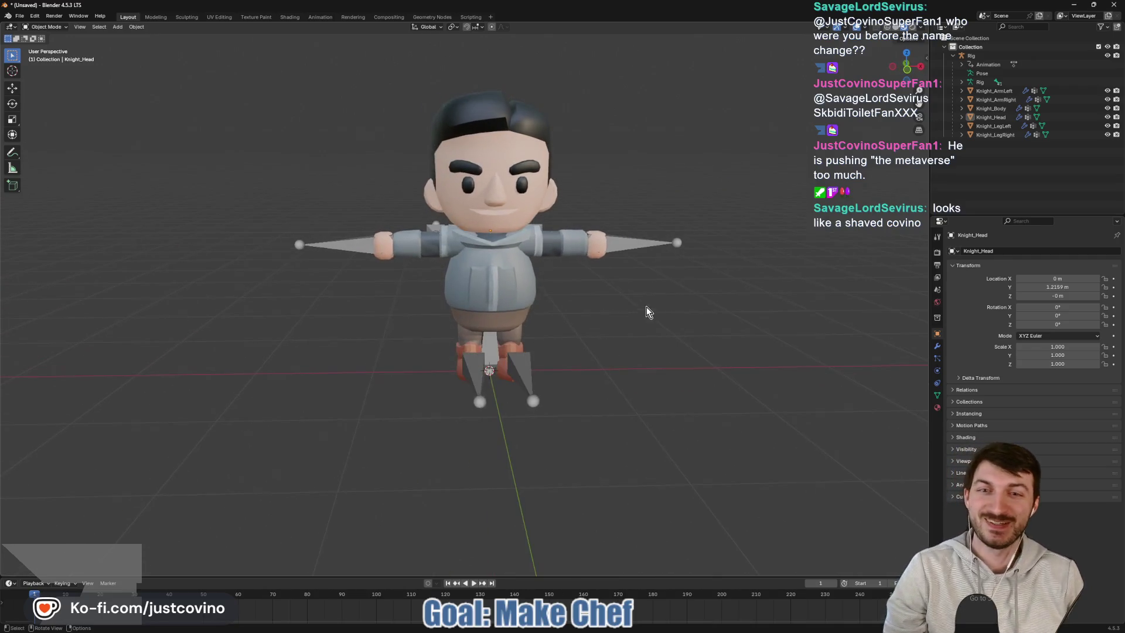
click(526, 225)
key(Tab)
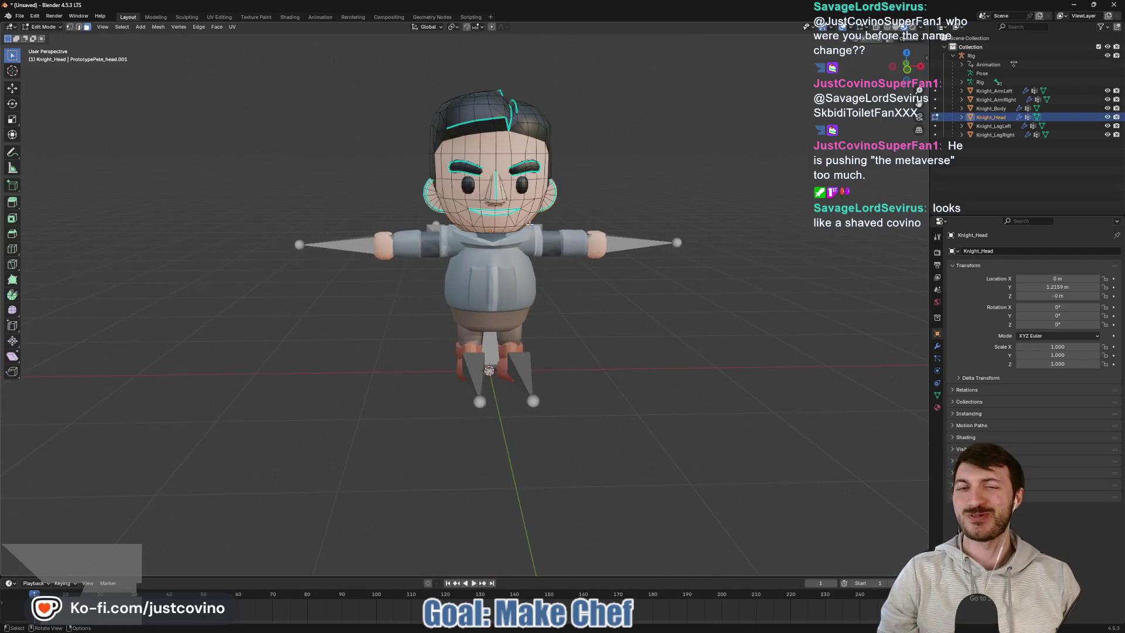
Step: Select the chin faces below the mouth and extend them up one side of the jaw
scroll(528, 231, up, 3)
mouse_move(528, 231)
middle_down()
mouse_move(519, 265)
mouse_move(456, 211)
mouse_move(481, 241)
middle_up()
click(472, 240)
key(l)
shift+click(526, 210)
shift+click(547, 206)
shift+click(551, 189)
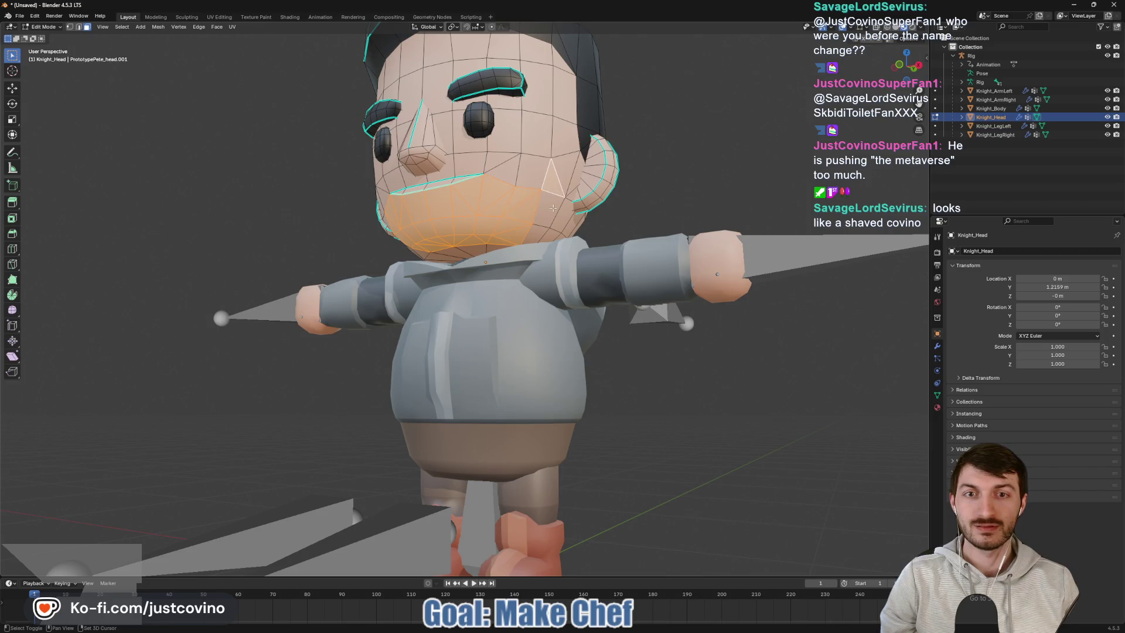
shift+click(549, 204)
Step: Extend the chin band along the other side of the jaw and view it in UV Editing
mouse_move(542, 235)
middle_down()
mouse_move(495, 223)
mouse_move(509, 243)
mouse_move(486, 239)
mouse_move(489, 228)
mouse_move(452, 218)
mouse_move(510, 235)
mouse_move(469, 244)
mouse_move(516, 241)
middle_up()
shift+click(495, 238)
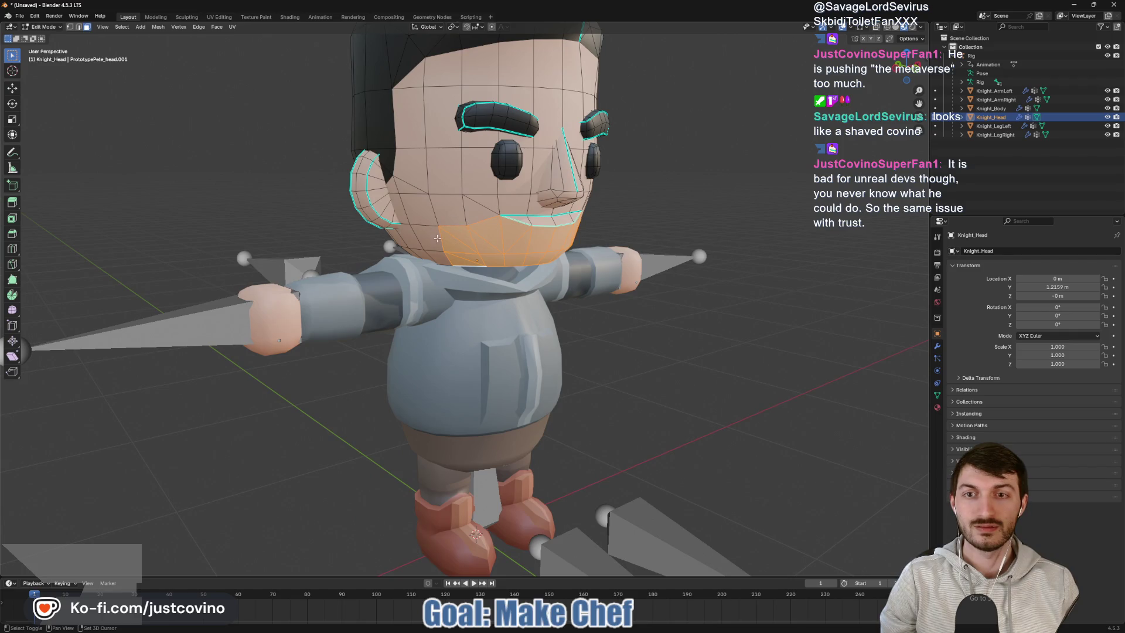
alt+shift+click(432, 212)
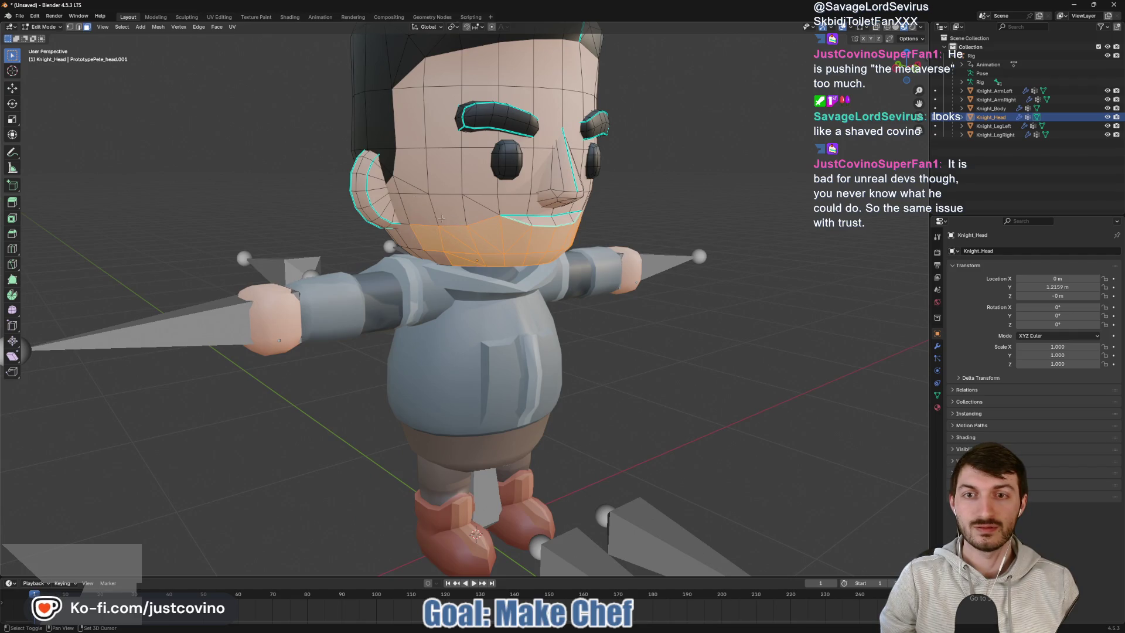
mouse_move(415, 213)
middle_down()
mouse_move(416, 239)
mouse_move(463, 240)
mouse_move(384, 239)
mouse_move(472, 230)
mouse_move(399, 220)
mouse_move(445, 246)
mouse_move(471, 239)
mouse_move(432, 240)
mouse_move(524, 231)
middle_up()
click(213, 18)
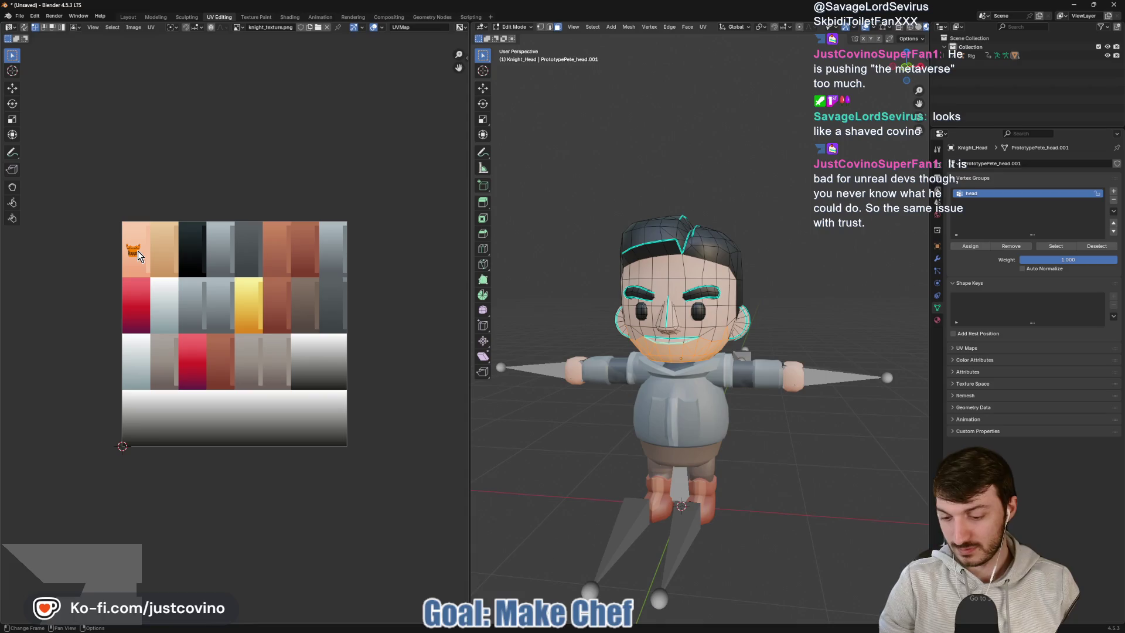
Step: Move the jaw UV island onto the black tile to try a black beard, and inspect it in Layout
key(g)
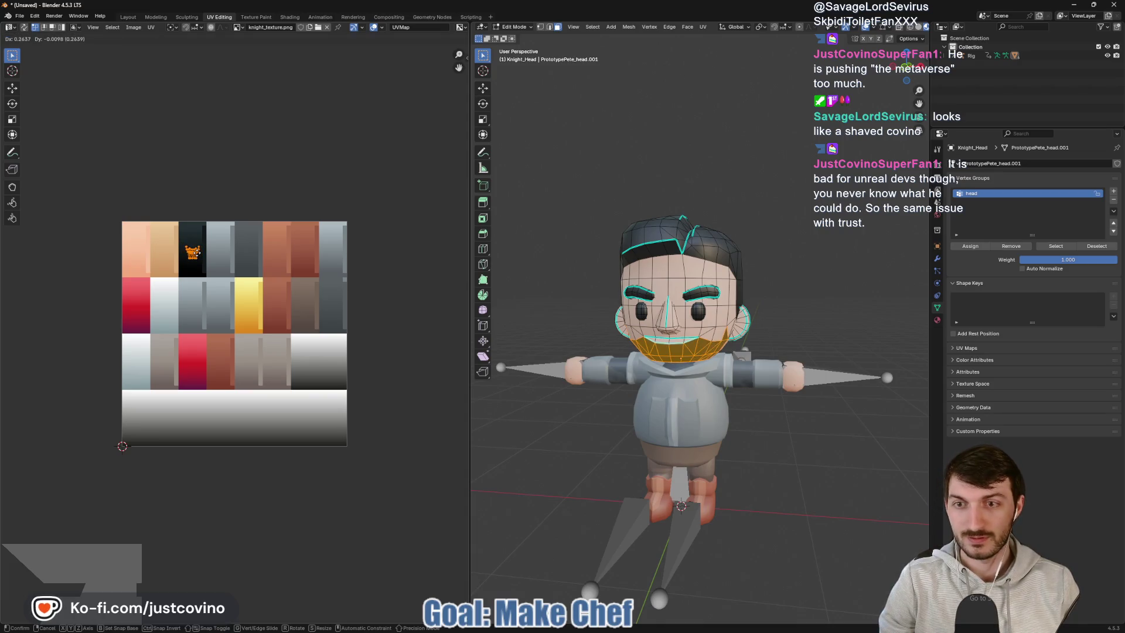
click(195, 252)
mouse_move(749, 156)
middle_down()
mouse_move(773, 170)
mouse_move(789, 158)
middle_up()
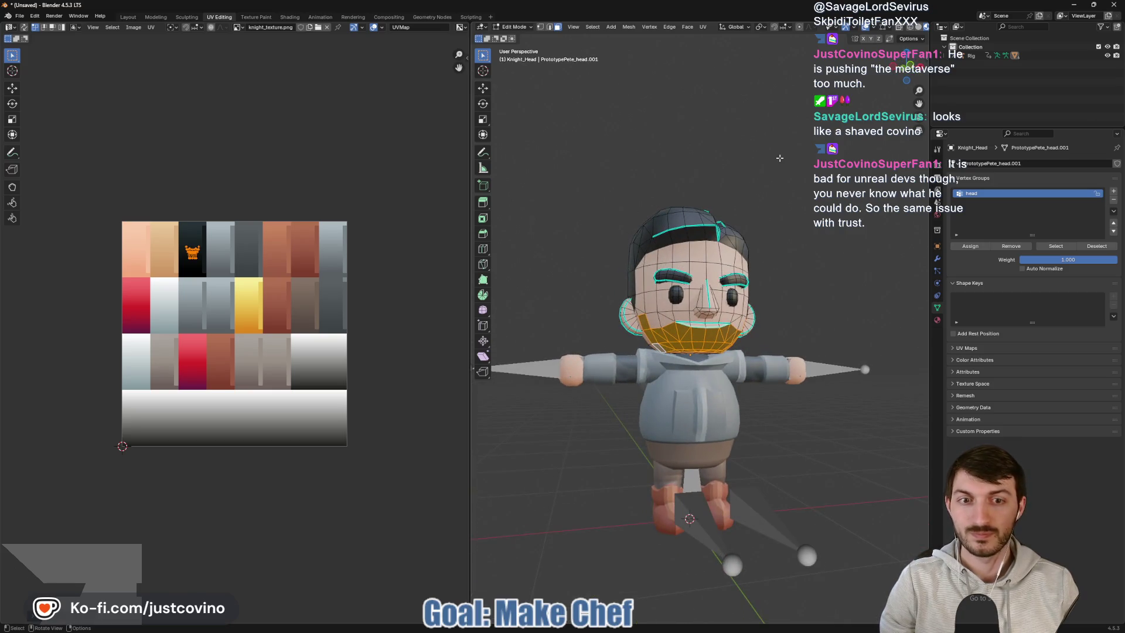
click(136, 20)
scroll(758, 205, down, 3)
mouse_move(758, 206)
middle_down()
mouse_move(709, 203)
mouse_move(572, 157)
middle_up()
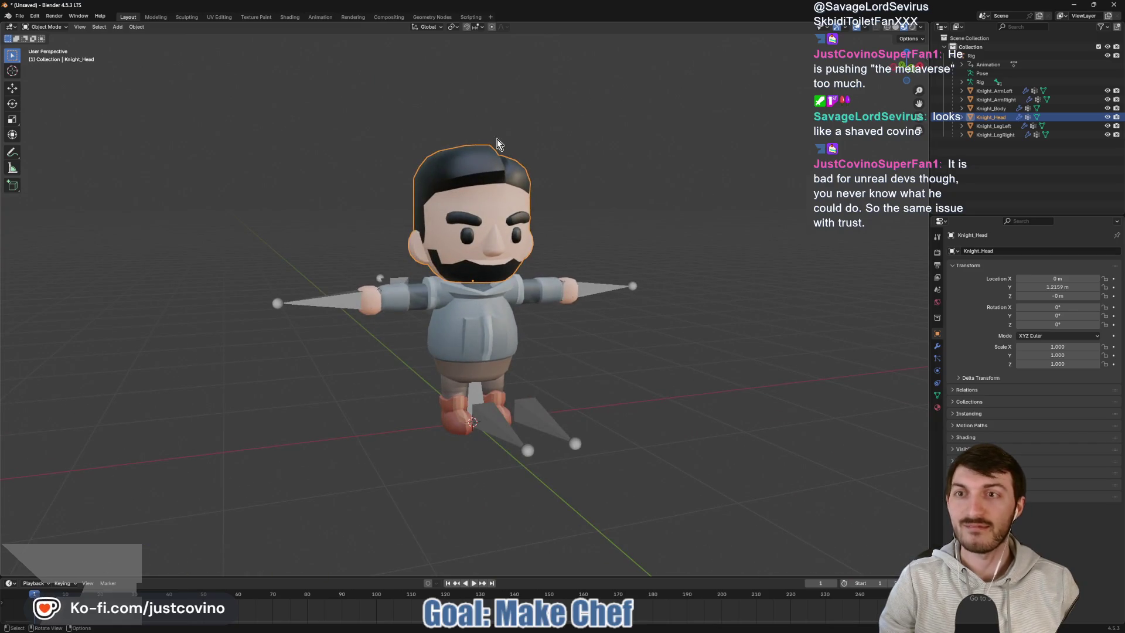
Step: Move the jaw island back onto the skin tile and view the clean-shaven head in Object Mode
click(219, 17)
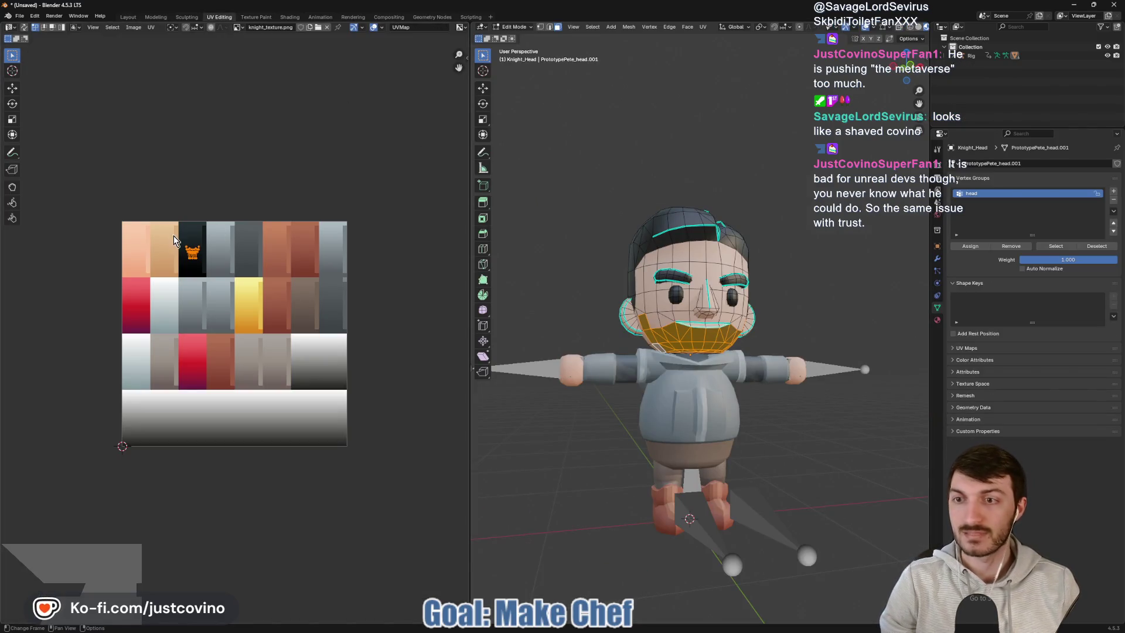
key(g)
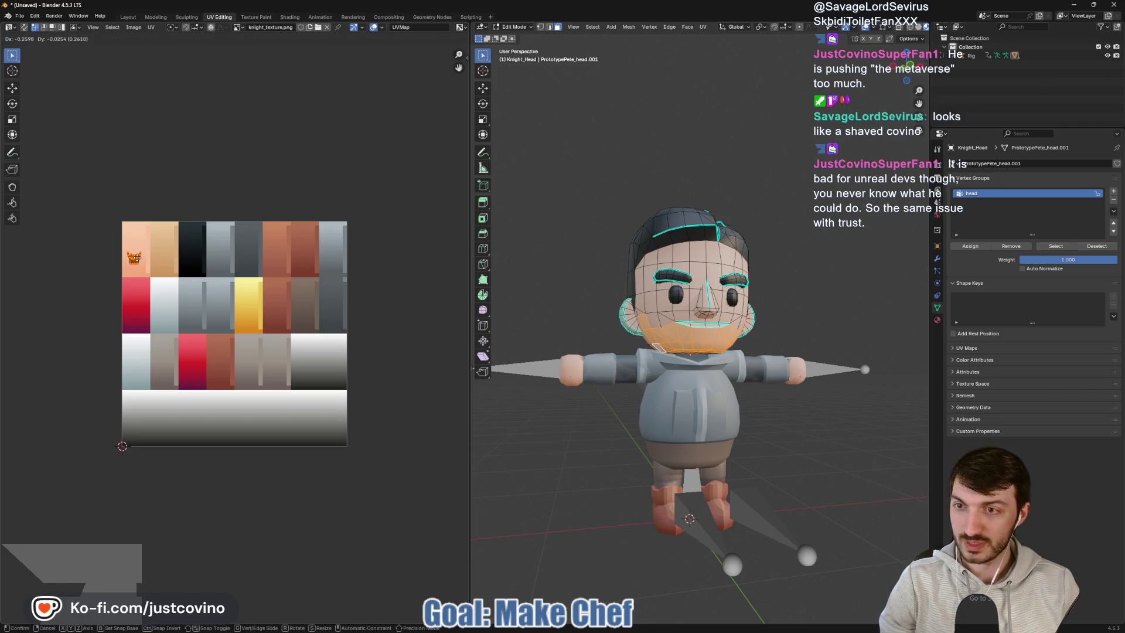
key(Return)
key(Tab)
middle_drag(795, 206, 791, 216)
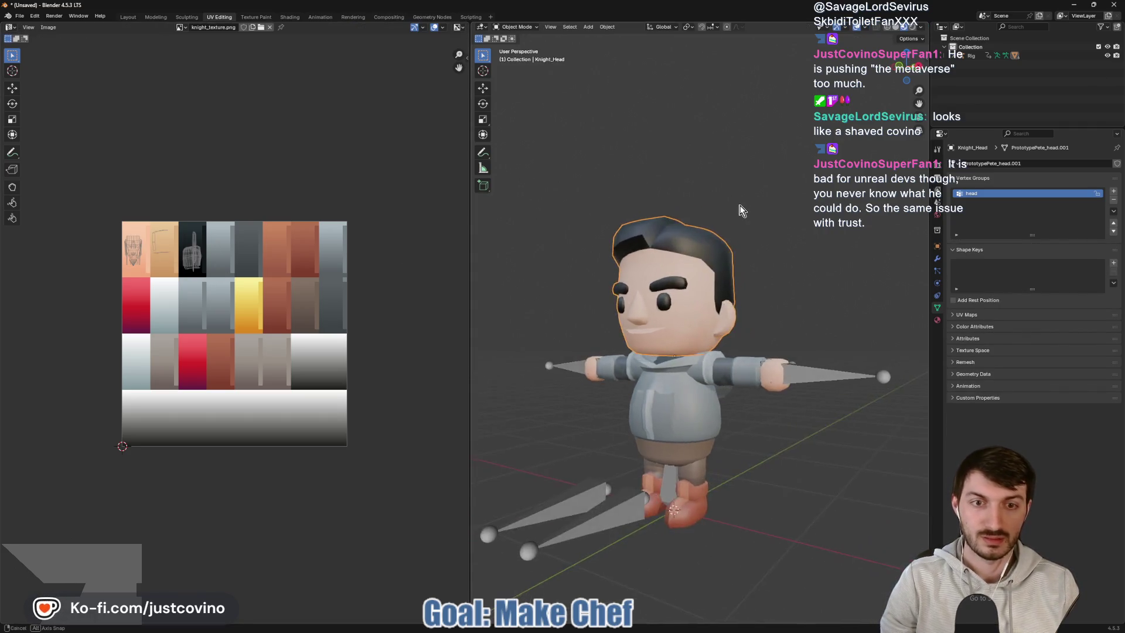
scroll(790, 221, down, 3)
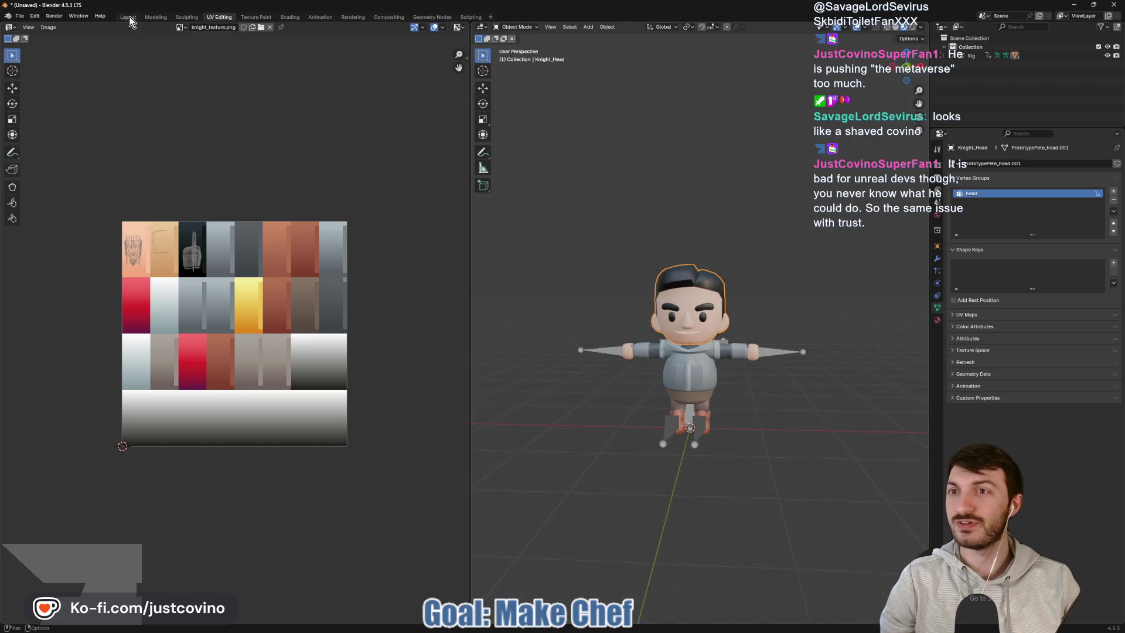
click(128, 17)
mouse_move(685, 211)
middle_down()
mouse_move(628, 209)
mouse_move(627, 223)
mouse_move(666, 192)
mouse_move(520, 277)
middle_up()
scroll(621, 225, up, 5)
mouse_move(623, 227)
middle_down()
mouse_move(633, 226)
mouse_move(581, 231)
mouse_move(746, 226)
mouse_move(701, 226)
middle_up()
scroll(701, 226, down, 5)
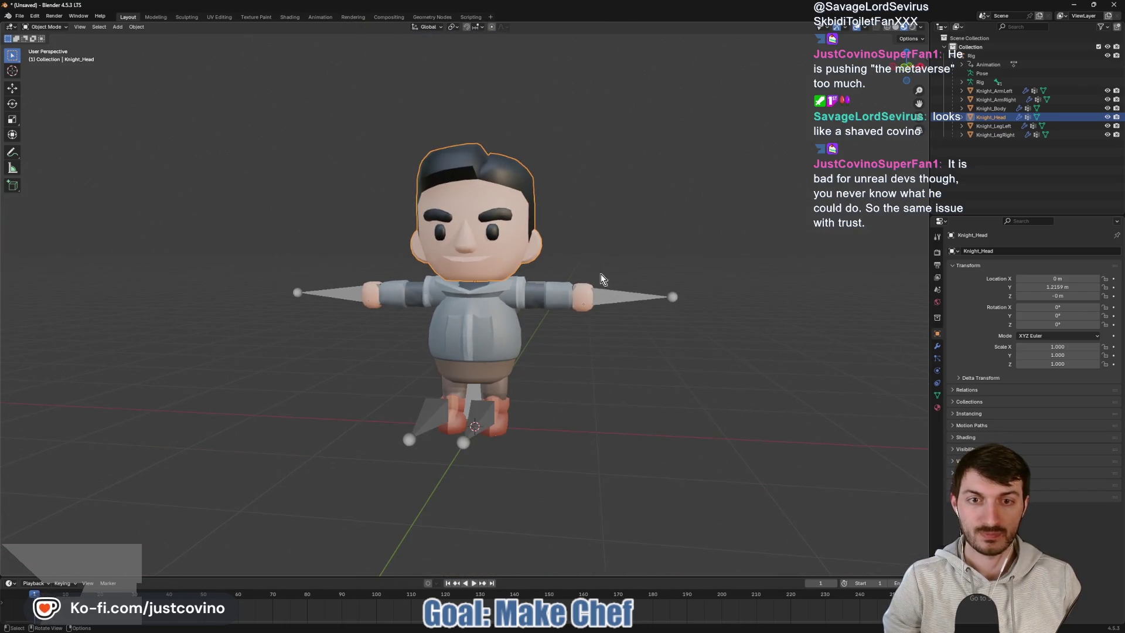
Step: Save the Blender file as player.blend, then switch back to the Godot editor
key(ctrl+s)
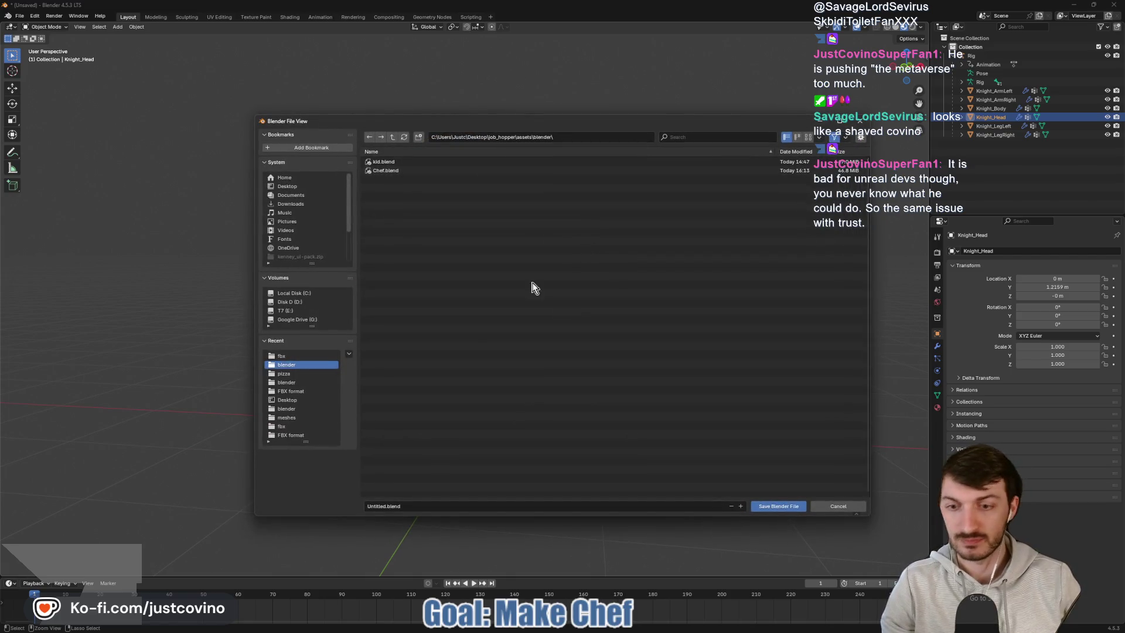
click(374, 506)
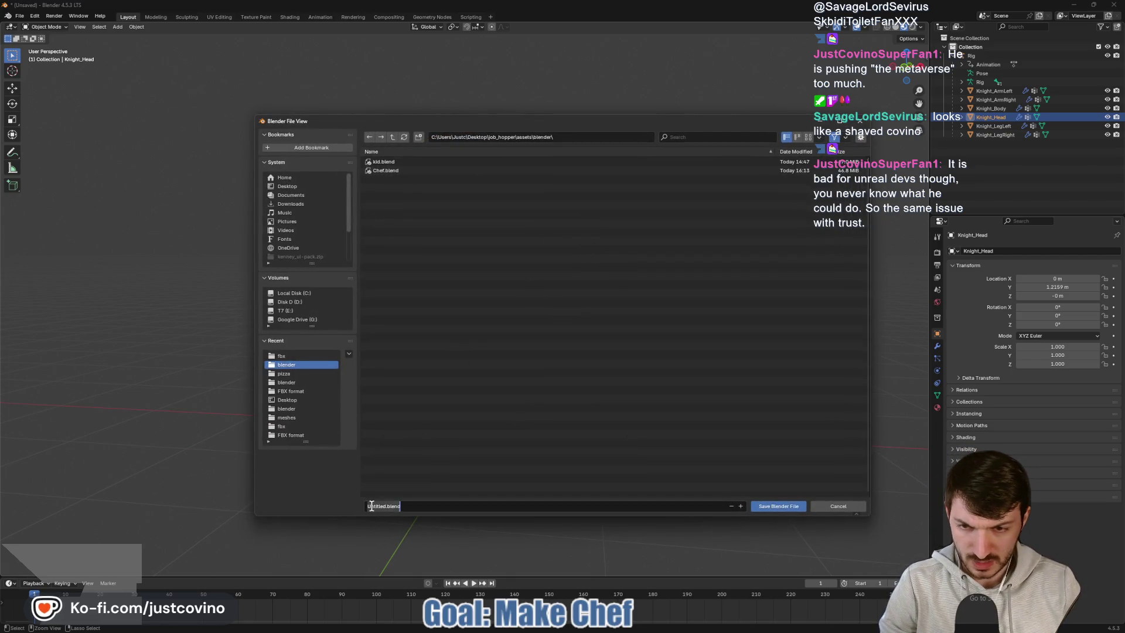
drag(387, 505, 368, 506)
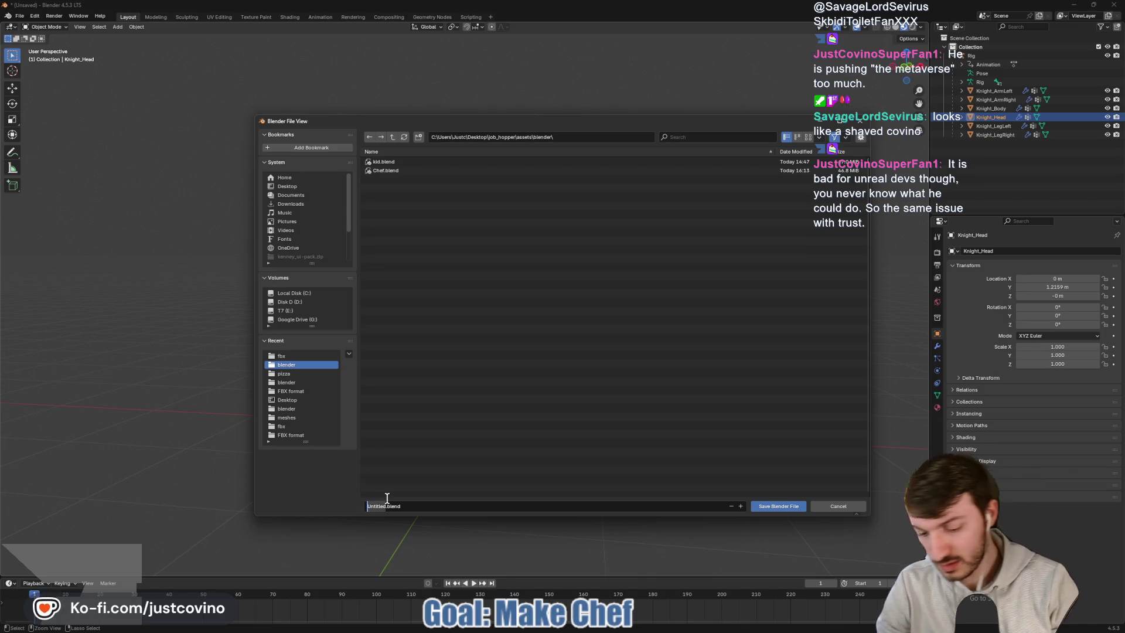
text(player)
click(776, 509)
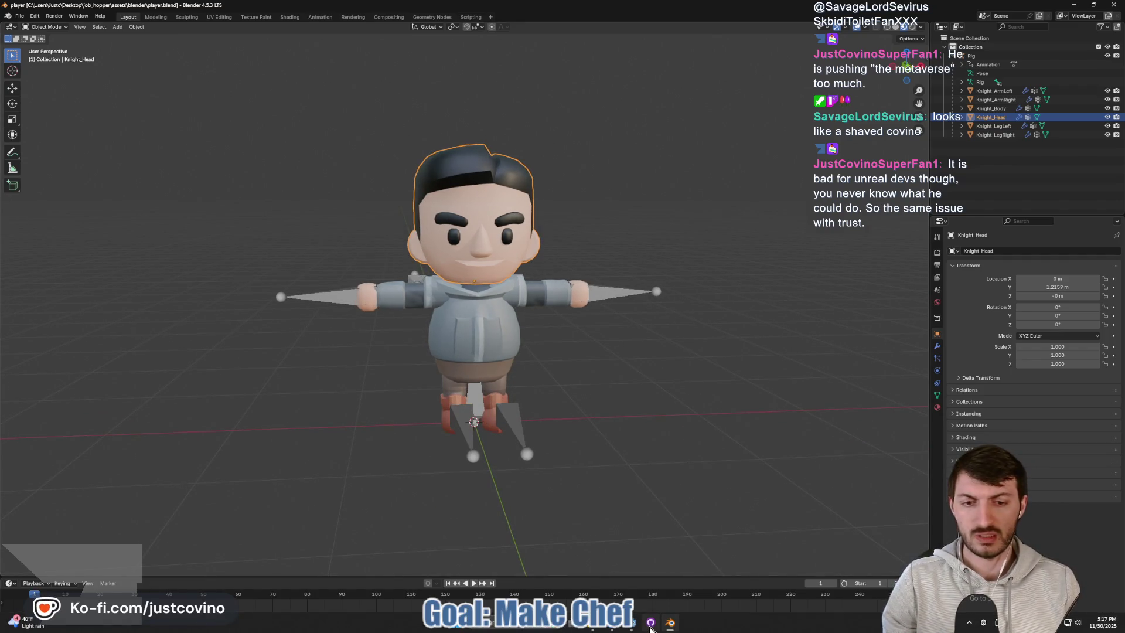
mouse_move(653, 631)
click(644, 566)
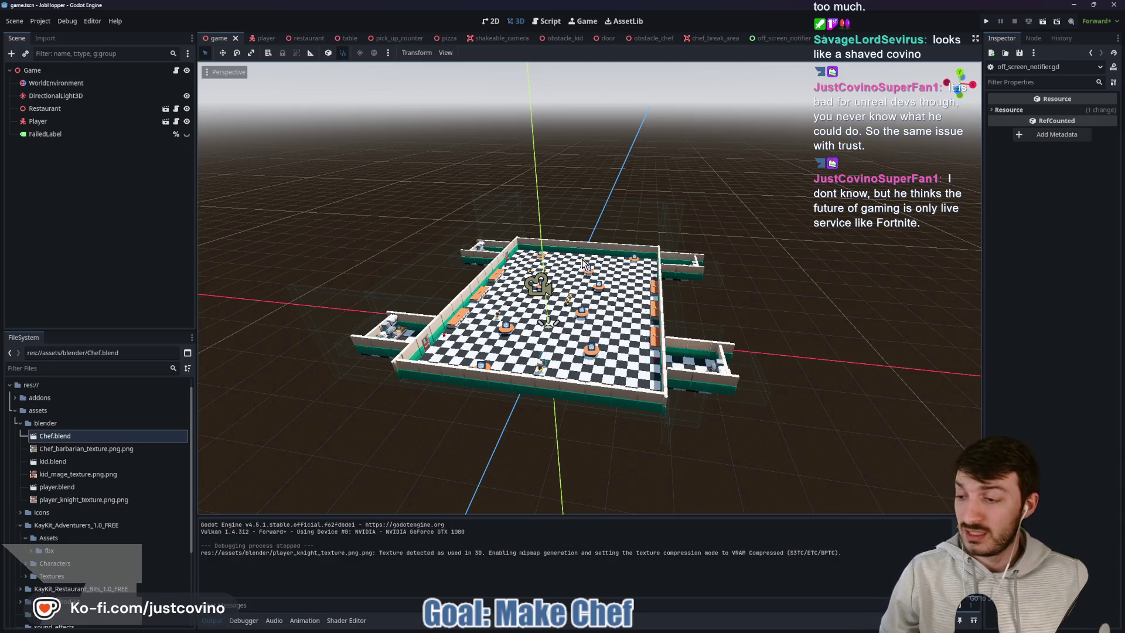
Step: Orbit the 3D viewport to a more head-on, top-down view of the restaurant level
middle_drag(386, 252, 407, 259)
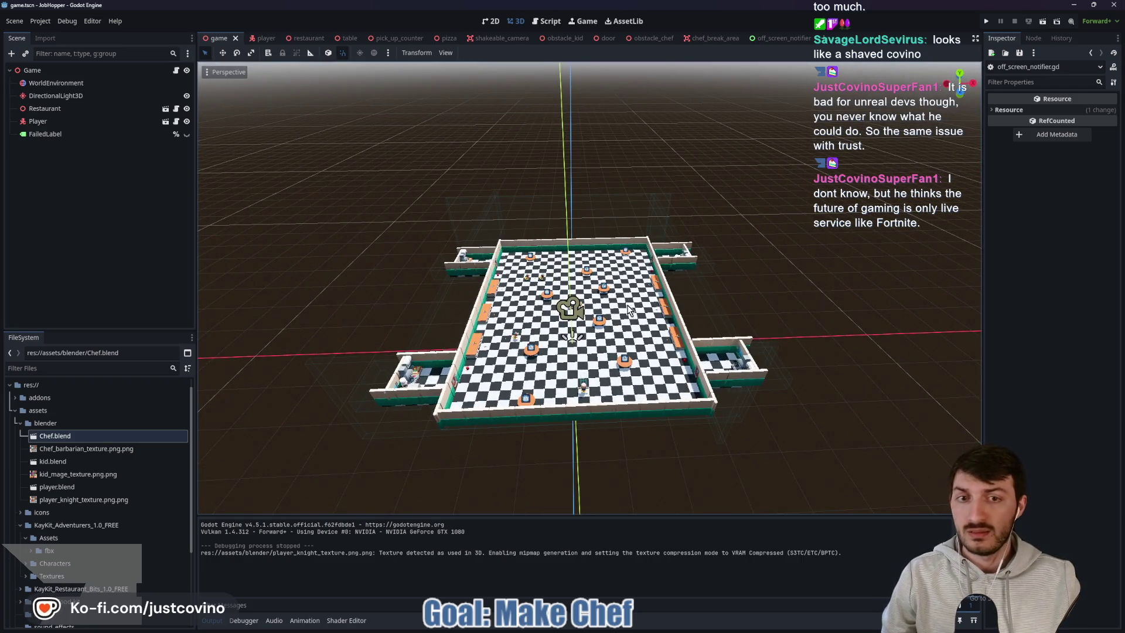
middle_drag(568, 249, 610, 296)
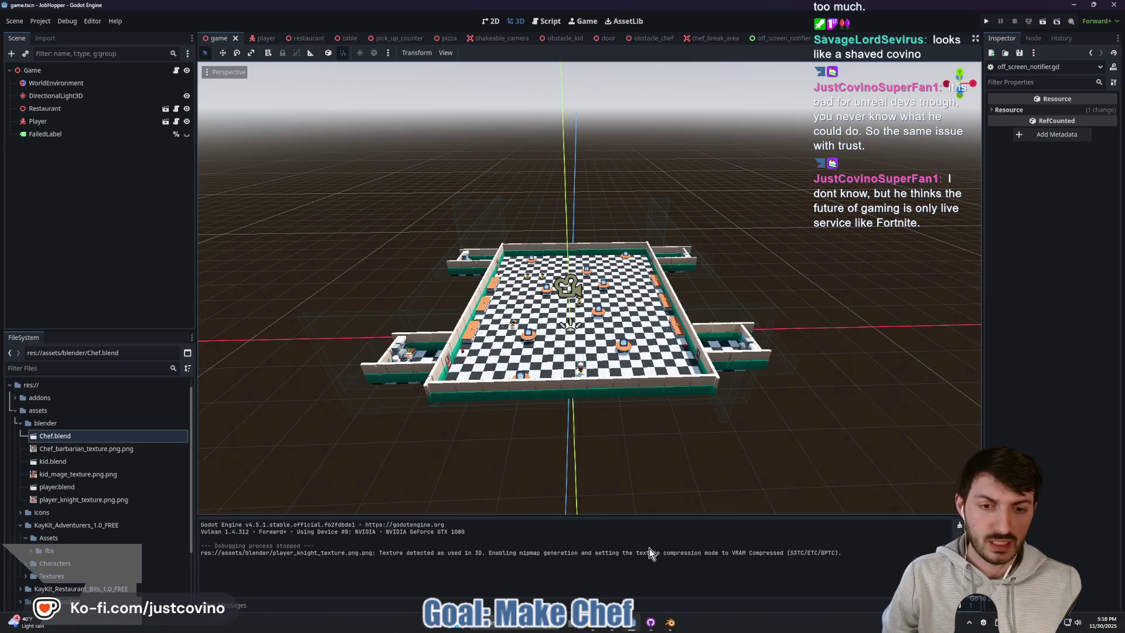
Step: Launch the Steam app by searching 'steam' in the Start menu
key(super)
text(steam)
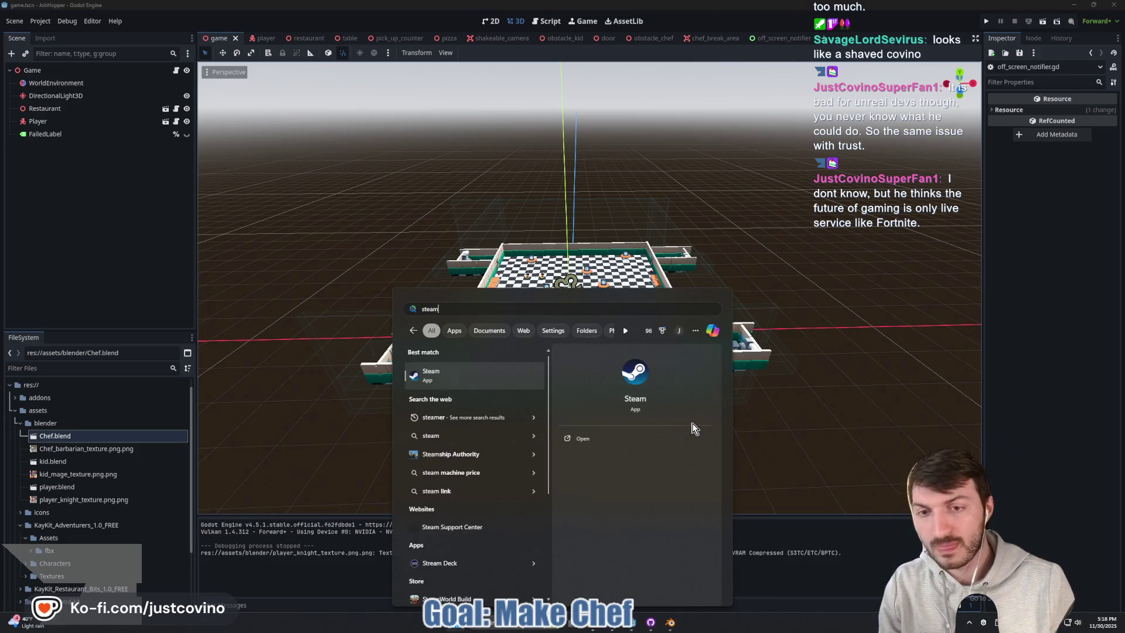
key(Return)
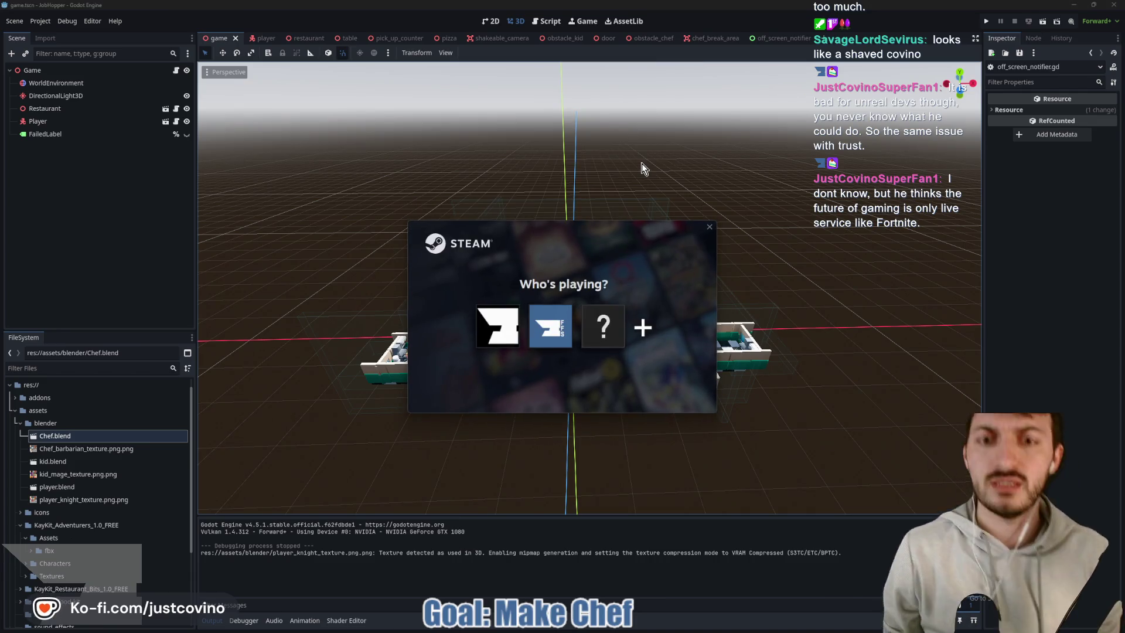
Step: Sign in with the first Steam profile and open Megabonk from the recommended games
click(511, 325)
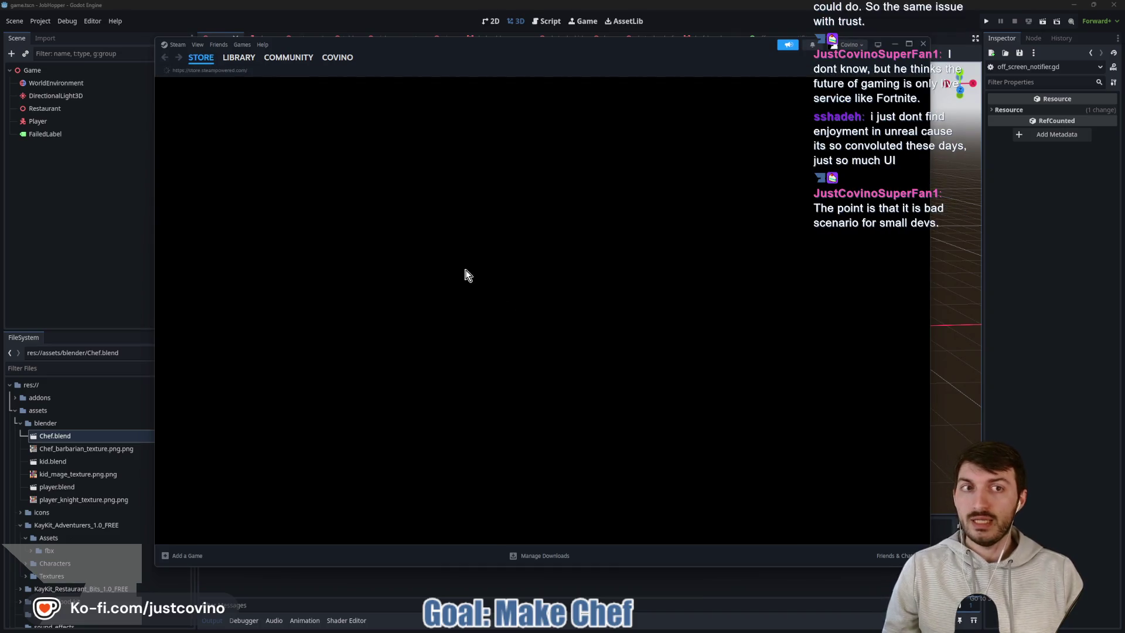
scroll(495, 237, down, 3)
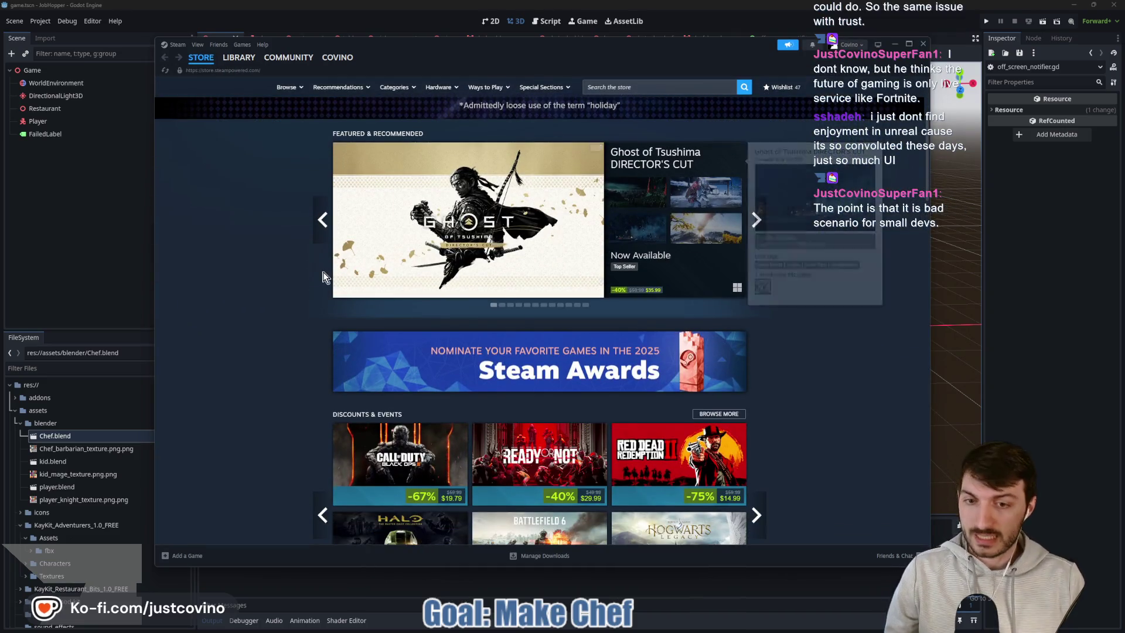
scroll(300, 269, down, 3)
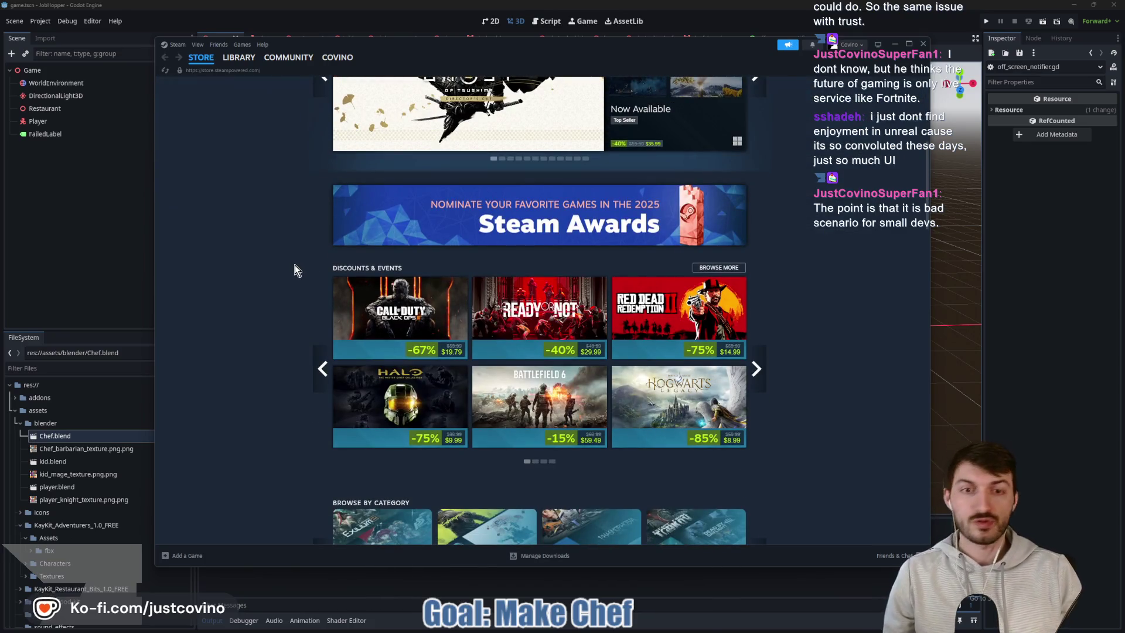
scroll(255, 281, down, 3)
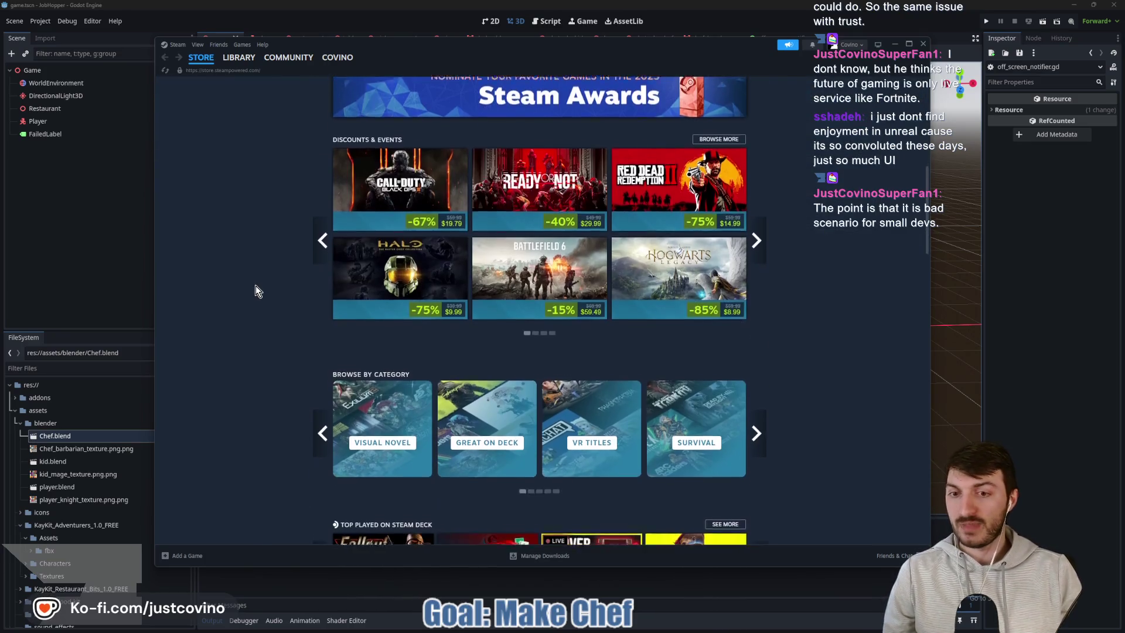
scroll(252, 289, down, 6)
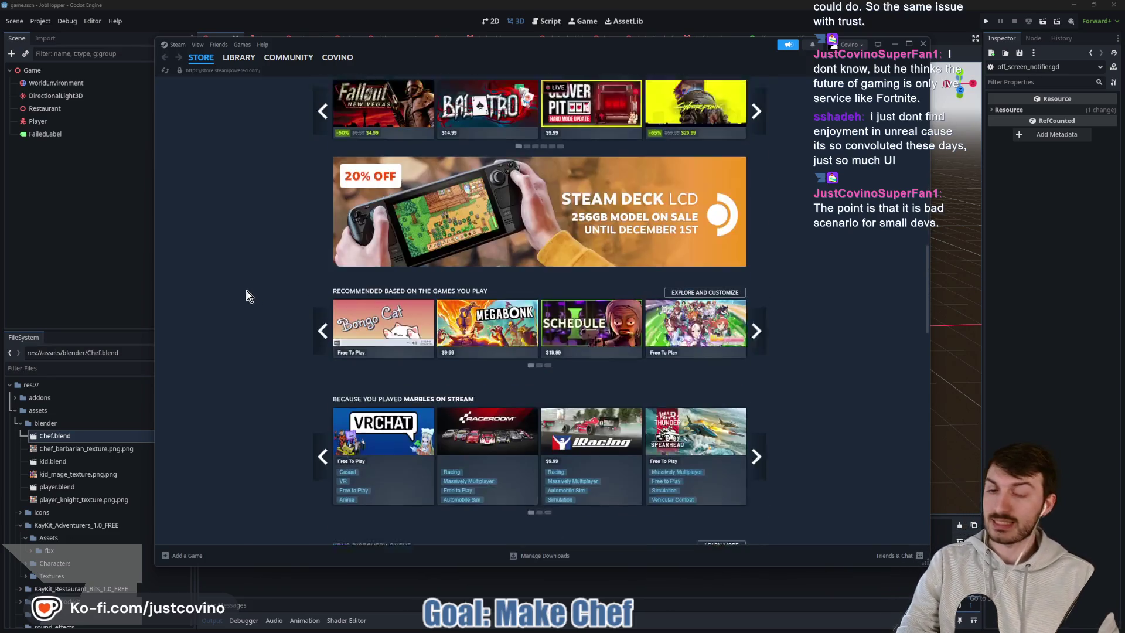
click(487, 305)
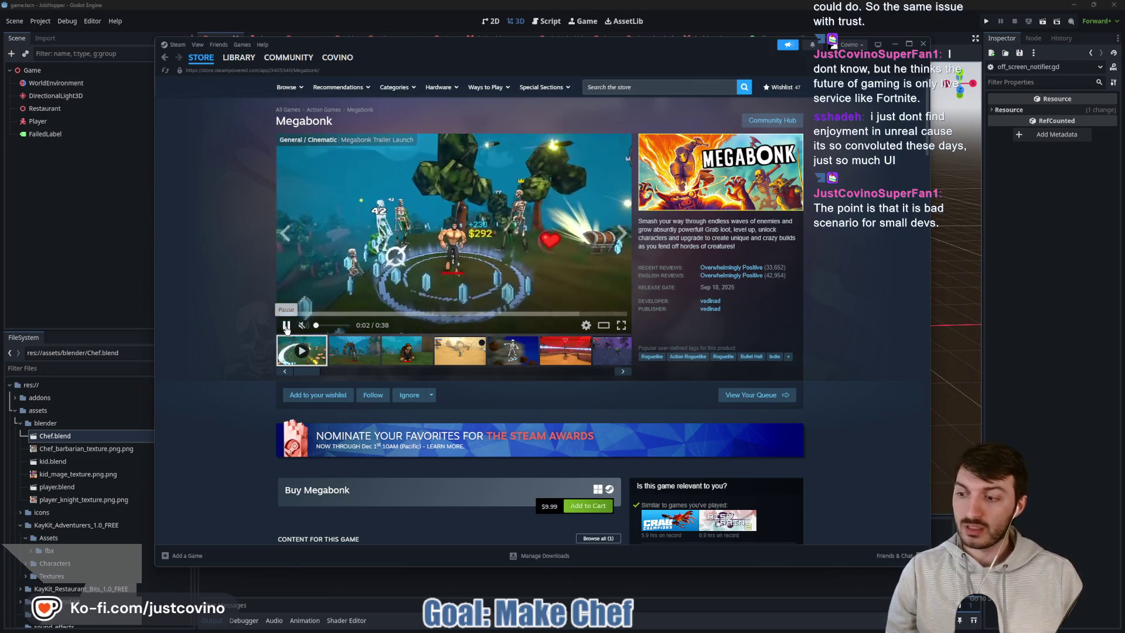
Step: Pause the Megabonk trailer at 0:02 and look over the store page details
click(286, 325)
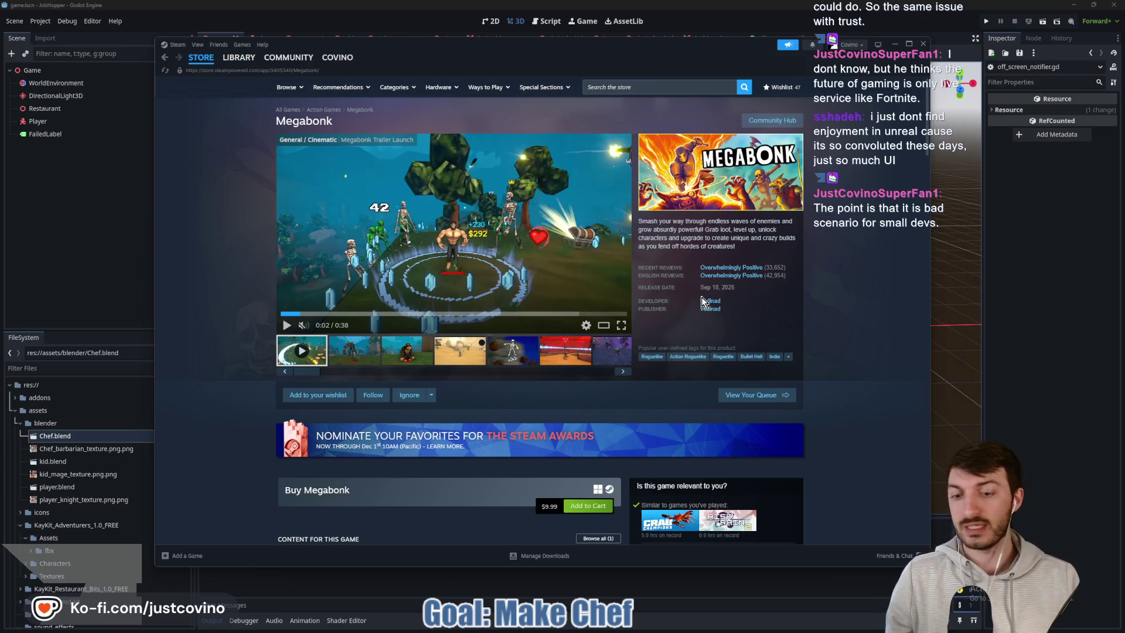
drag(226, 159, 316, 280)
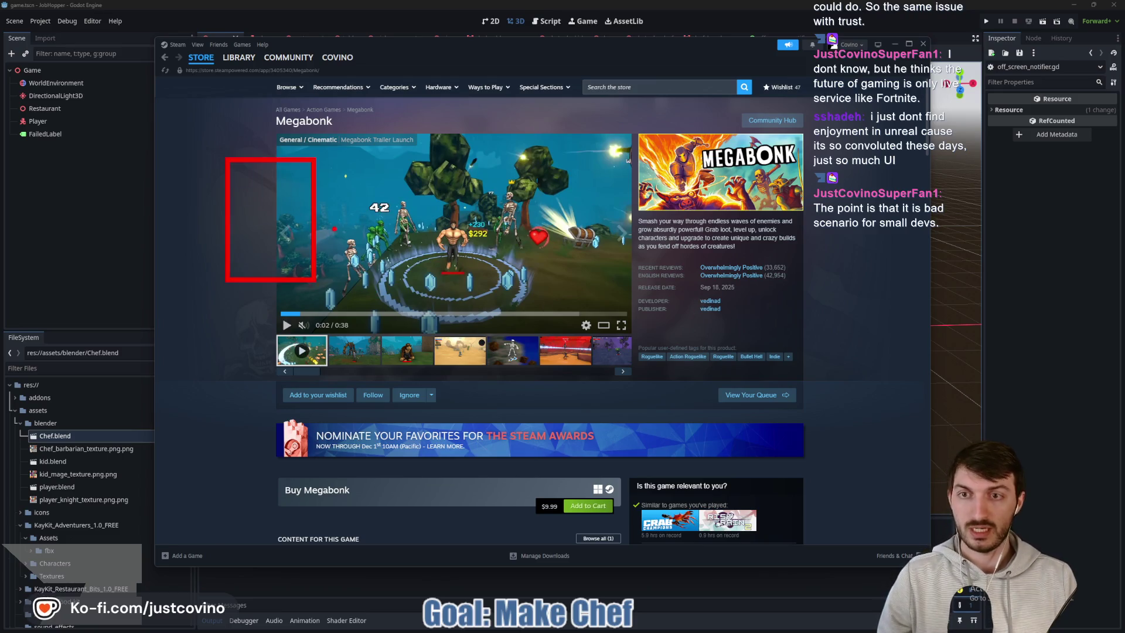
drag(418, 159, 508, 277)
drag(317, 228, 414, 223)
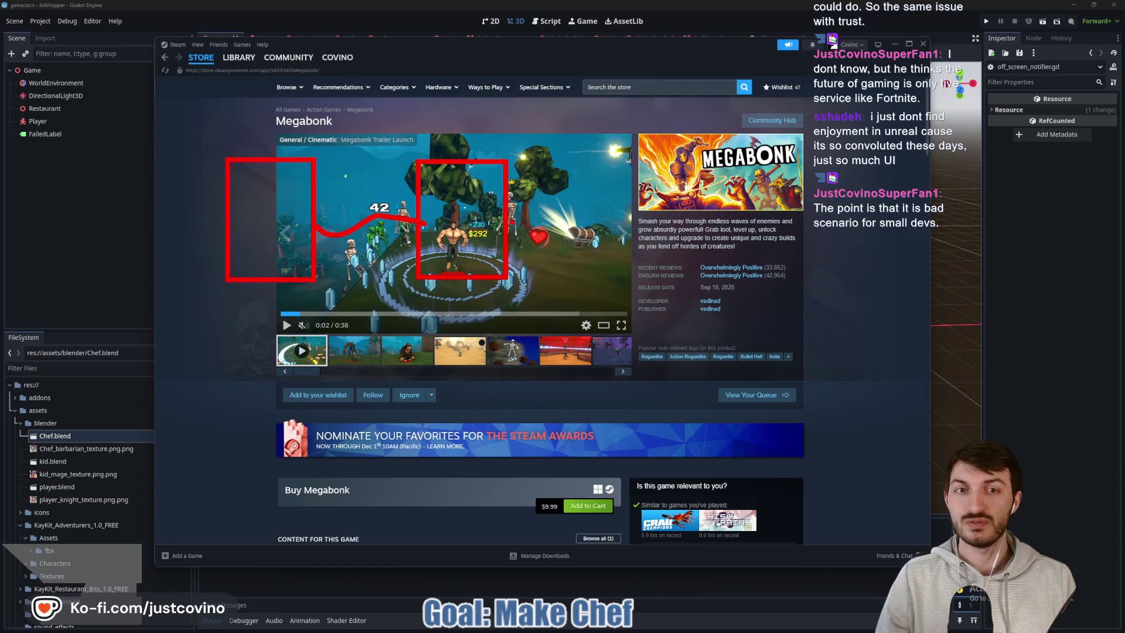
key(Escape)
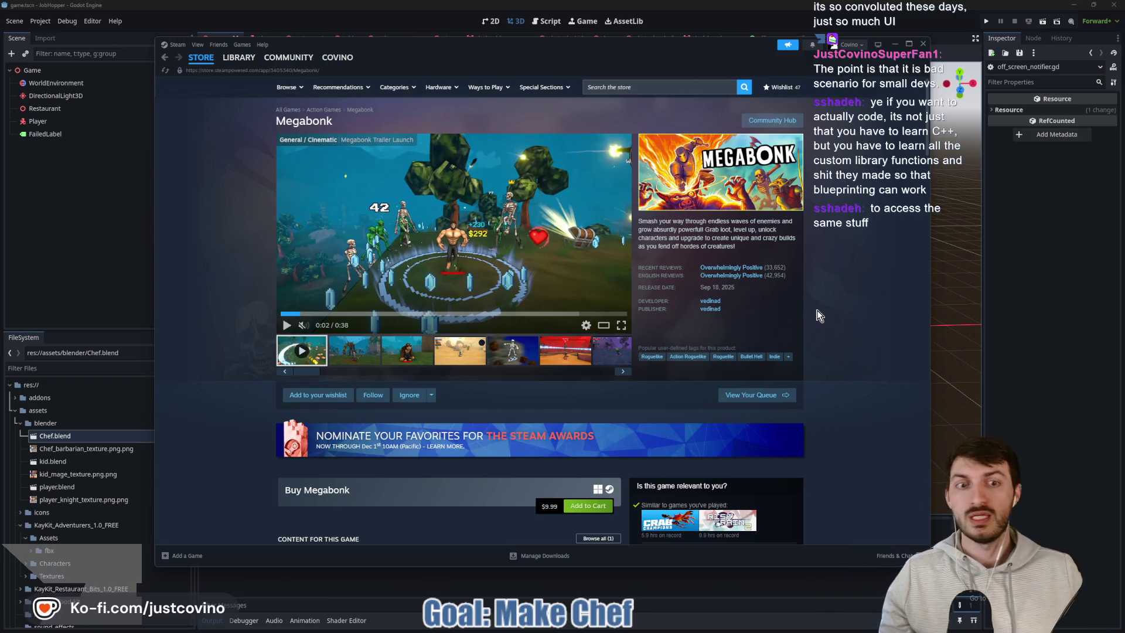
Step: Bring Godot back to the front and open the import settings for player.blend
click(1032, 275)
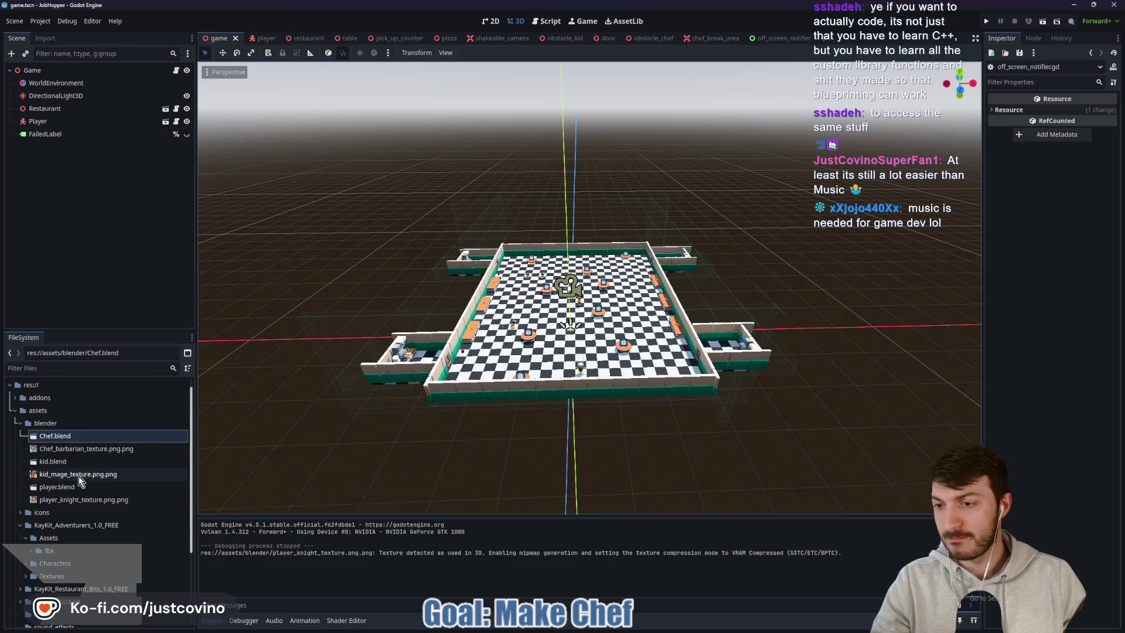
double_click(70, 488)
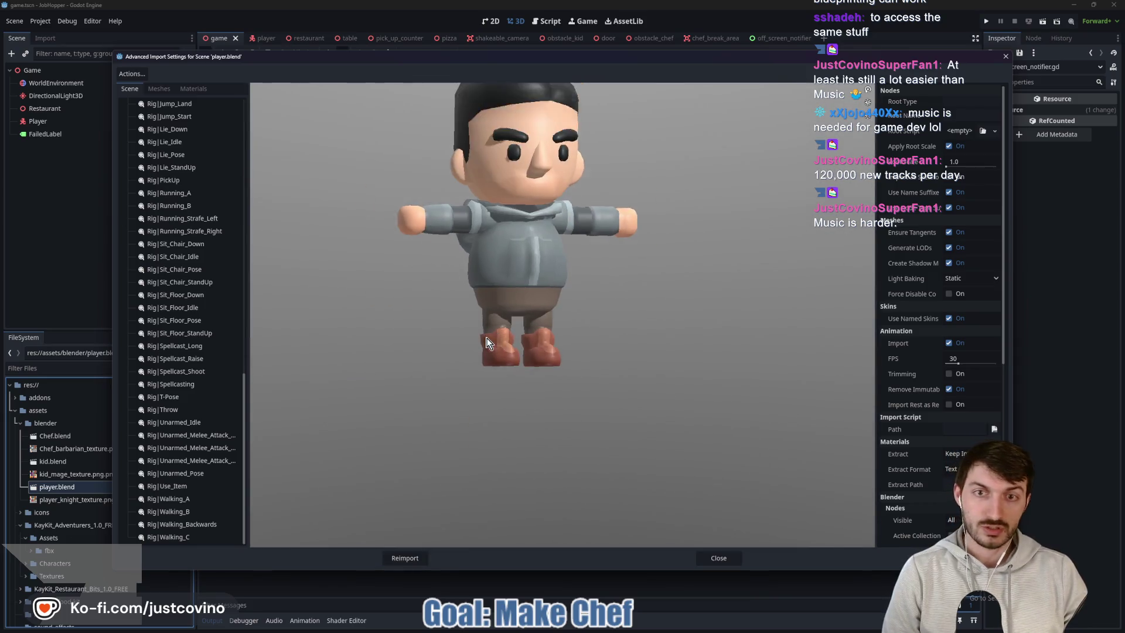
Step: Zoom and orbit the player.blend preview to face the T-posed character front-on
scroll(615, 310, up, 5)
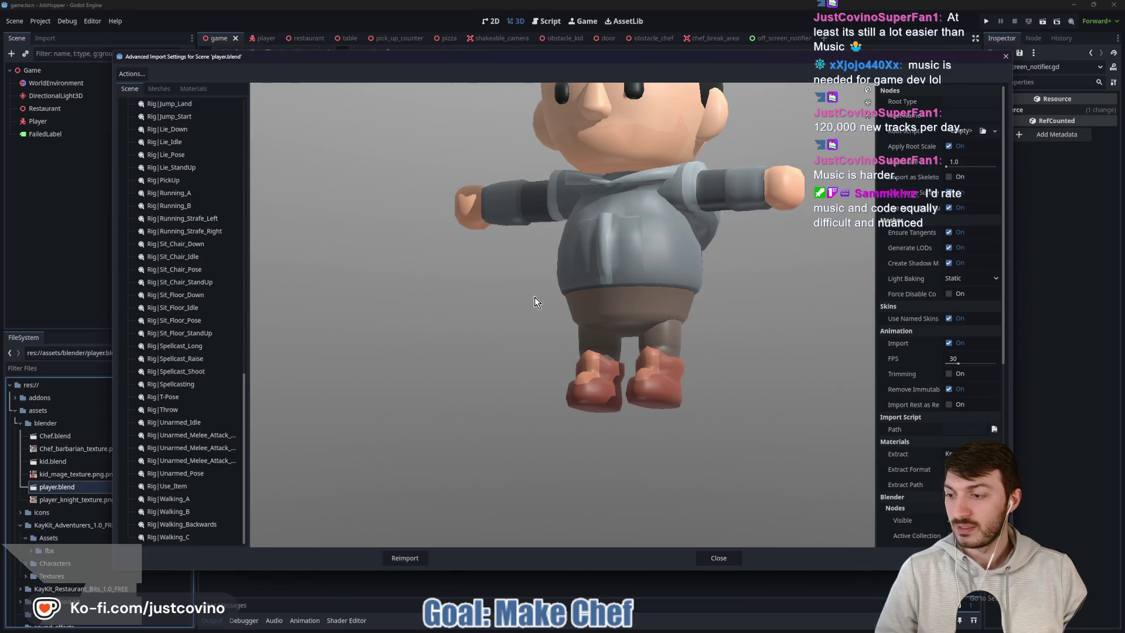
mouse_move(522, 379)
mouse_down()
mouse_move(537, 311)
mouse_move(691, 311)
mouse_move(660, 314)
mouse_up()
scroll(647, 318, down, 4)
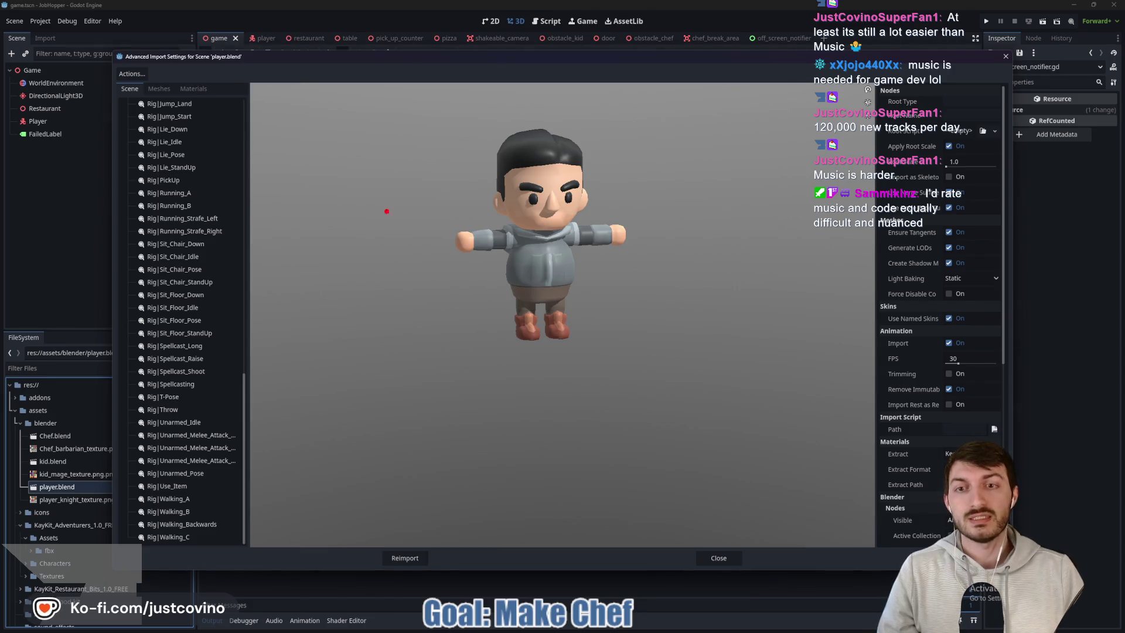
mouse_move(347, 145)
mouse_down()
mouse_move(559, 387)
mouse_move(706, 496)
mouse_move(723, 483)
mouse_up()
drag(534, 147, 532, 482)
drag(346, 309, 722, 308)
text(Music)
click(563, 216)
text(Code)
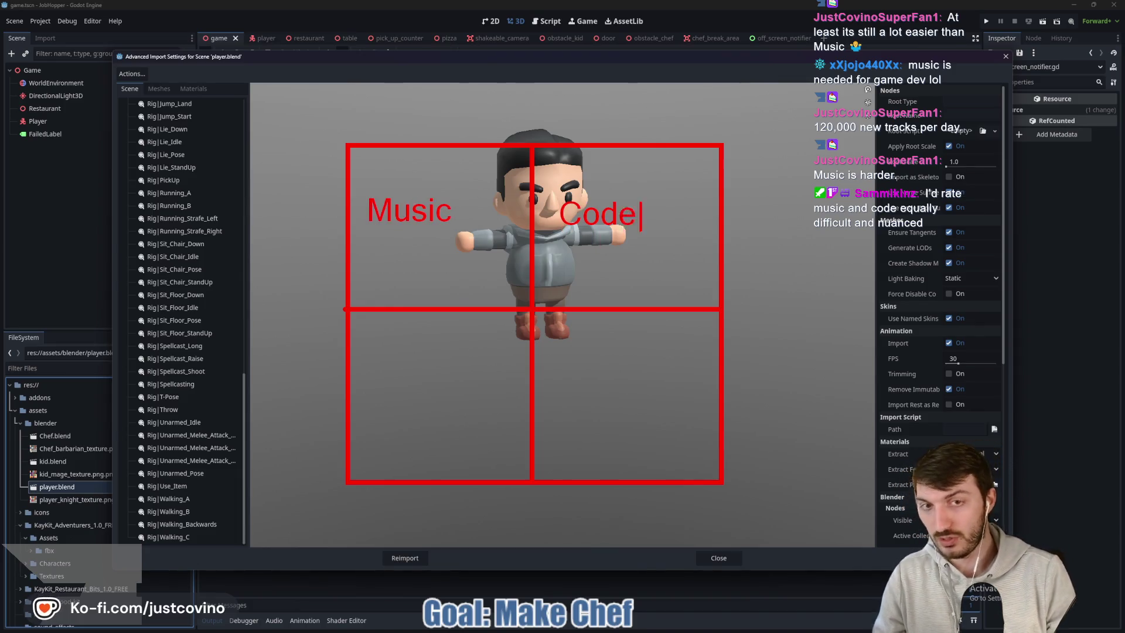
click(363, 401)
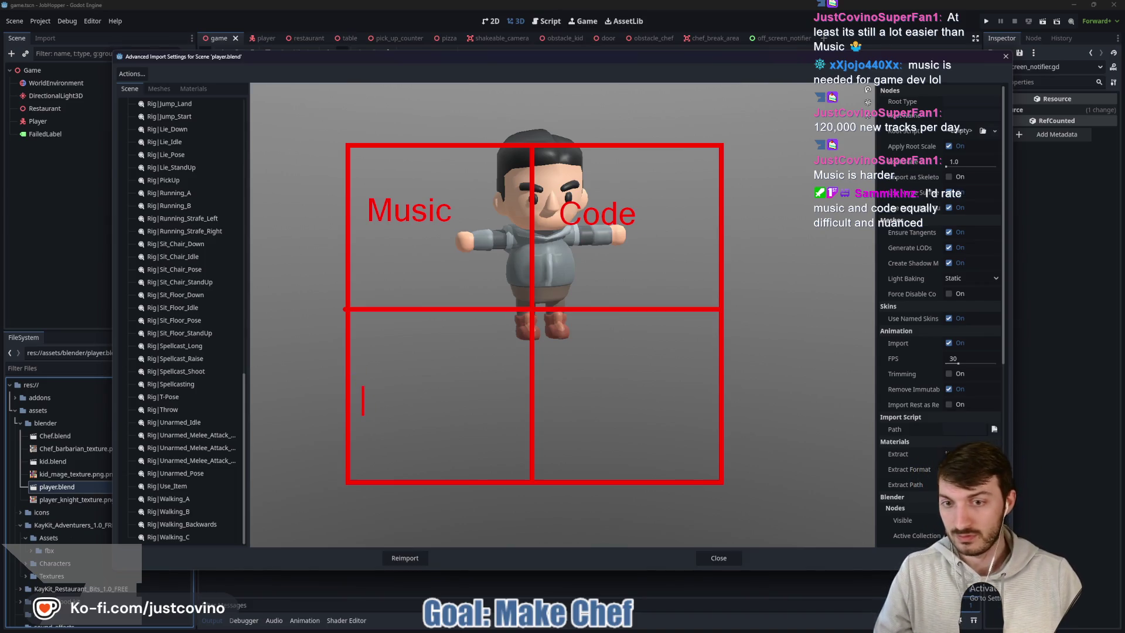
text(Artwork)
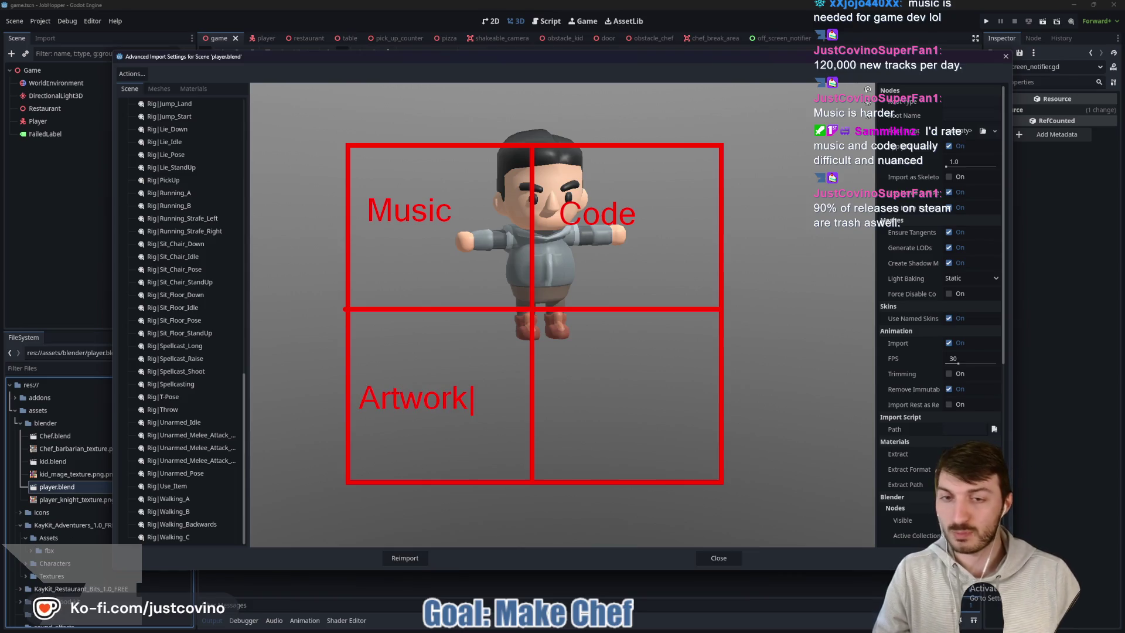
click(554, 398)
text(Gameplay)
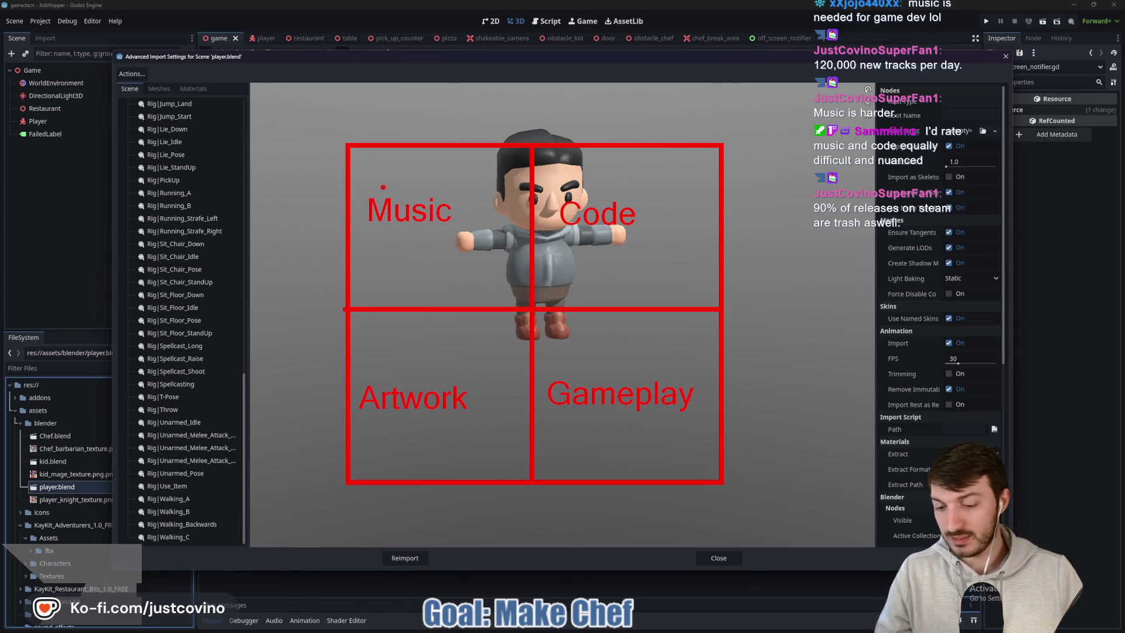
drag(353, 179, 485, 263)
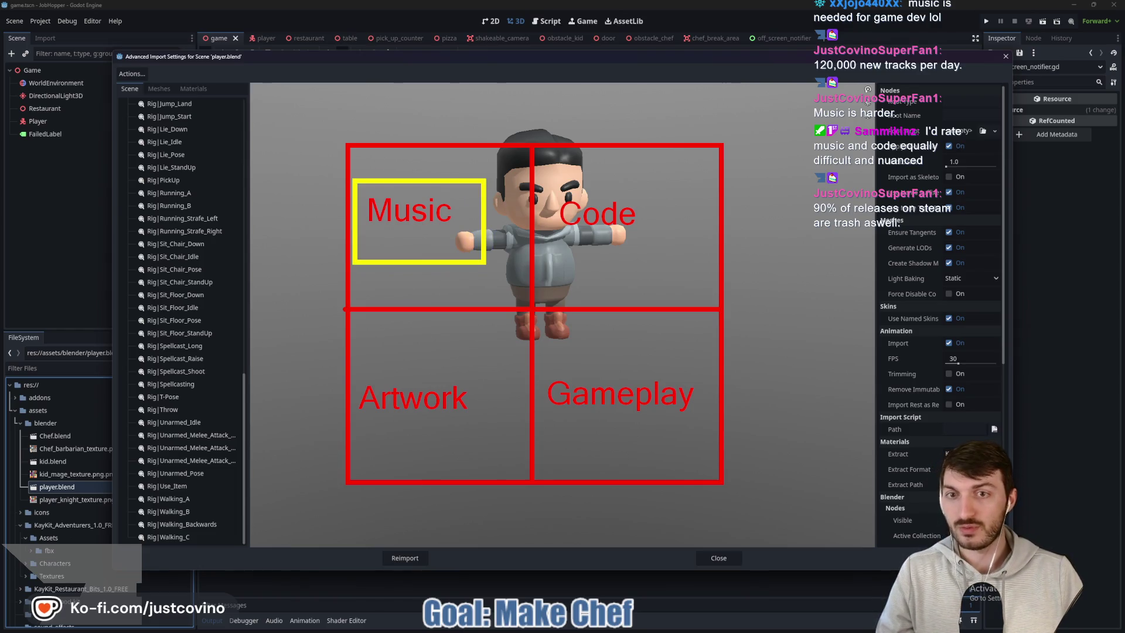
mouse_move(460, 127)
mouse_down()
mouse_move(736, 194)
mouse_move(428, 486)
mouse_move(535, 109)
mouse_up()
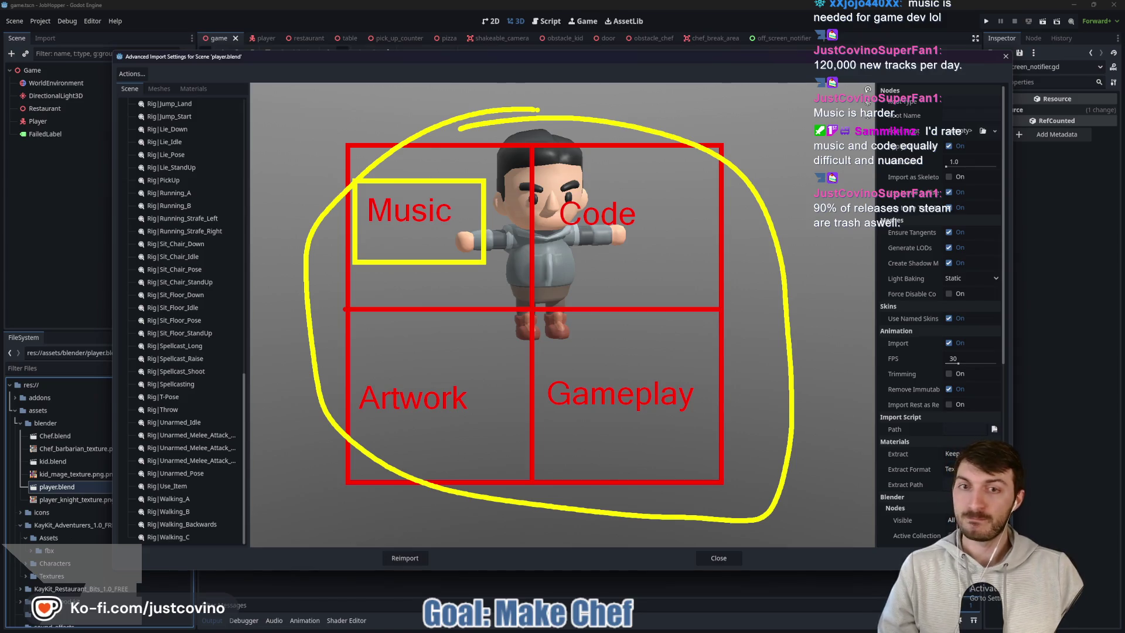
key(ctrl+z)
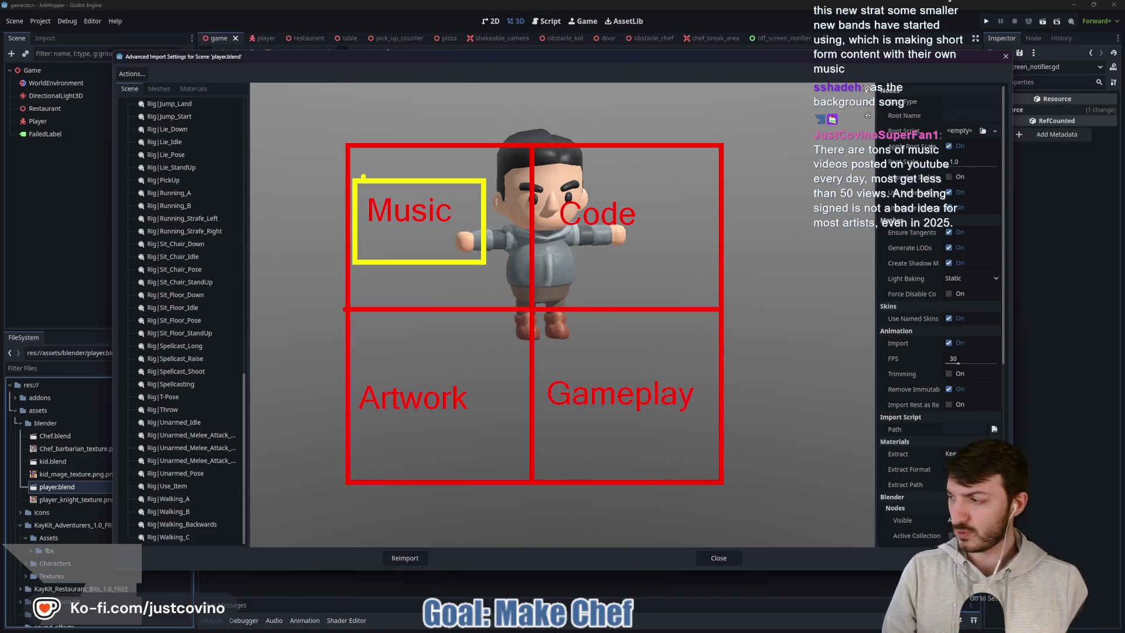
scroll(553, 274, up, 3)
Step: Scroll the Scene tree up to the AnimationPlayer list and load Rig|Interact
mouse_move(554, 275)
mouse_down()
mouse_move(467, 274)
mouse_move(561, 281)
mouse_move(550, 262)
mouse_move(523, 262)
mouse_move(572, 264)
mouse_move(554, 296)
mouse_move(597, 292)
mouse_move(554, 297)
mouse_up()
scroll(560, 281, up, 2)
scroll(523, 261, down, 2)
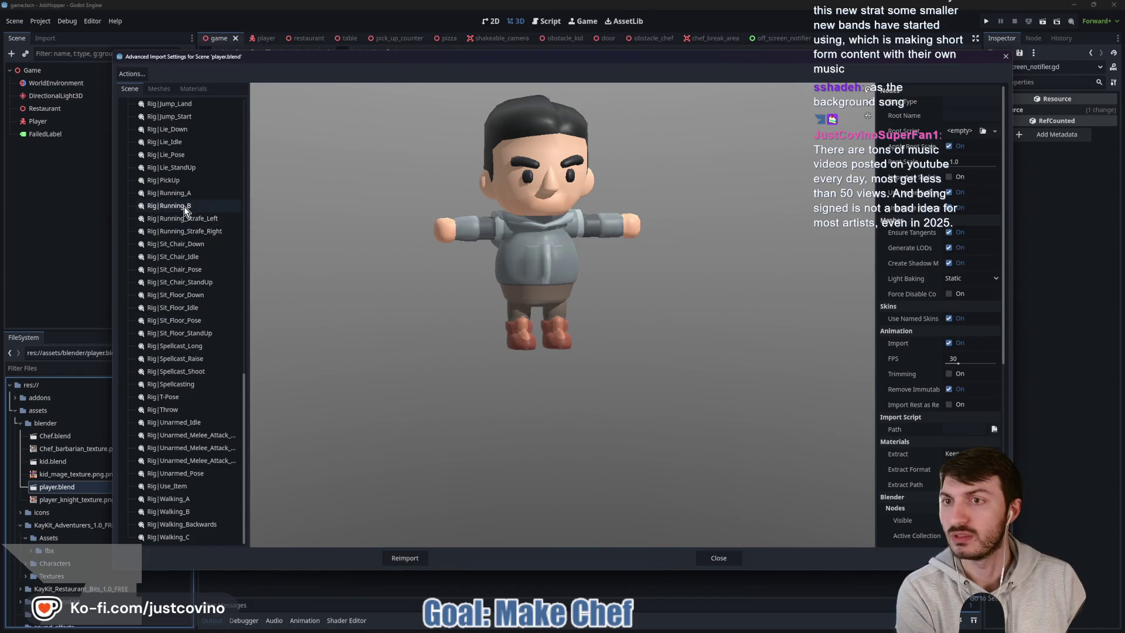
scroll(187, 176, up, 5)
scroll(192, 232, up, 3)
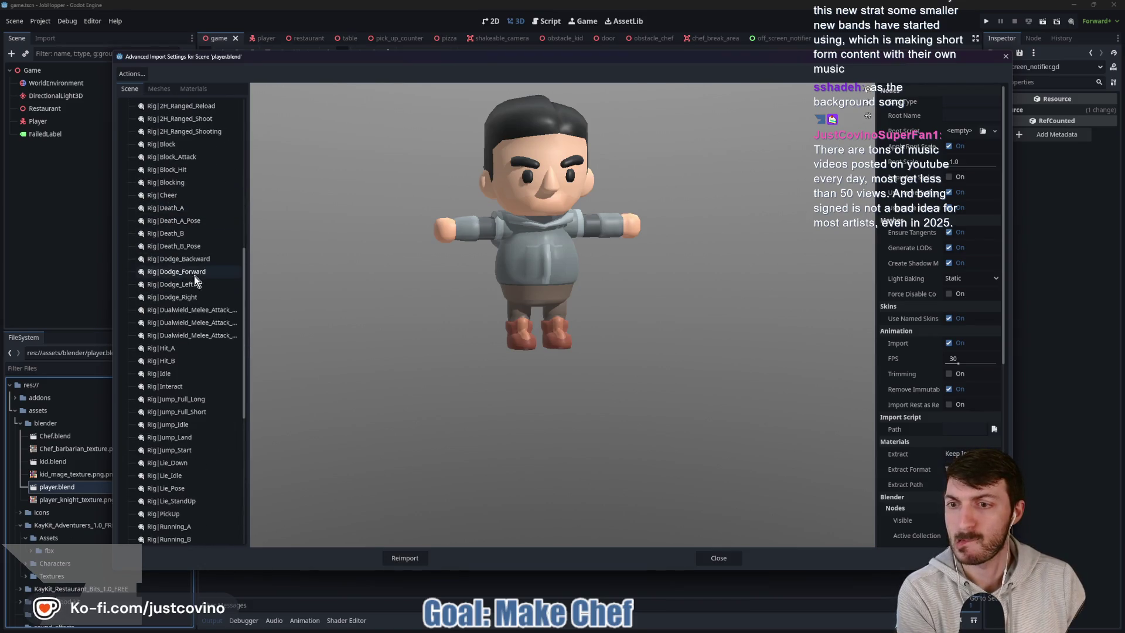
click(185, 385)
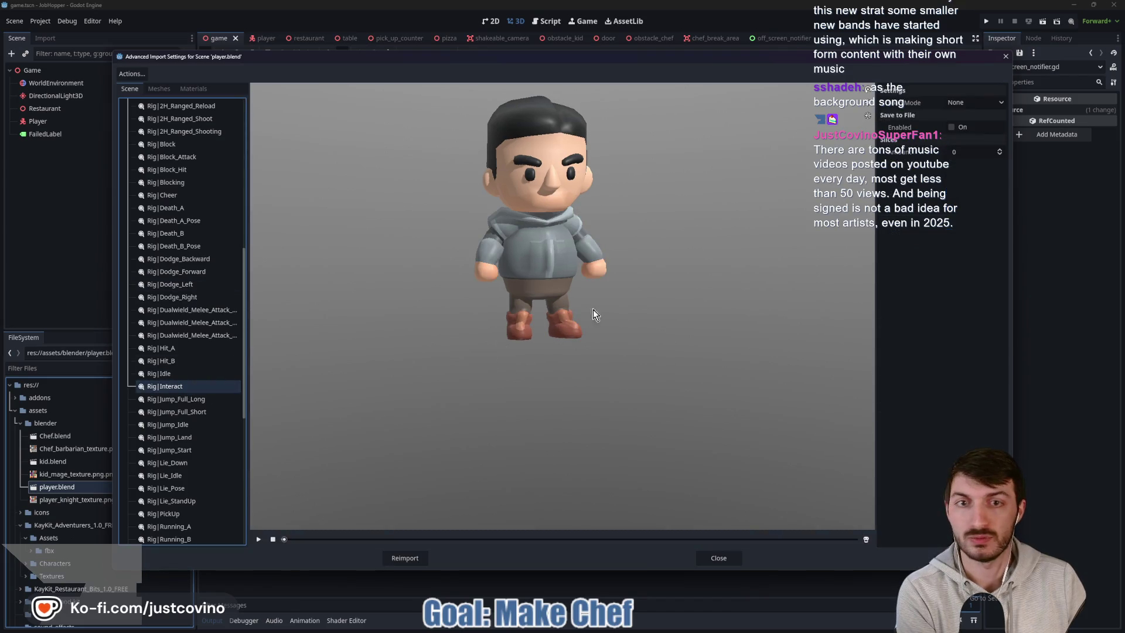
Step: Play Rig|Interact, then preview the 1H melee chop, stab and ranged reload animations
click(258, 539)
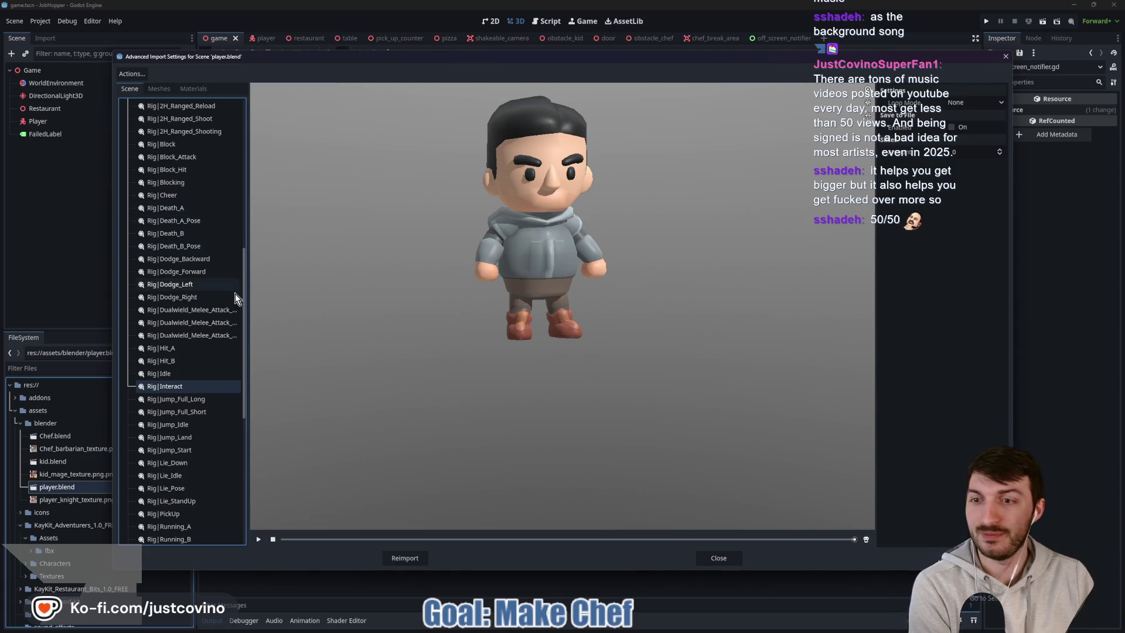
scroll(202, 282, up, 5)
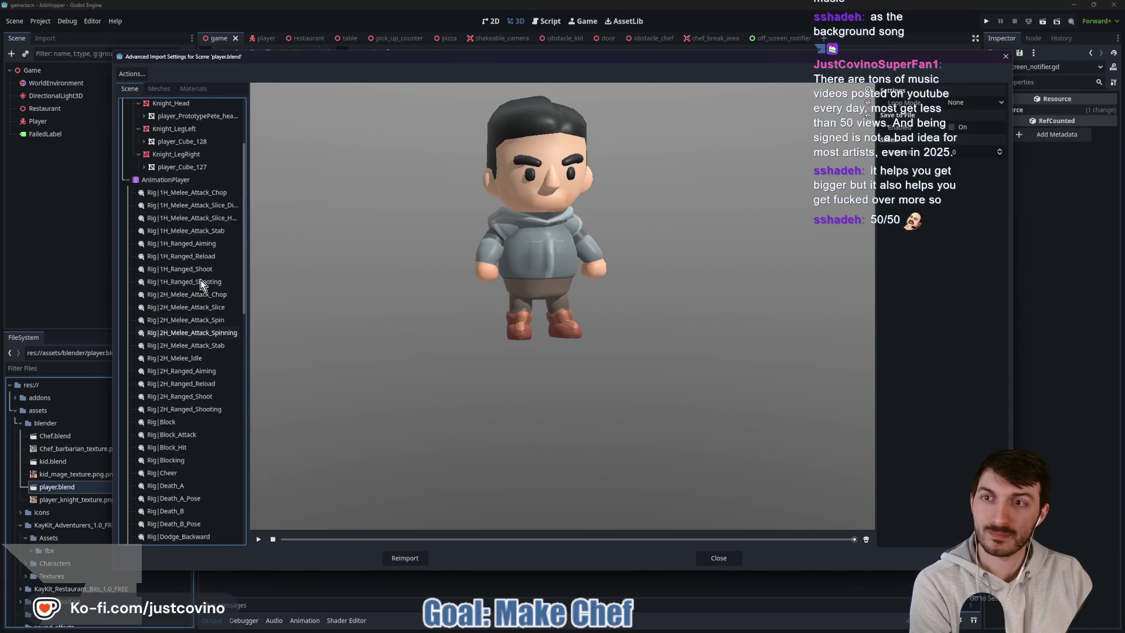
click(188, 193)
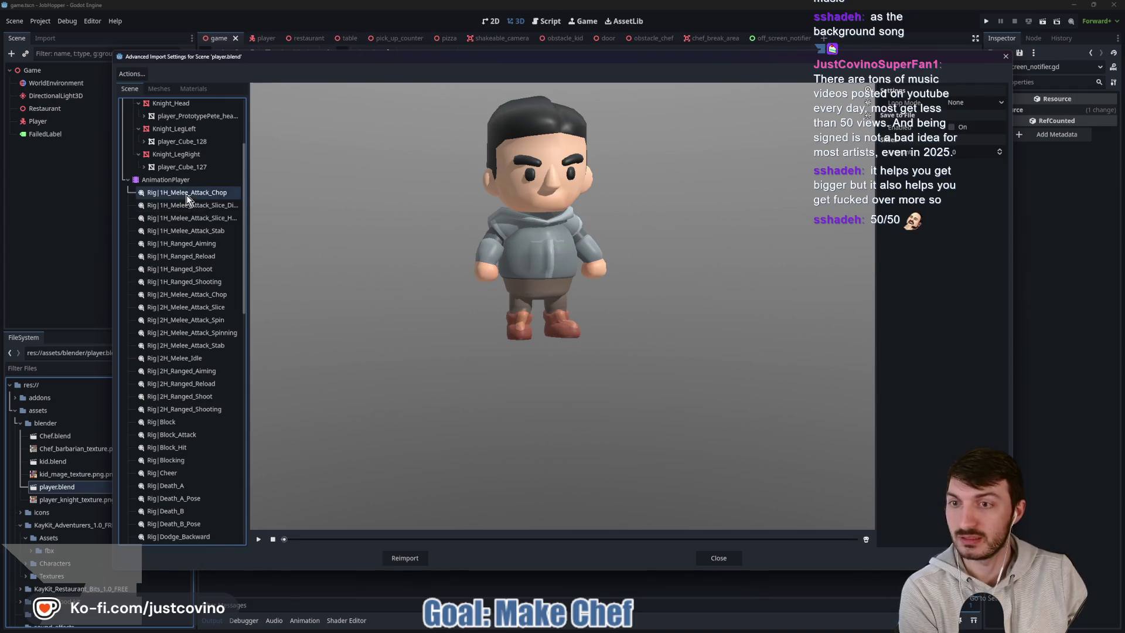
click(203, 245)
click(196, 257)
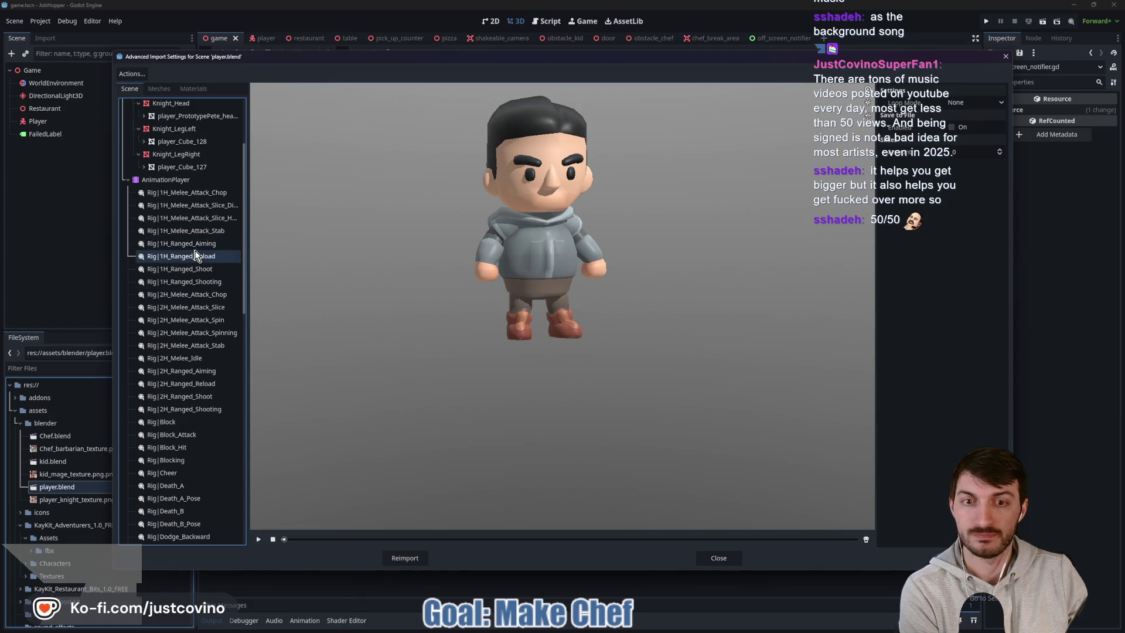
click(197, 233)
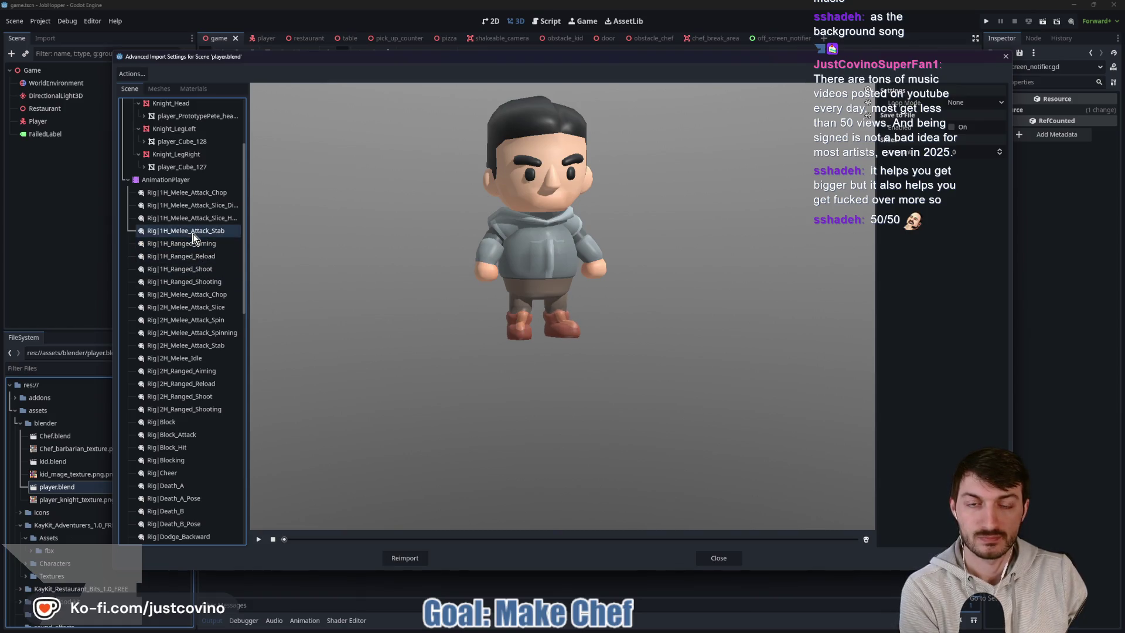
Step: Preview the Interact, Hit_B and Running_B animations further down the list
scroll(192, 261, down, 4)
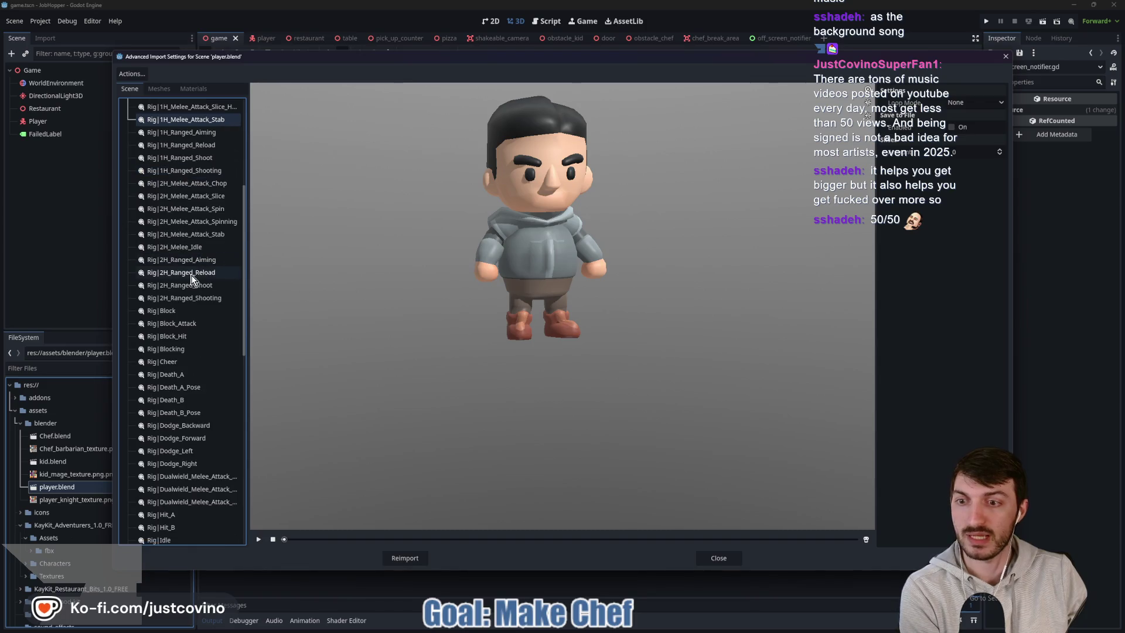
scroll(199, 381, down, 4)
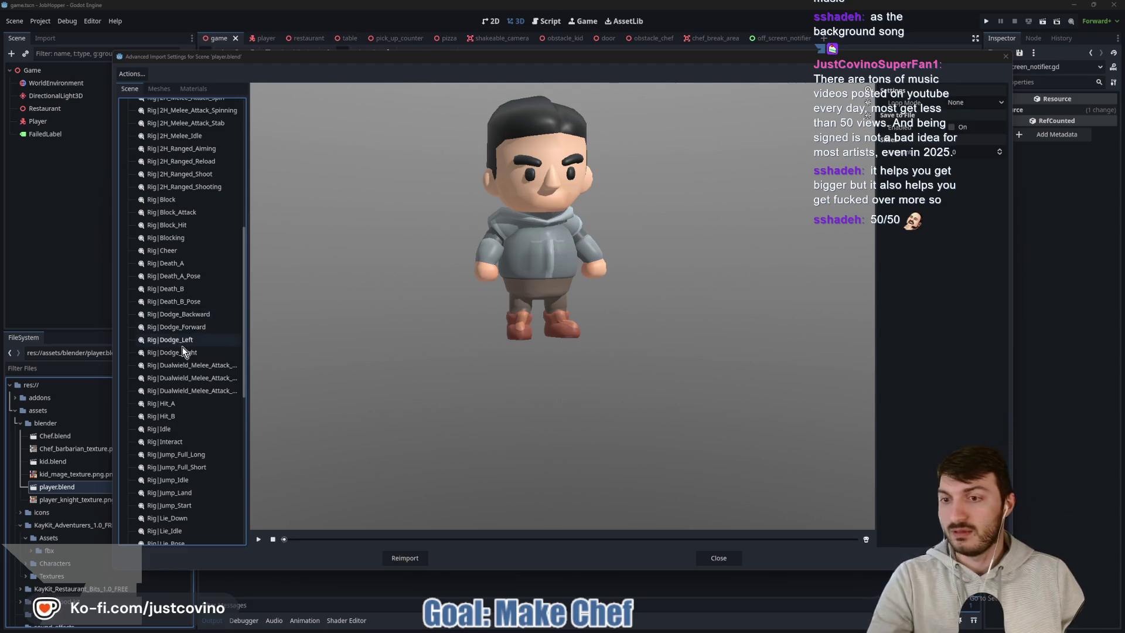
scroll(182, 343, down, 3)
click(188, 320)
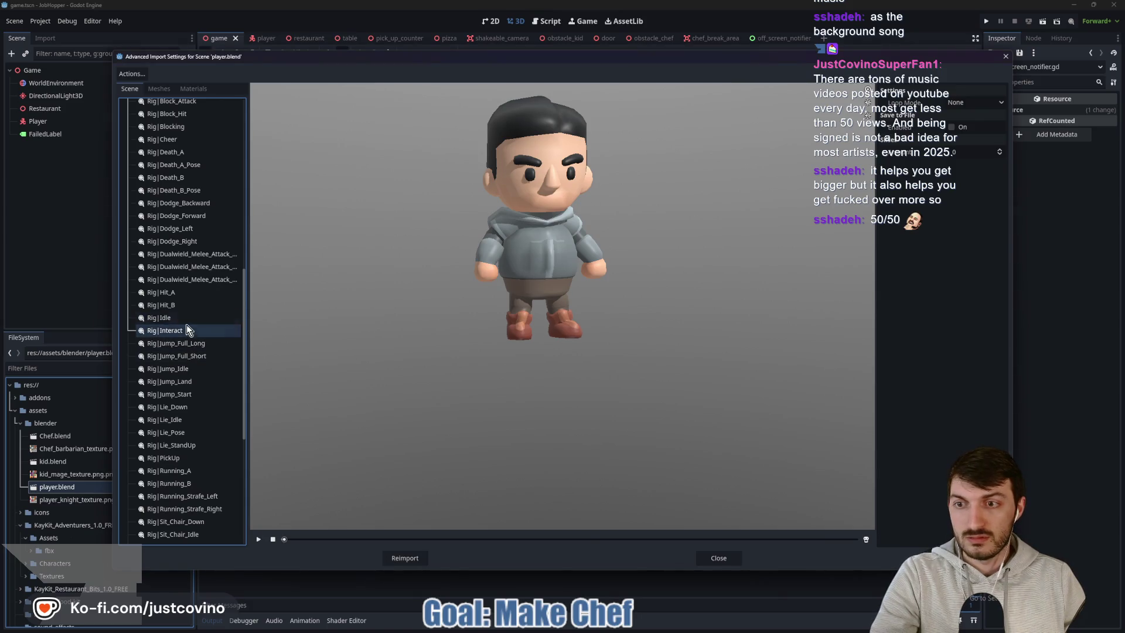
click(186, 304)
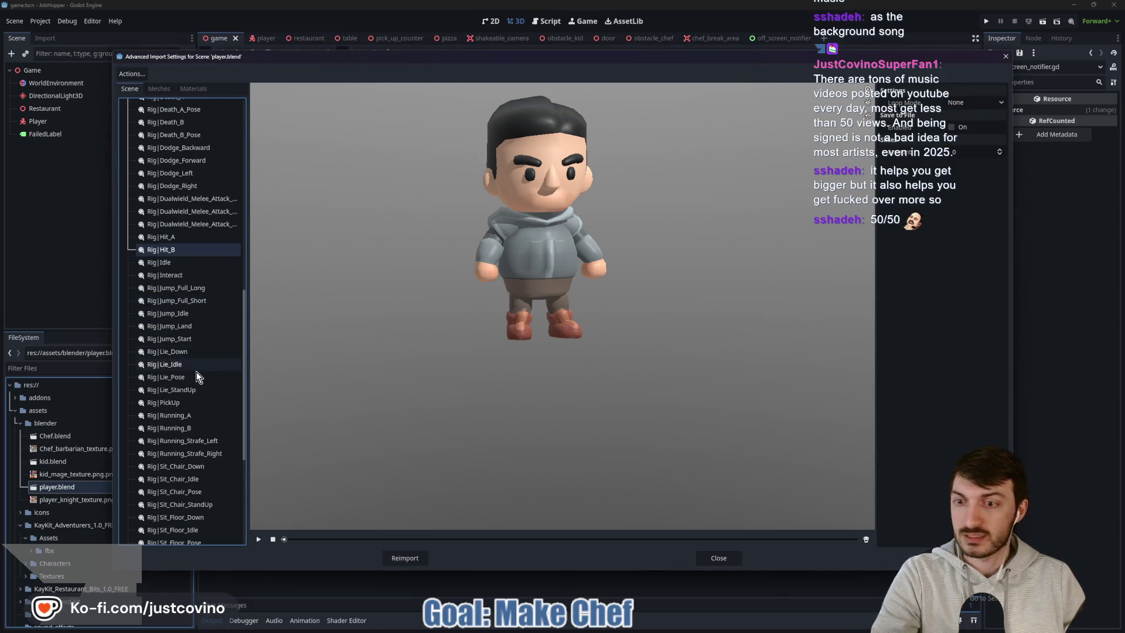
scroll(203, 430, down, 2)
click(199, 427)
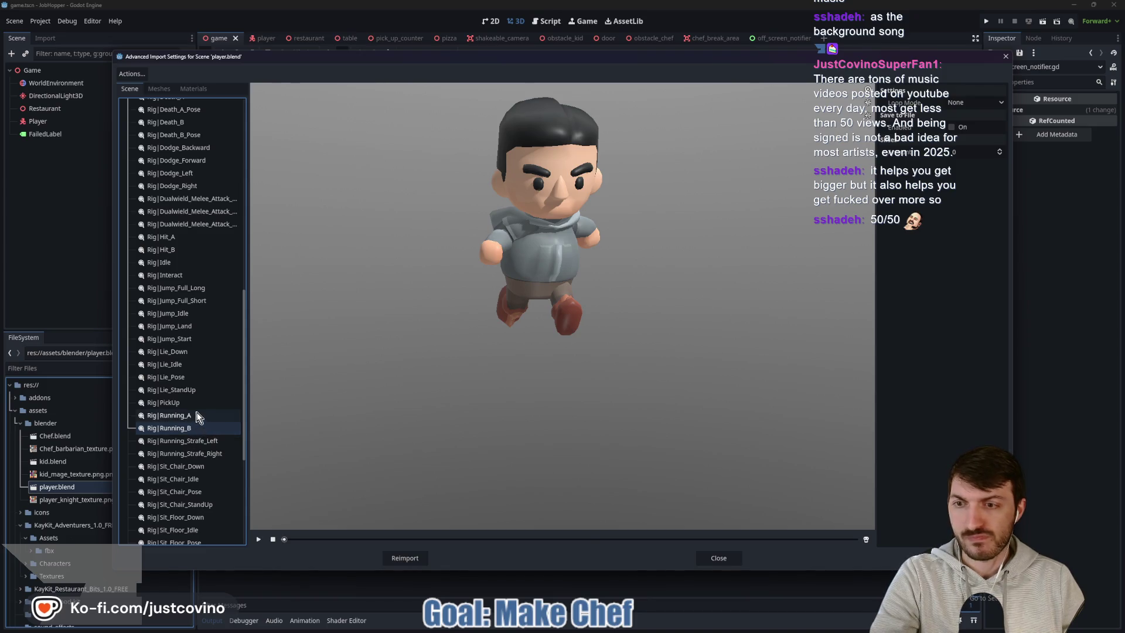
scroll(202, 466, down, 4)
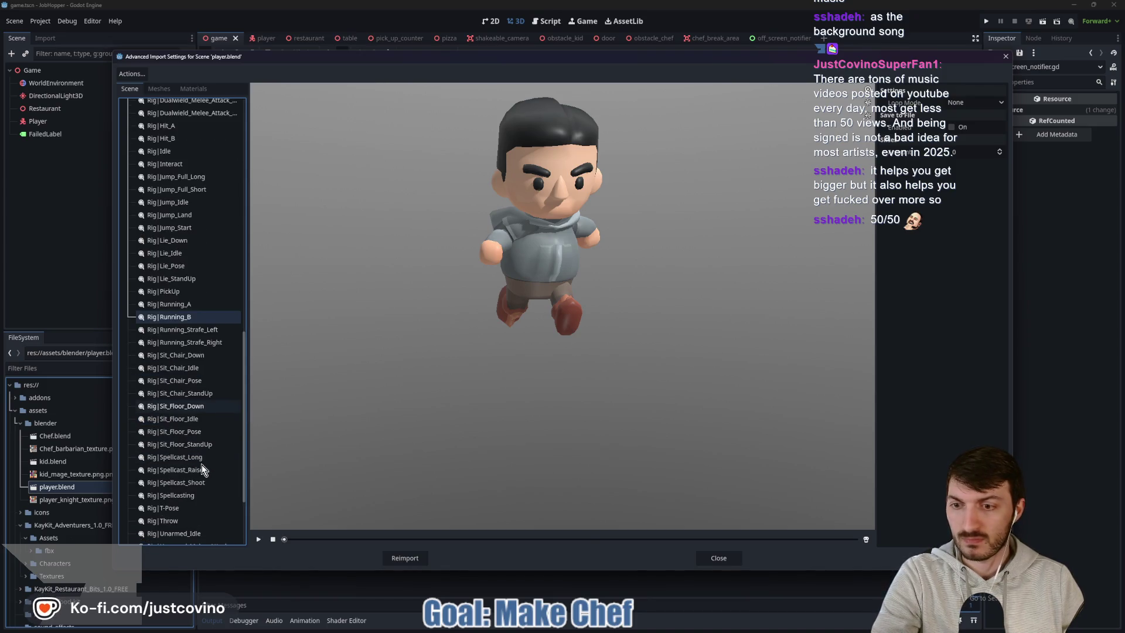
scroll(201, 470, down, 4)
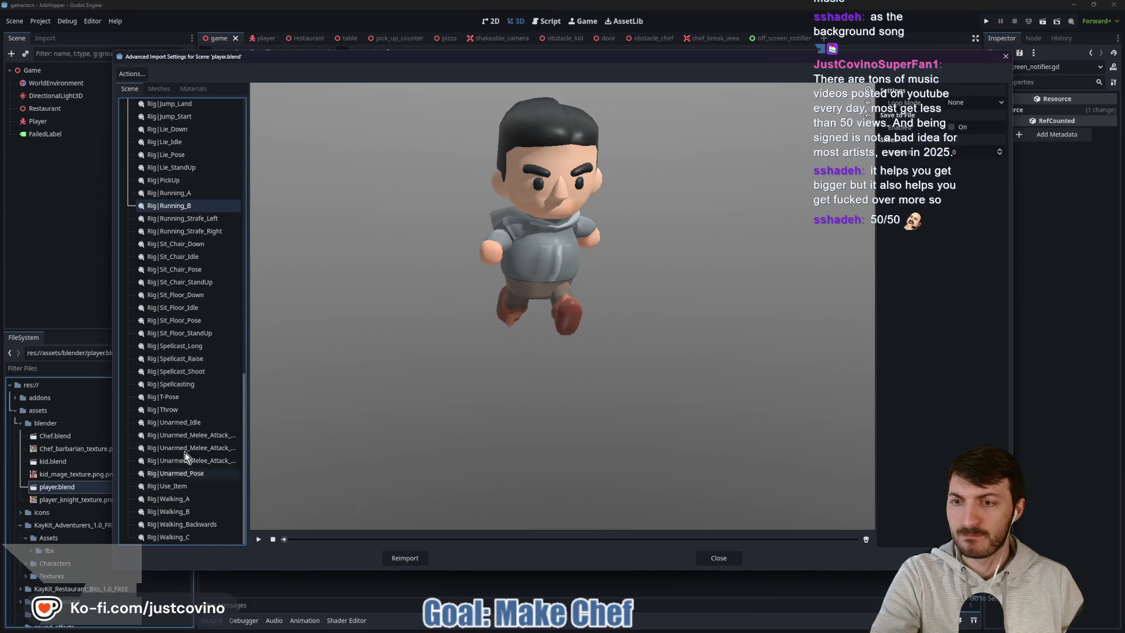
scroll(174, 380, up, 8)
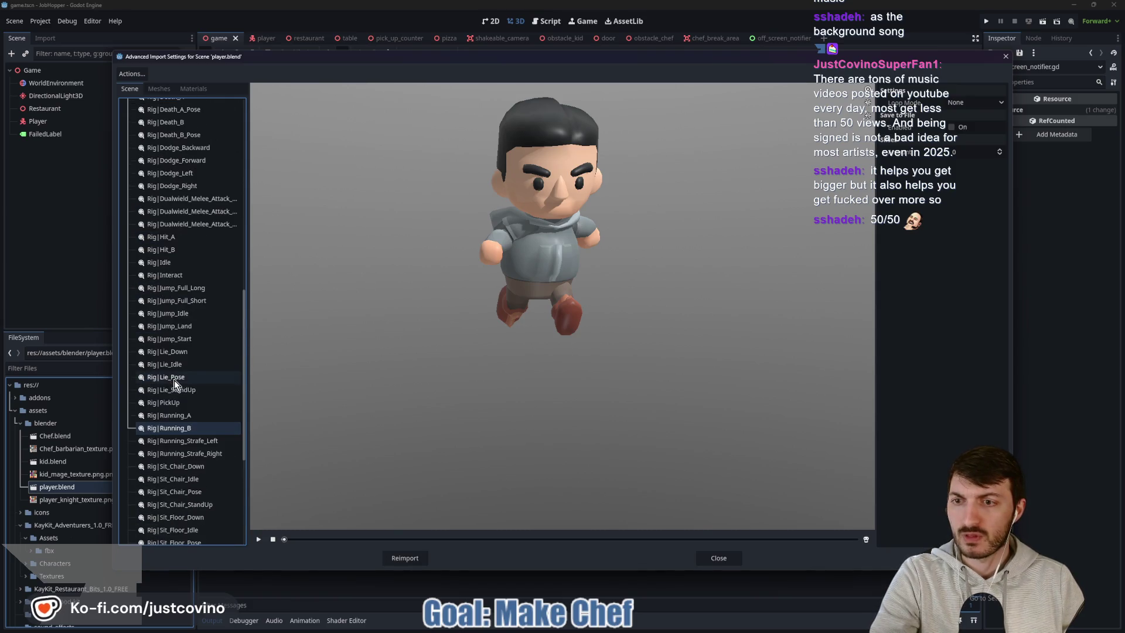
Step: Play the Jump_Idle and Jump_Land animations, then close the import settings
click(179, 316)
click(259, 539)
click(176, 326)
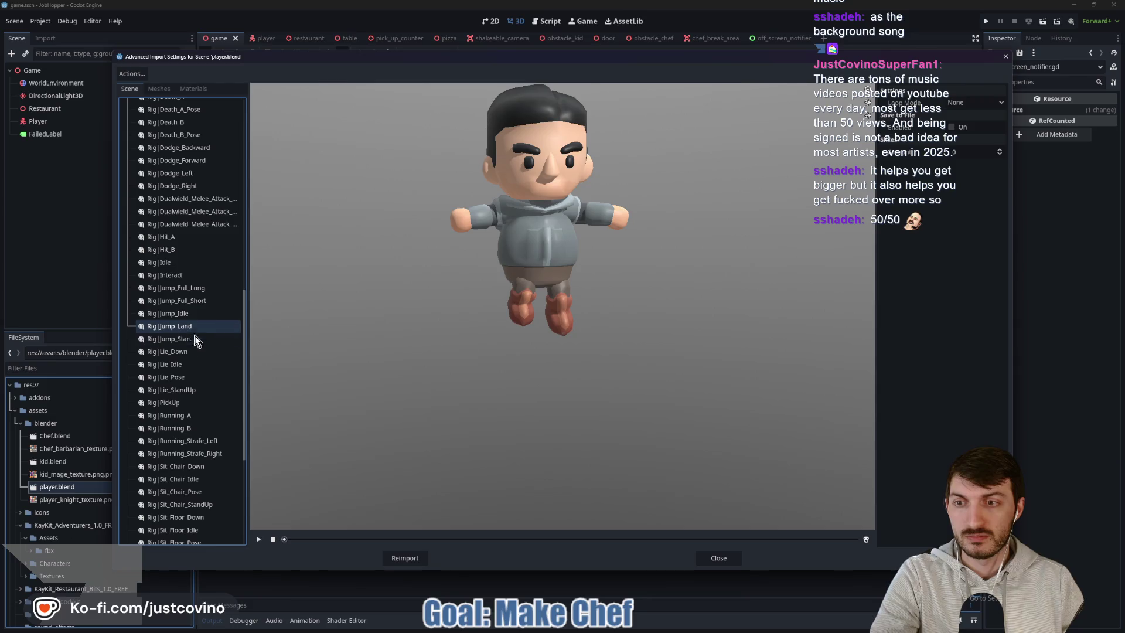
click(259, 539)
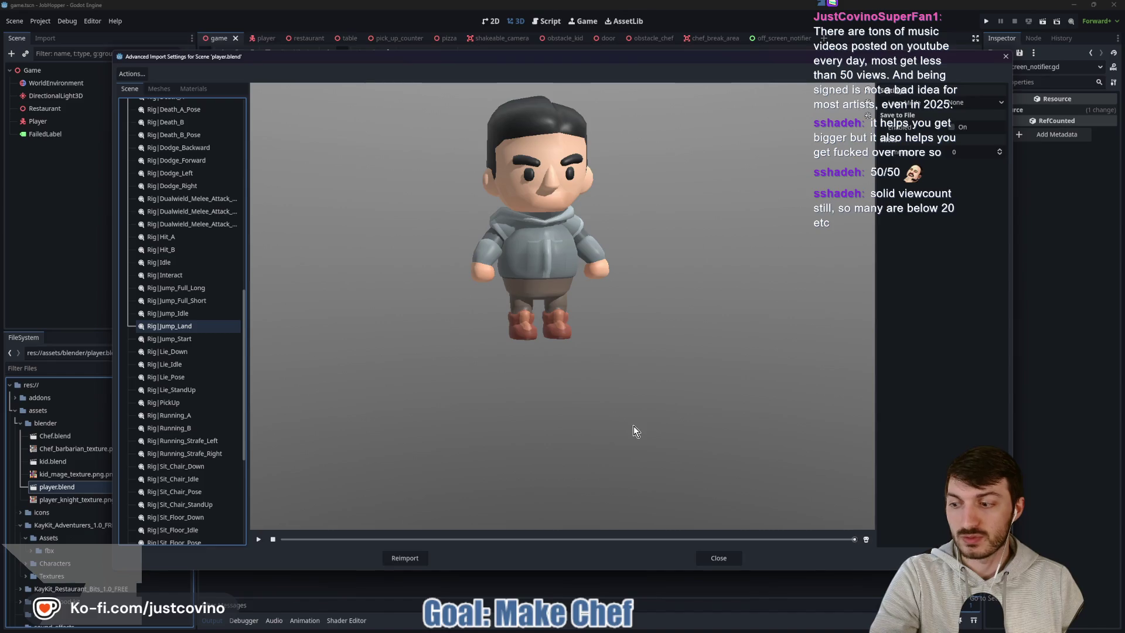
click(718, 558)
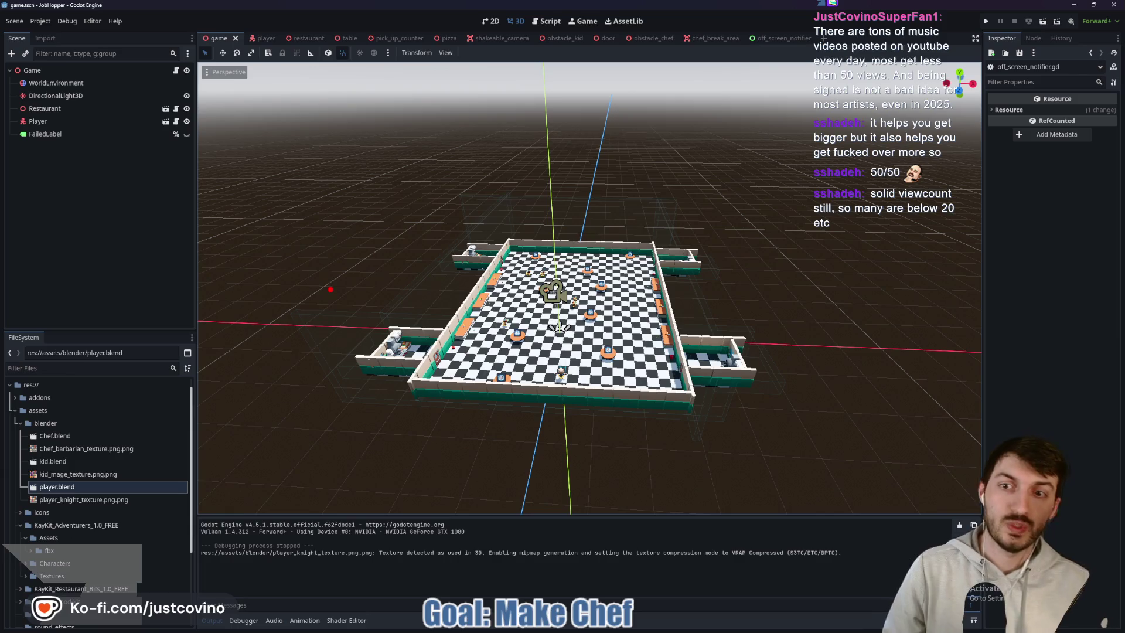
mouse_move(261, 353)
mouse_down()
mouse_move(562, 344)
mouse_move(678, 147)
mouse_up()
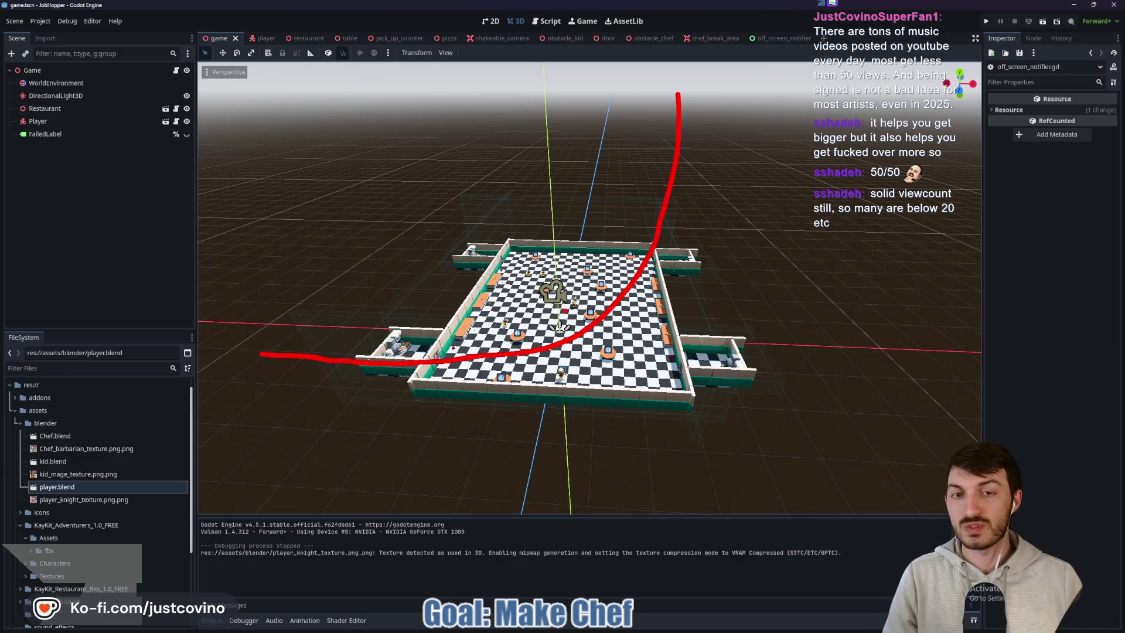
drag(532, 302, 532, 432)
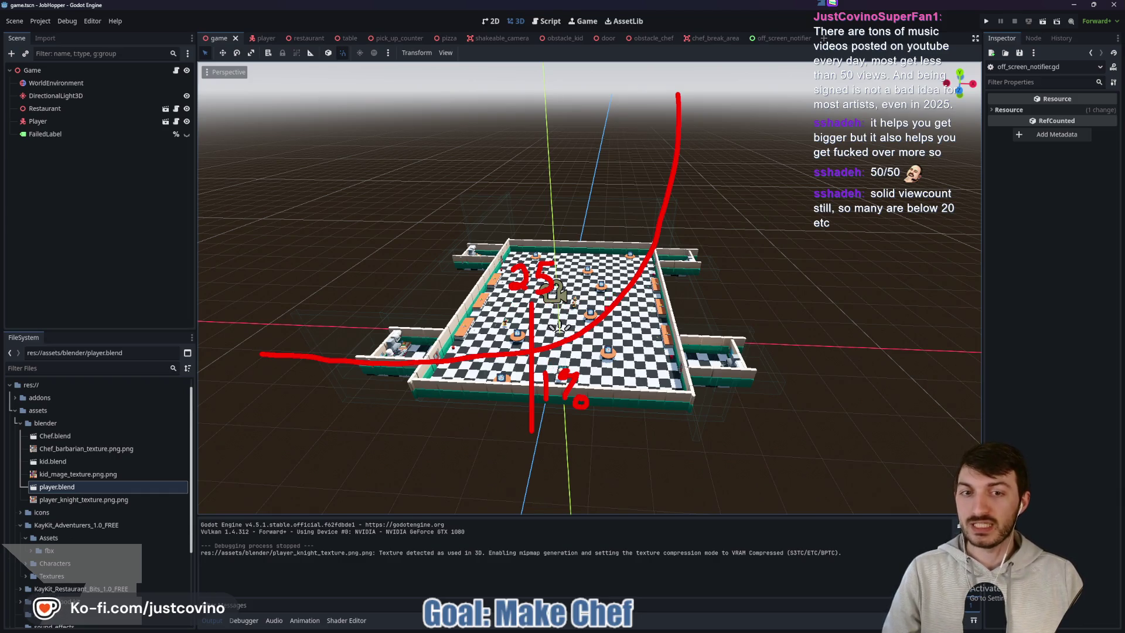
mouse_move(596, 302)
mouse_down()
mouse_move(595, 362)
mouse_move(605, 354)
mouse_up()
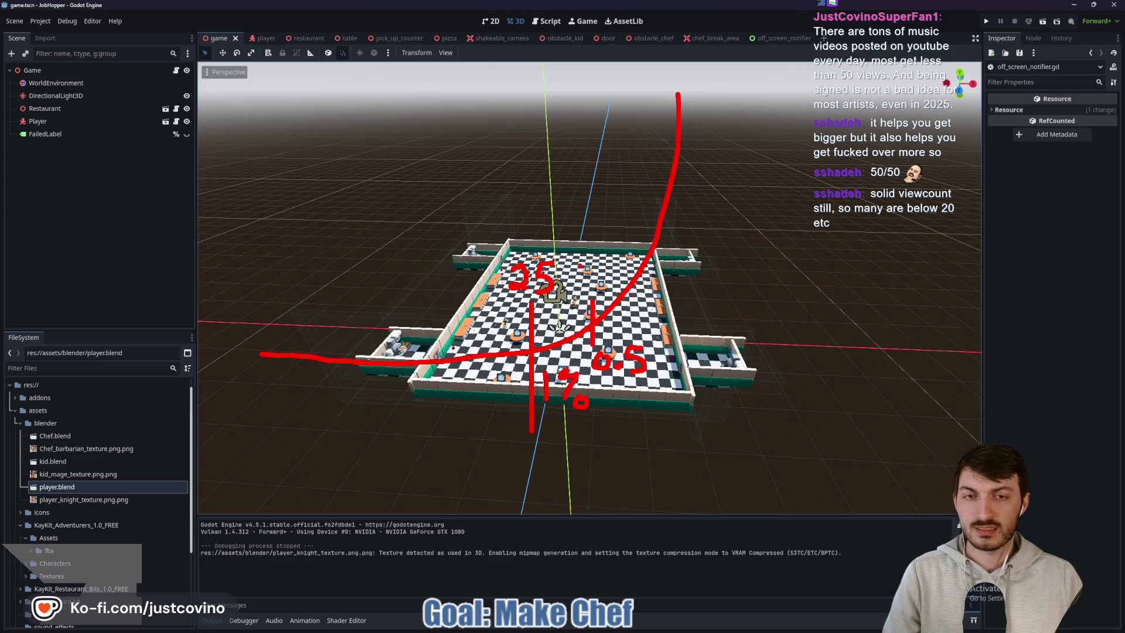
key(ctrl+z)
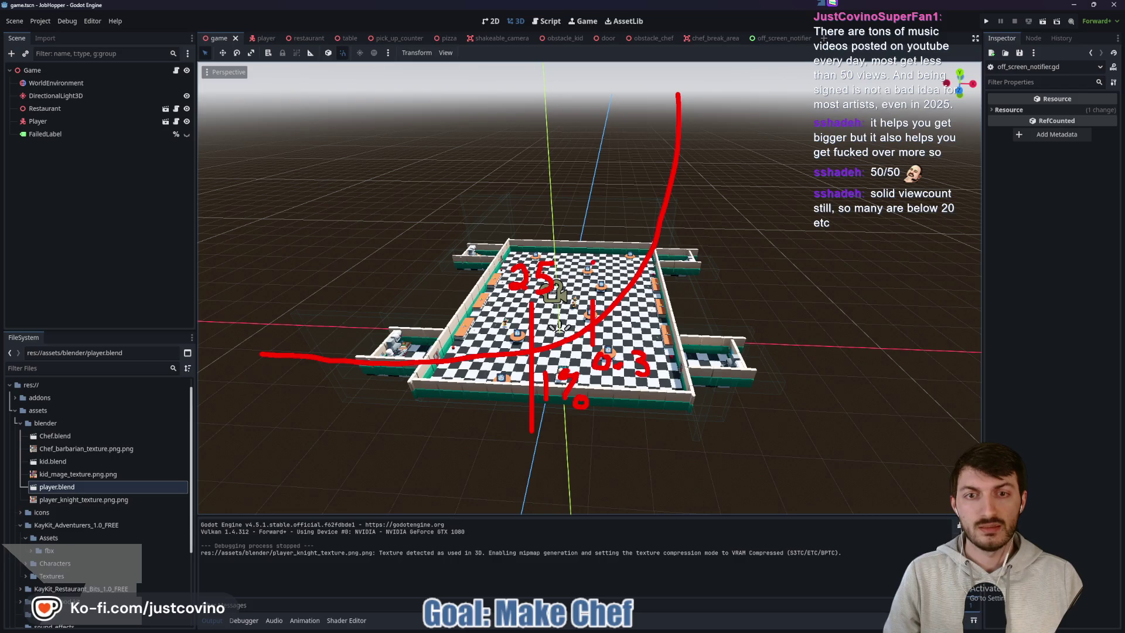
drag(579, 258, 596, 265)
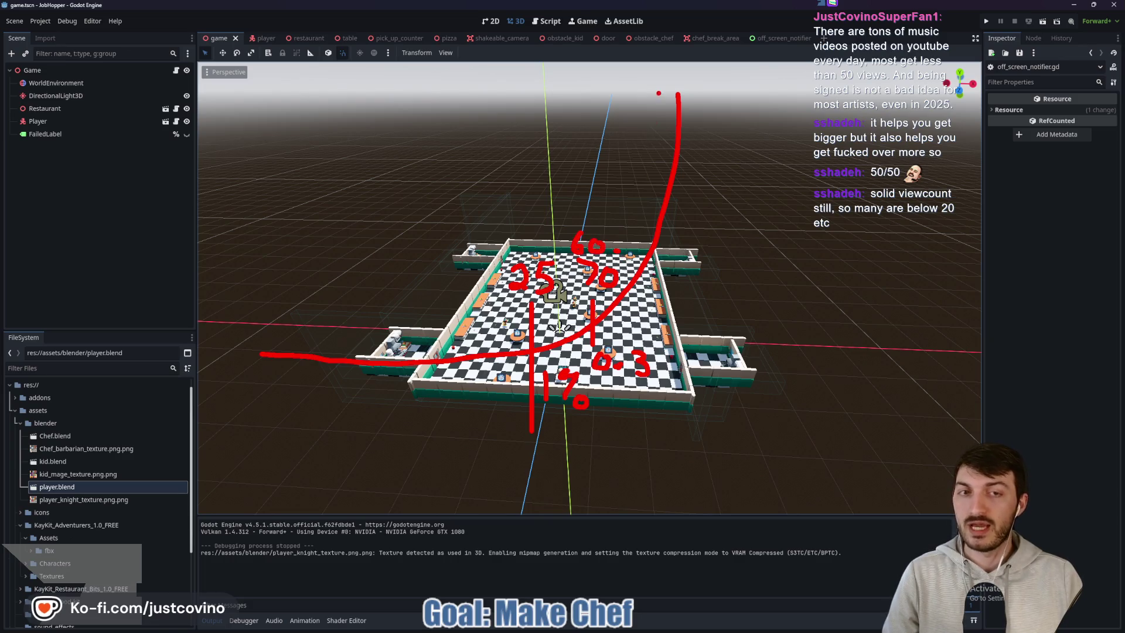
mouse_move(712, 95)
mouse_down()
mouse_move(700, 111)
mouse_move(714, 95)
mouse_move(752, 94)
mouse_up()
click(739, 113)
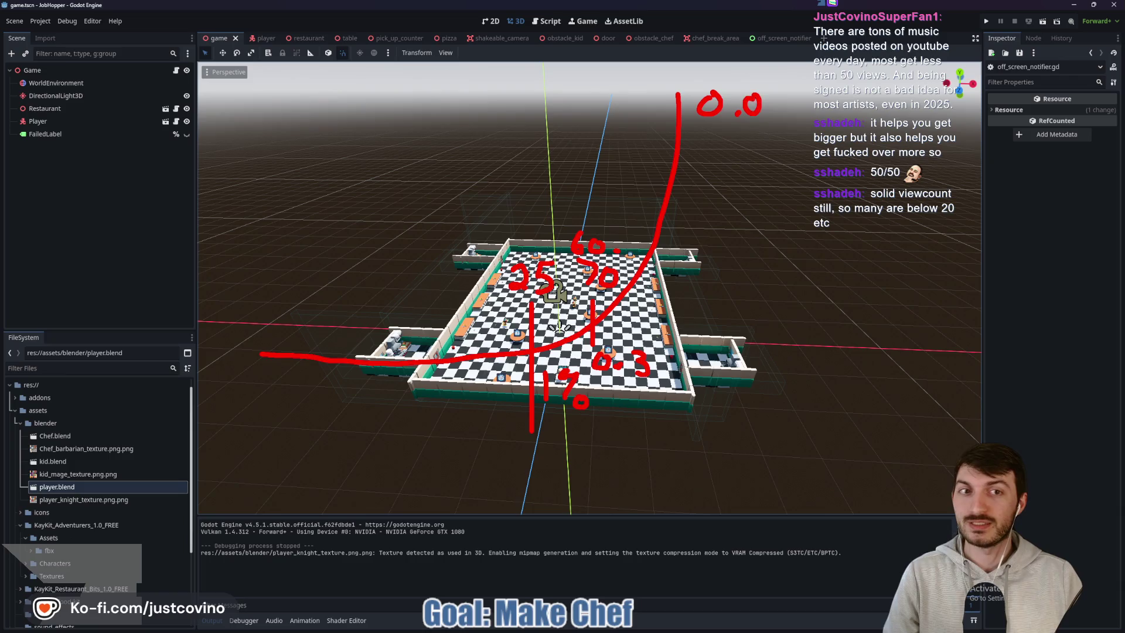
mouse_move(584, 64)
mouse_down()
mouse_move(581, 110)
mouse_move(614, 73)
mouse_move(661, 105)
mouse_move(650, 72)
mouse_move(685, 69)
mouse_up()
drag(596, 110, 589, 120)
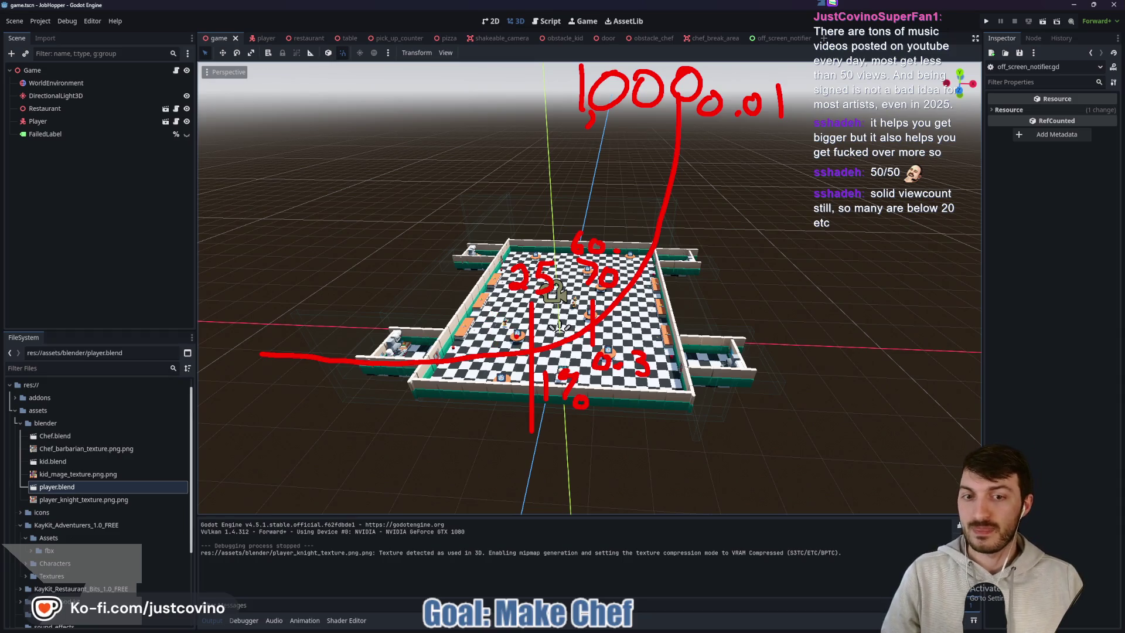
key(Escape)
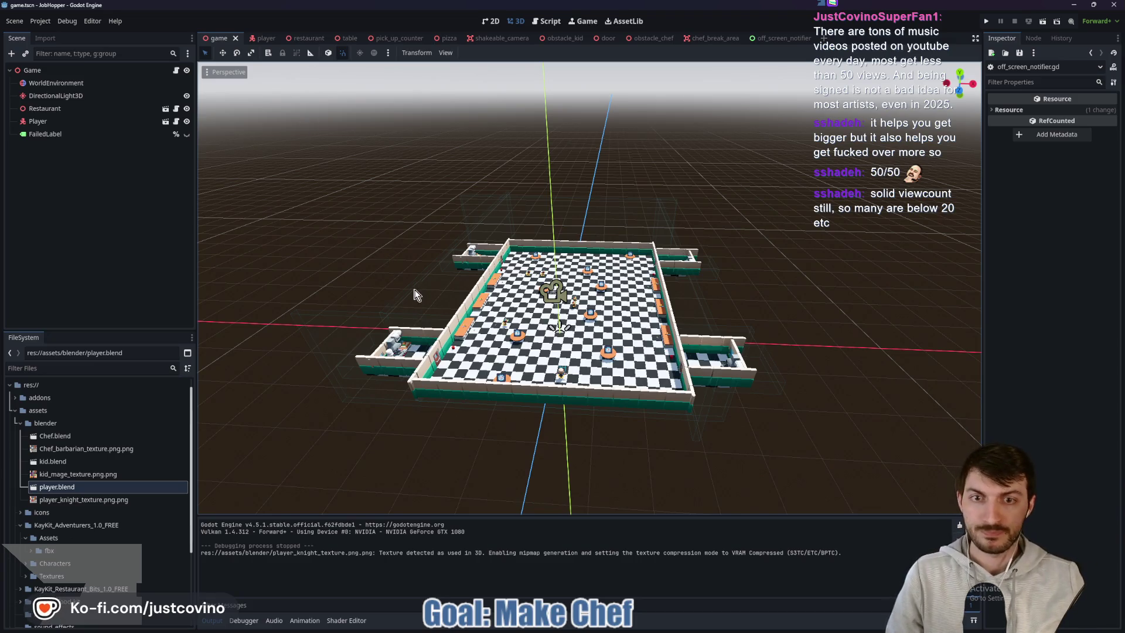
middle_drag(417, 296, 429, 286)
middle_drag(783, 308, 764, 296)
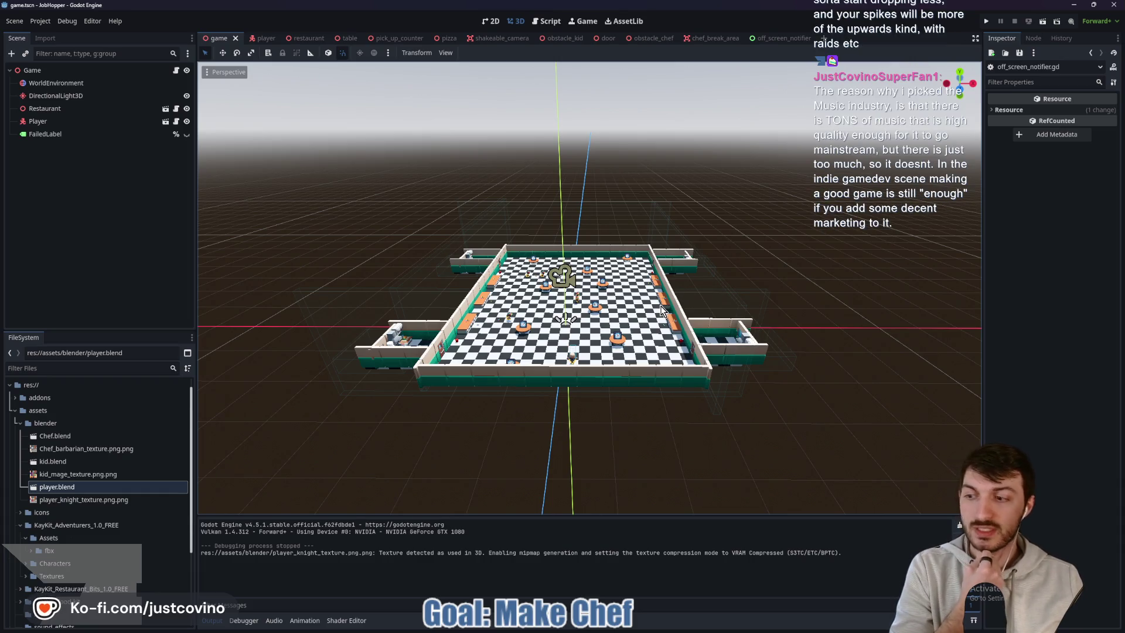
mouse_move(811, 335)
middle_down()
mouse_move(780, 323)
mouse_move(793, 322)
middle_up()
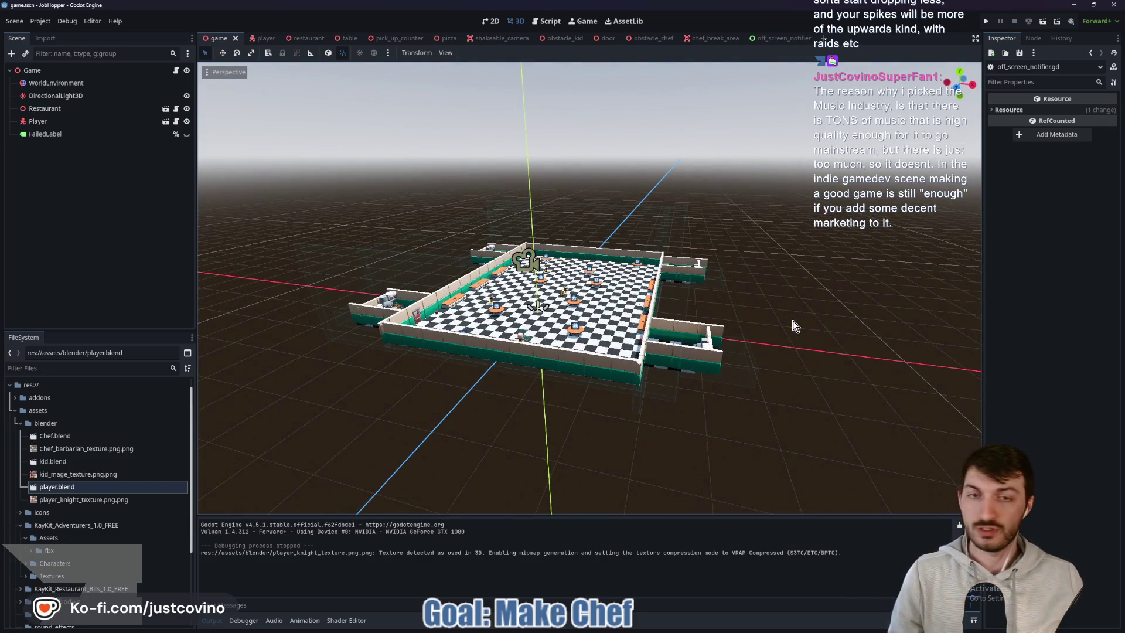
drag(369, 174, 339, 225)
drag(437, 186, 433, 188)
drag(266, 174, 325, 176)
mouse_move(222, 256)
mouse_down()
mouse_move(288, 258)
mouse_move(667, 103)
mouse_move(187, 210)
mouse_move(202, 261)
mouse_up()
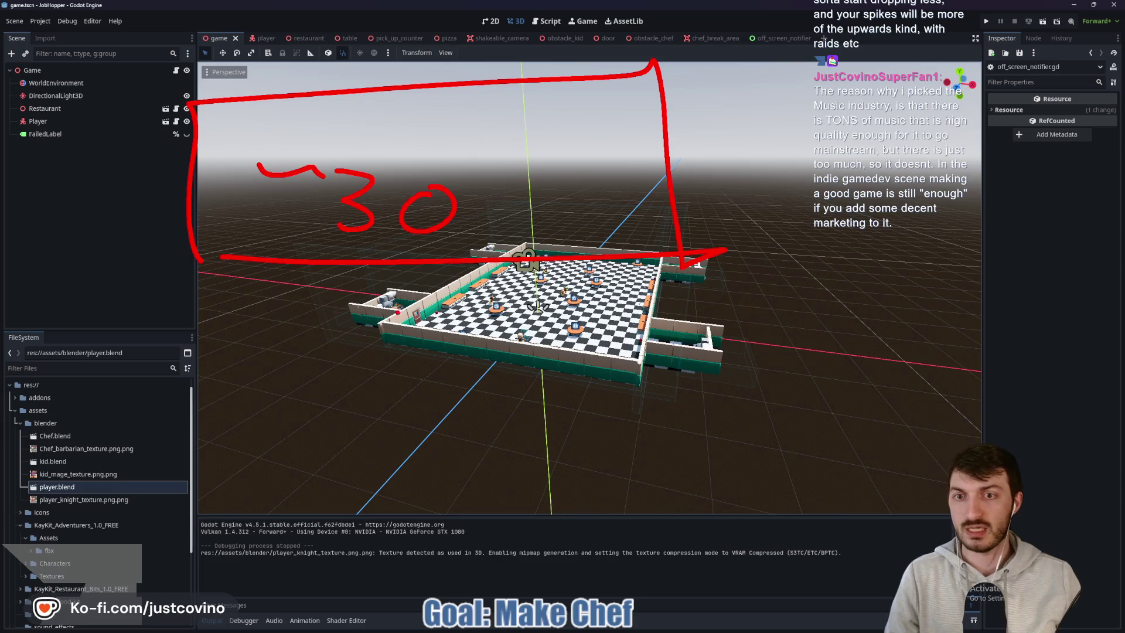
drag(361, 286, 401, 337)
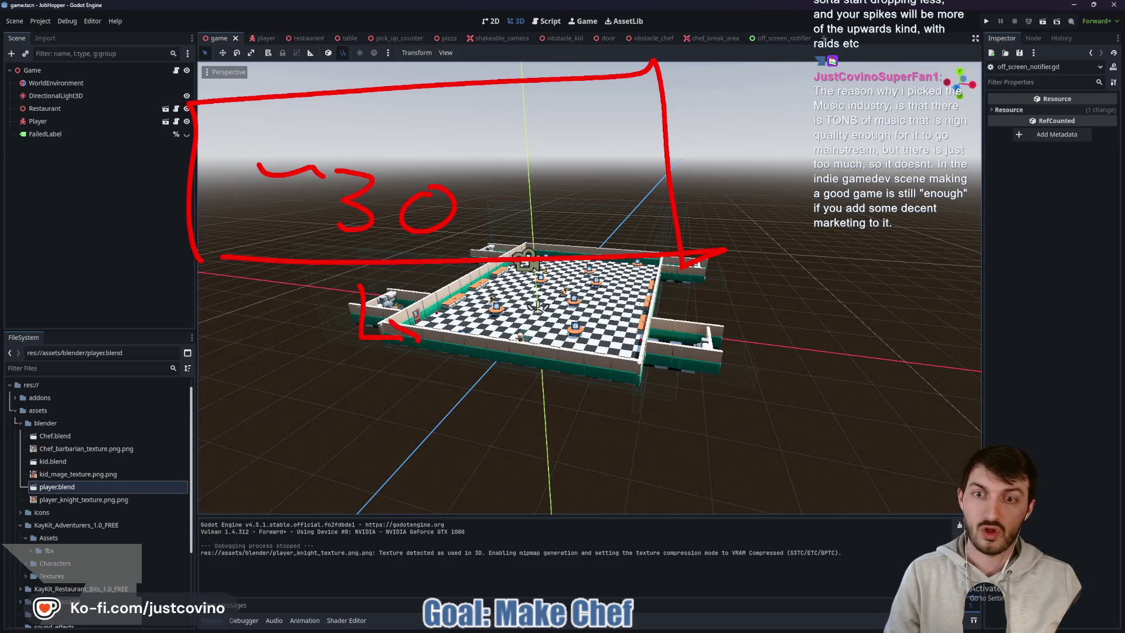
key(ctrl+z)
key(ctrl+z)
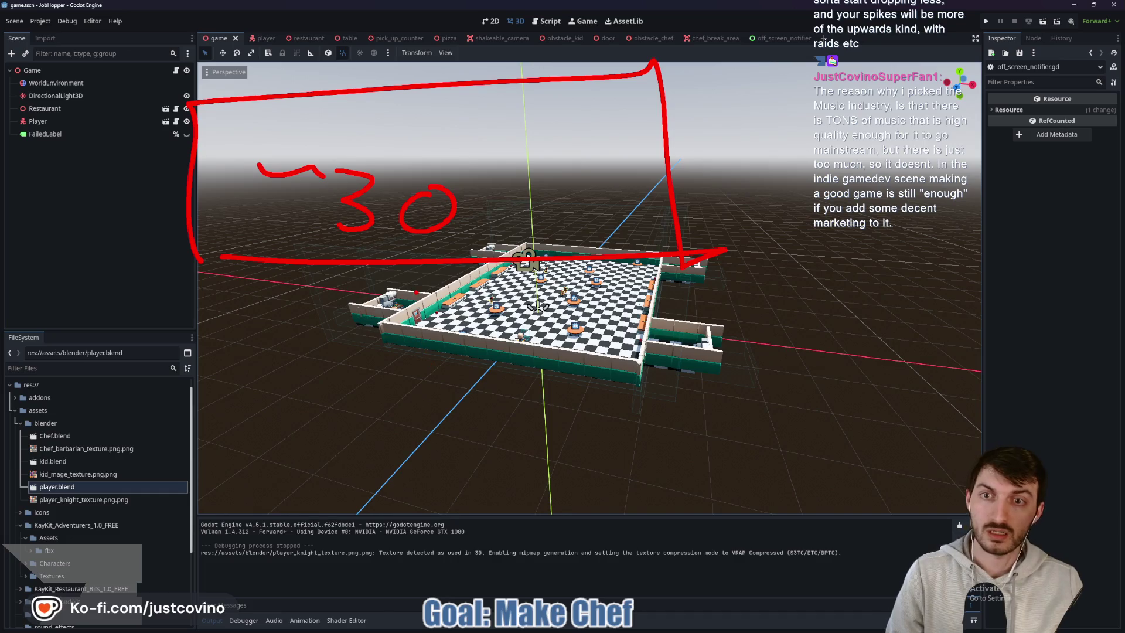
key(Escape)
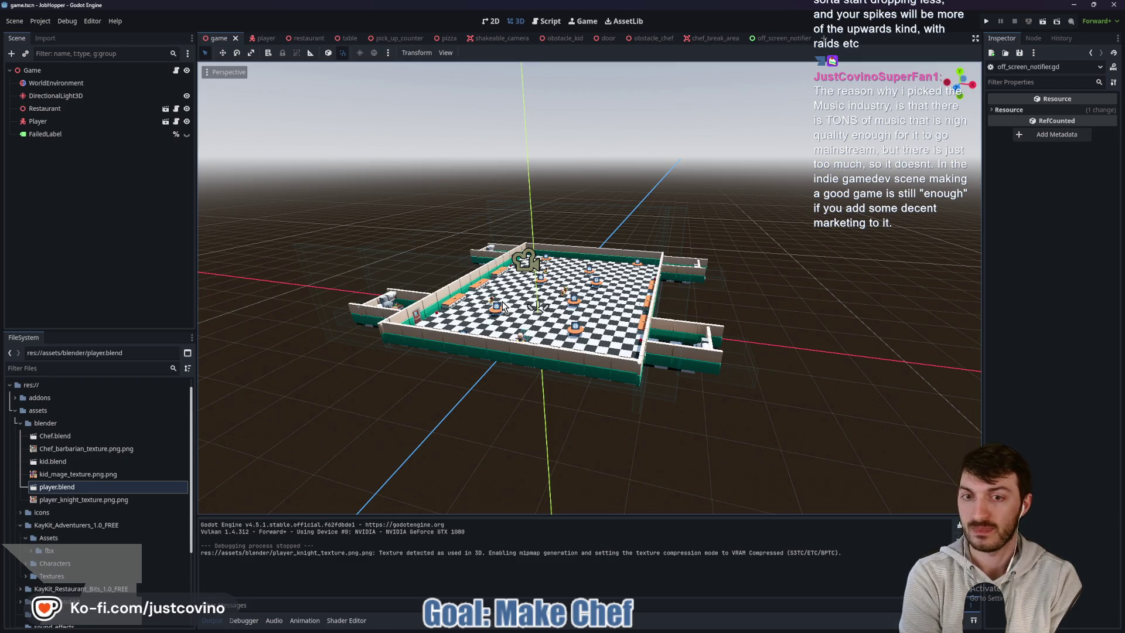
Step: In the player scene, delete the old Rig node
click(262, 38)
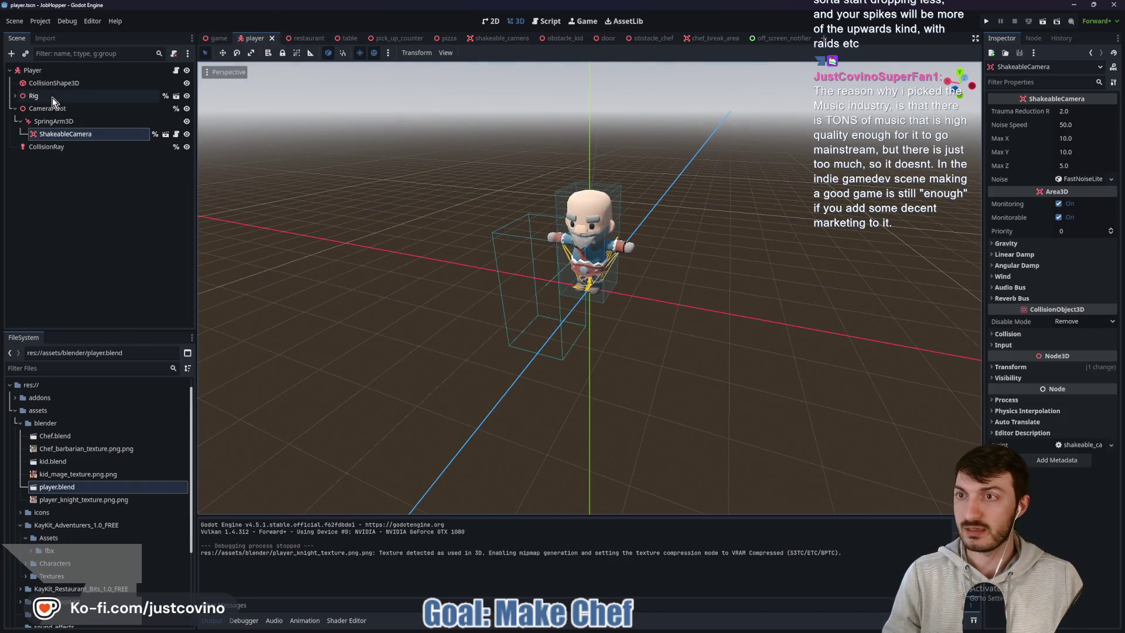
click(26, 96)
click(16, 96)
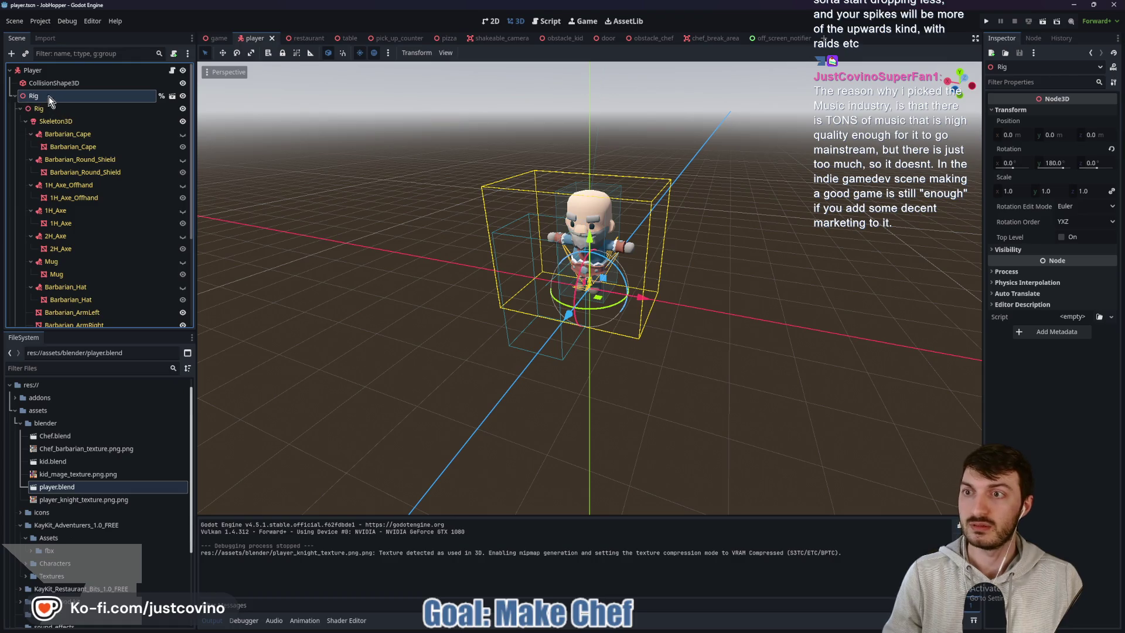
click(15, 96)
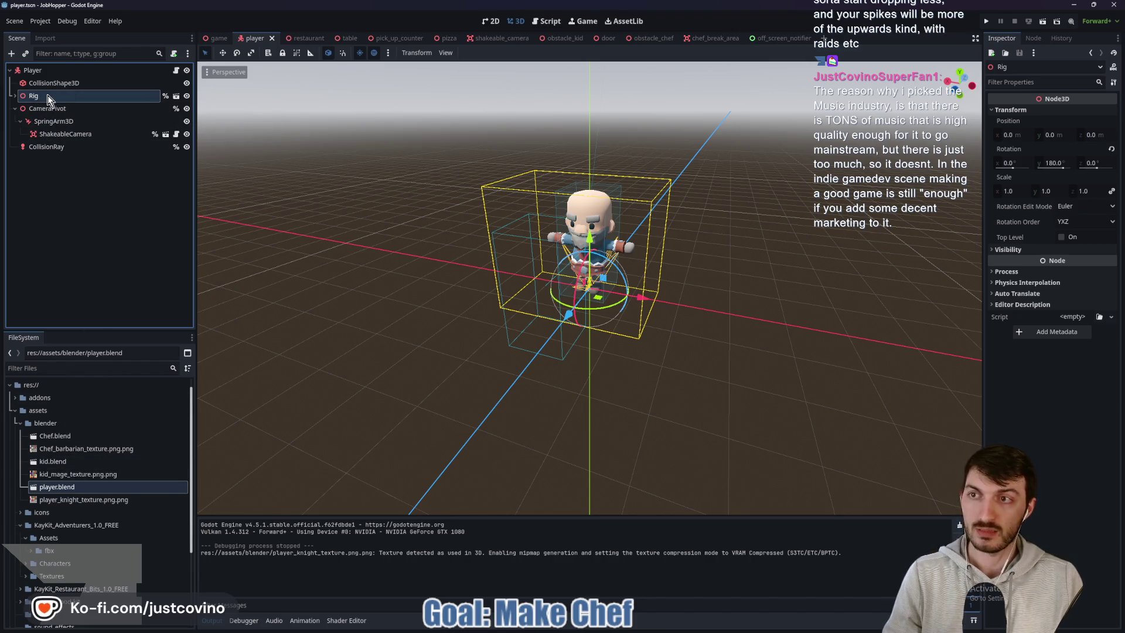
key(Delete)
click(537, 324)
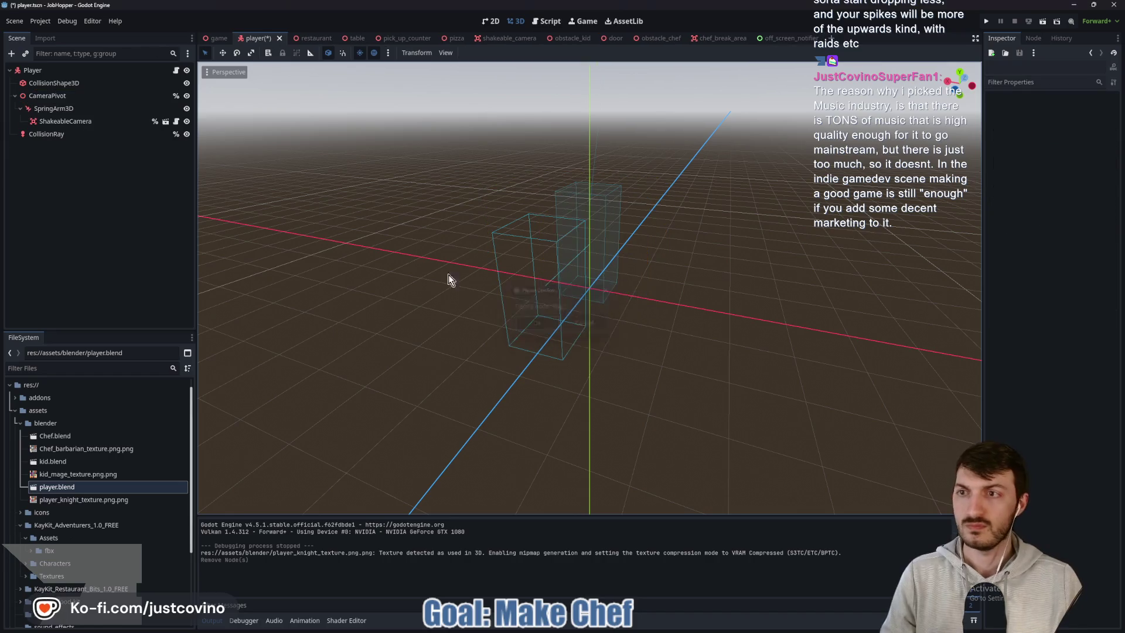
Step: Add player.blend under Player, zero its position and set Rotation Y to -180
drag(120, 488, 563, 323)
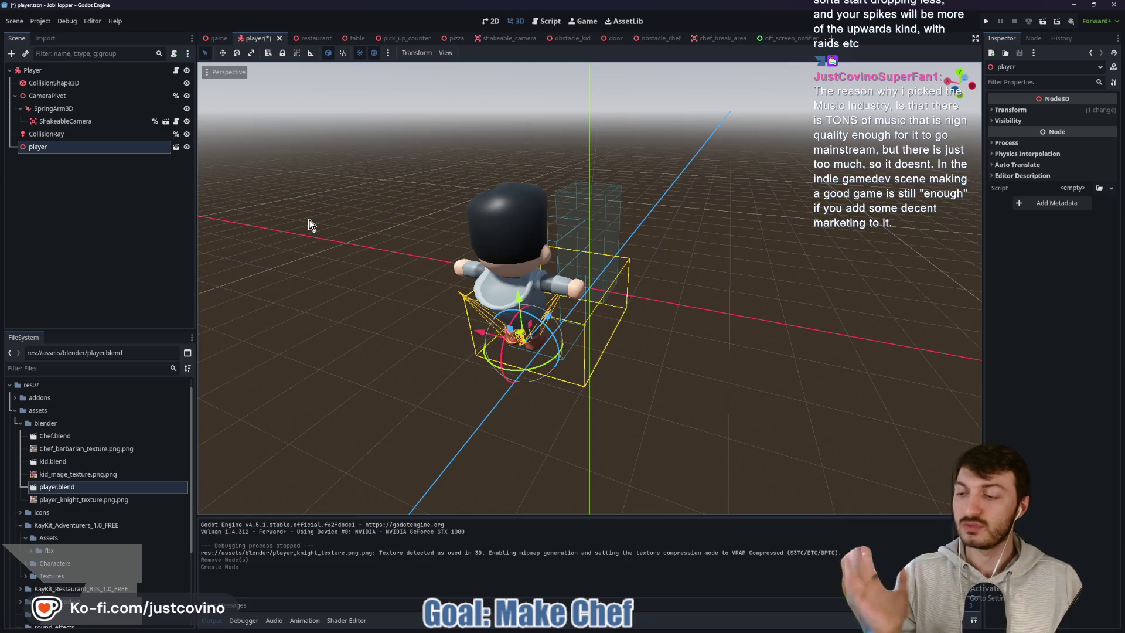
click(1024, 110)
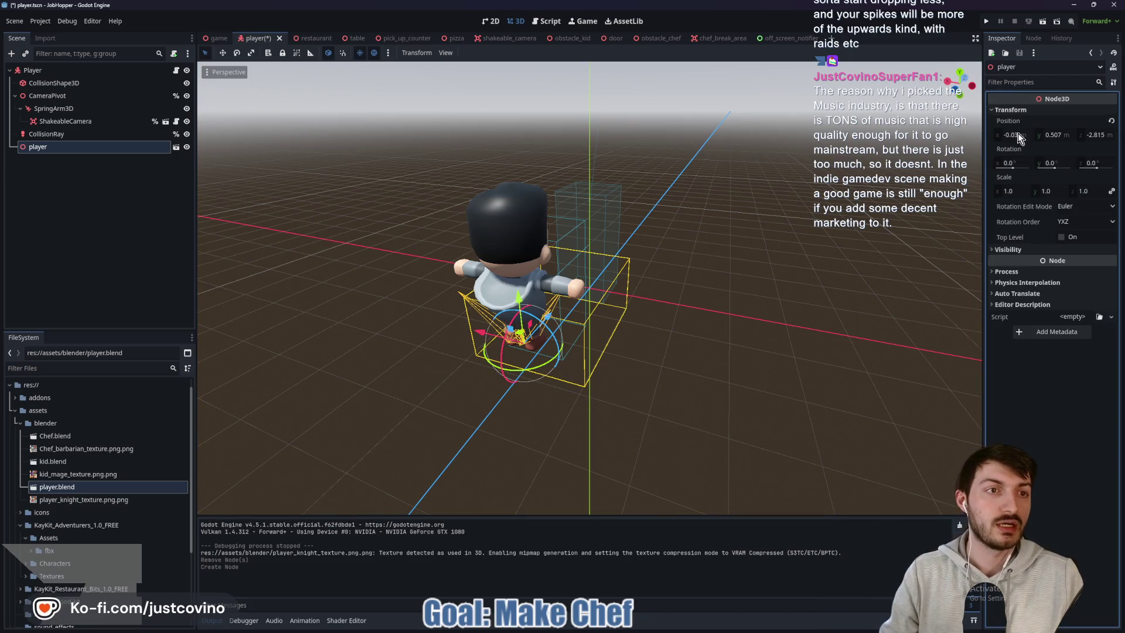
click(1018, 135)
key(Tab)
text(0)
key(Tab)
text(0)
key(Return)
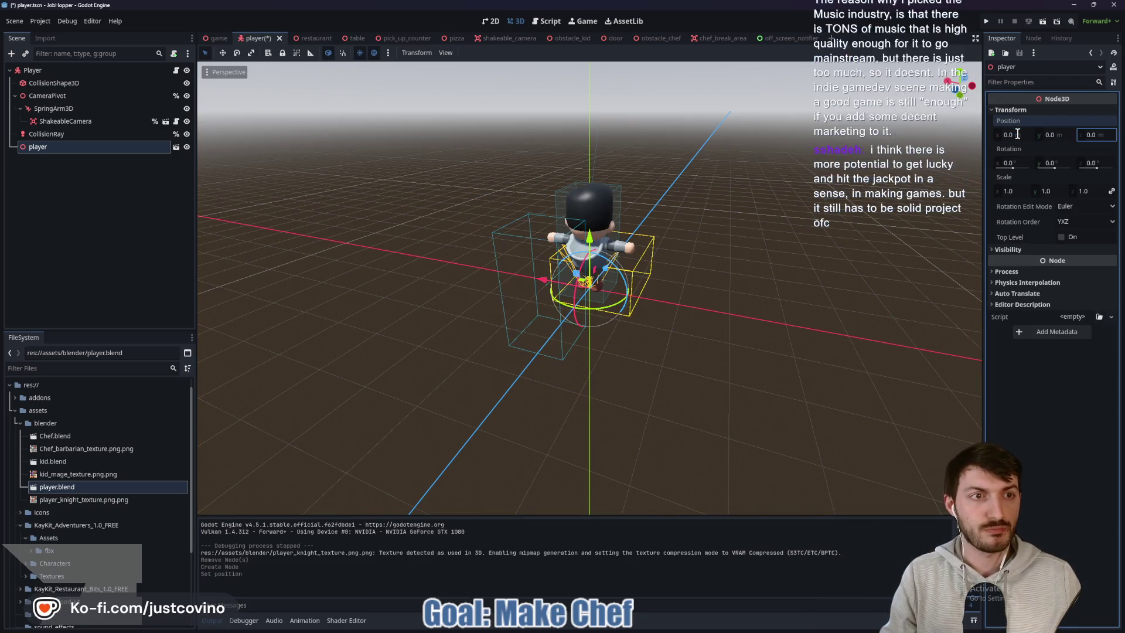
click(1063, 162)
text(-180)
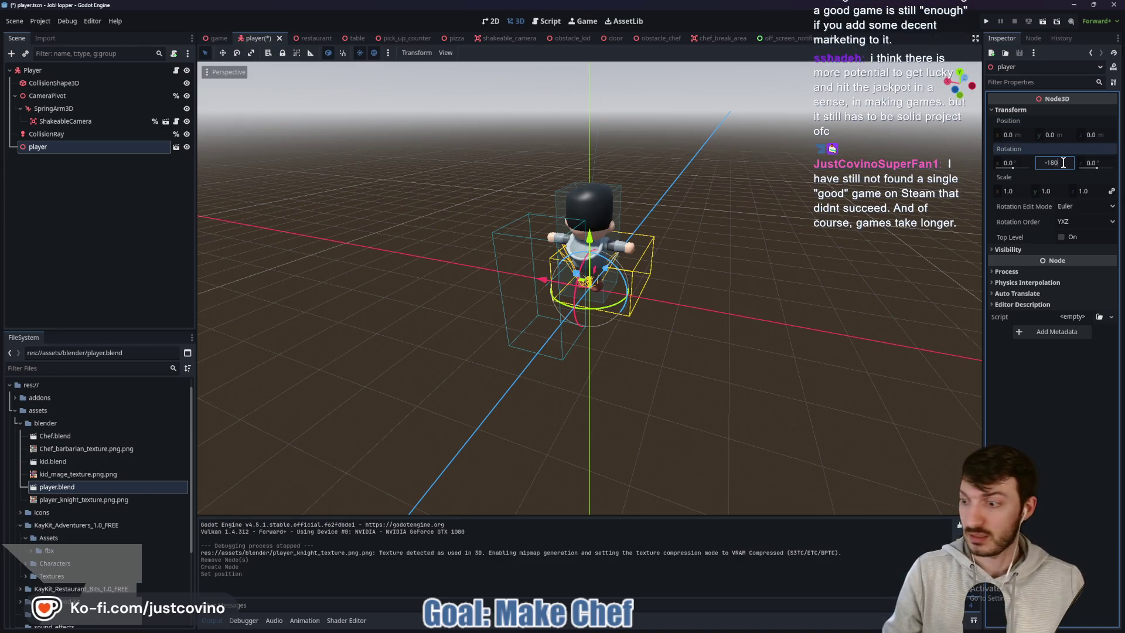
key(Return)
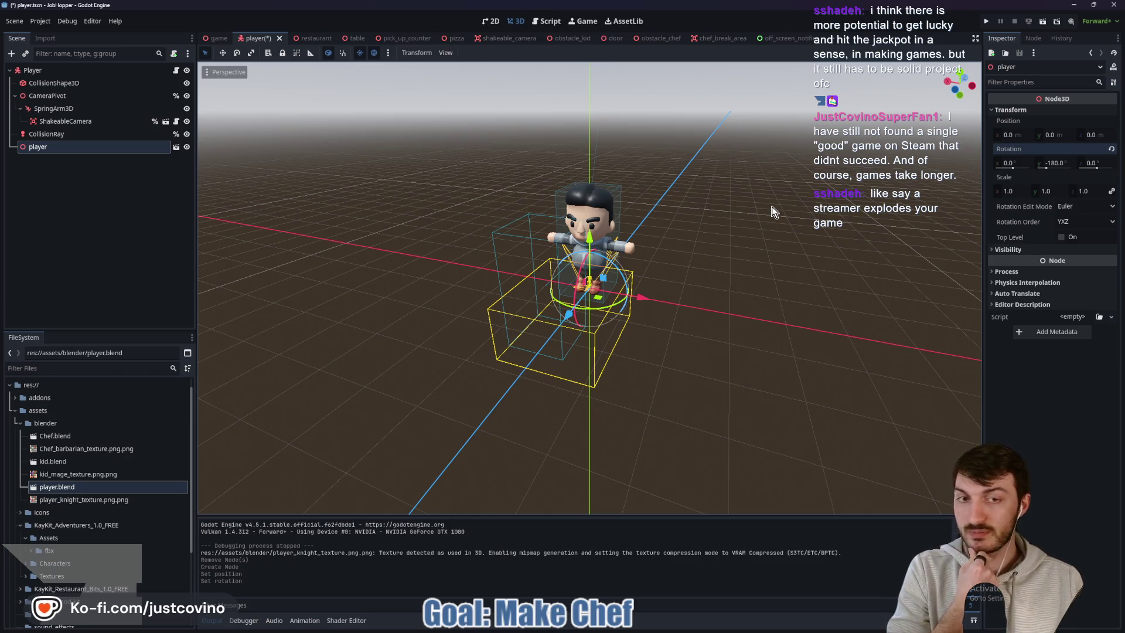
Step: Check the turned chef model in the viewport and save the player scene
mouse_move(716, 221)
middle_down()
mouse_move(790, 230)
mouse_move(762, 249)
mouse_move(701, 233)
mouse_move(874, 263)
mouse_move(765, 252)
mouse_move(786, 267)
mouse_move(810, 227)
mouse_move(703, 228)
mouse_move(846, 234)
mouse_move(526, 280)
middle_up()
scroll(788, 217, up, 2)
scroll(691, 264, up, 5)
scroll(806, 241, down, 3)
key(ctrl+s)
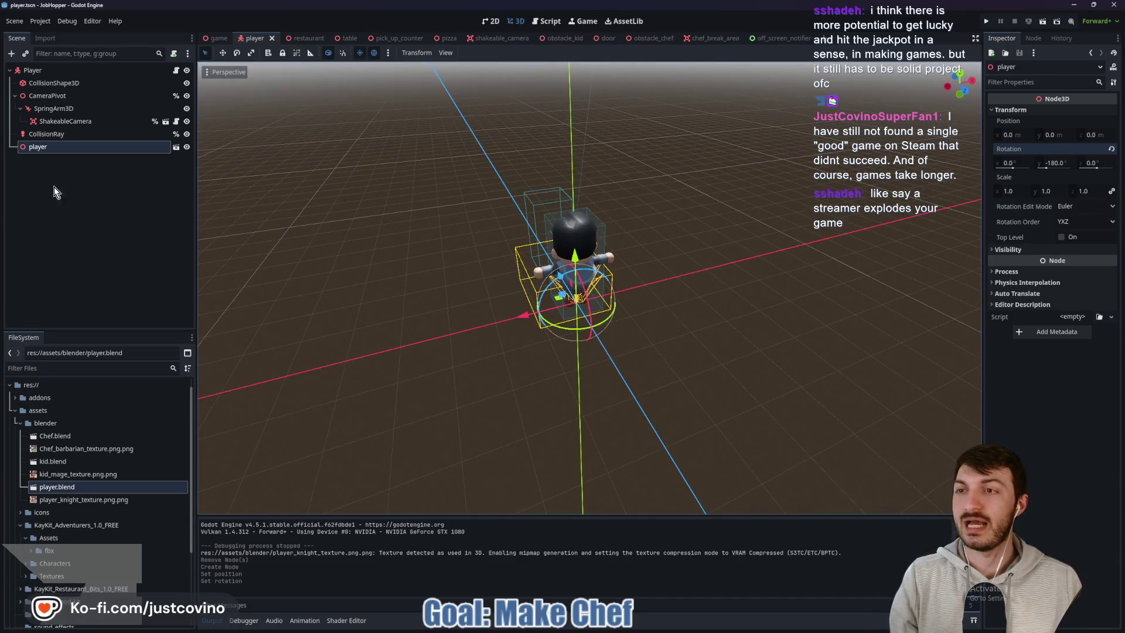
Step: Move the player node above CameraPivot, enable Editable Children, collapse it and save the scene
mouse_move(32, 148)
mouse_down()
mouse_move(18, 117)
mouse_move(24, 93)
mouse_up()
right_click(33, 98)
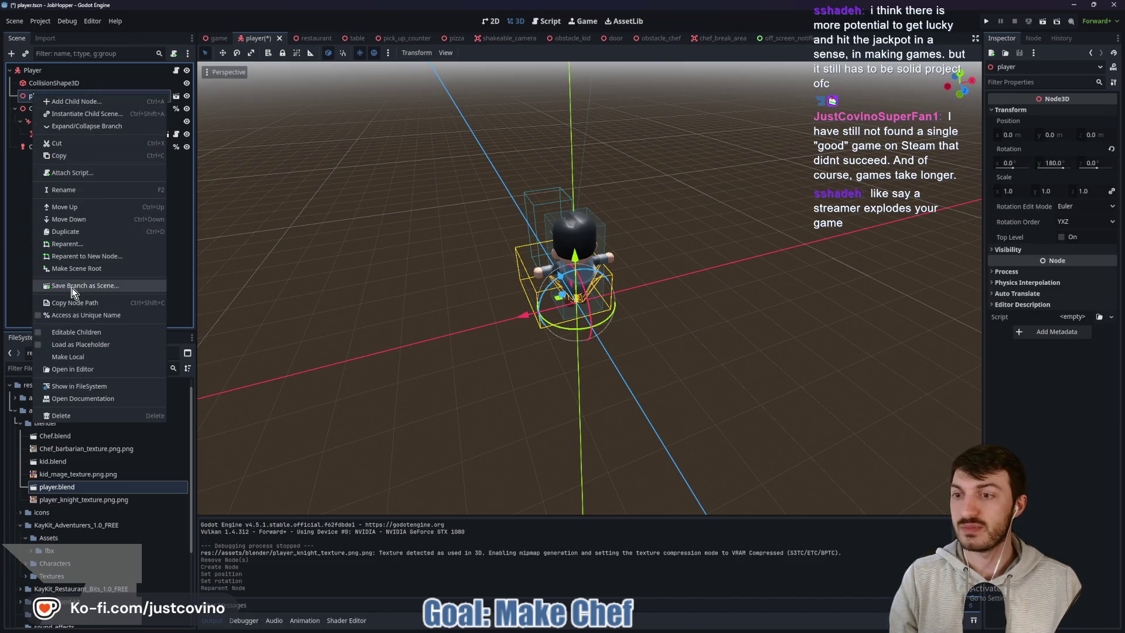
click(76, 332)
click(16, 95)
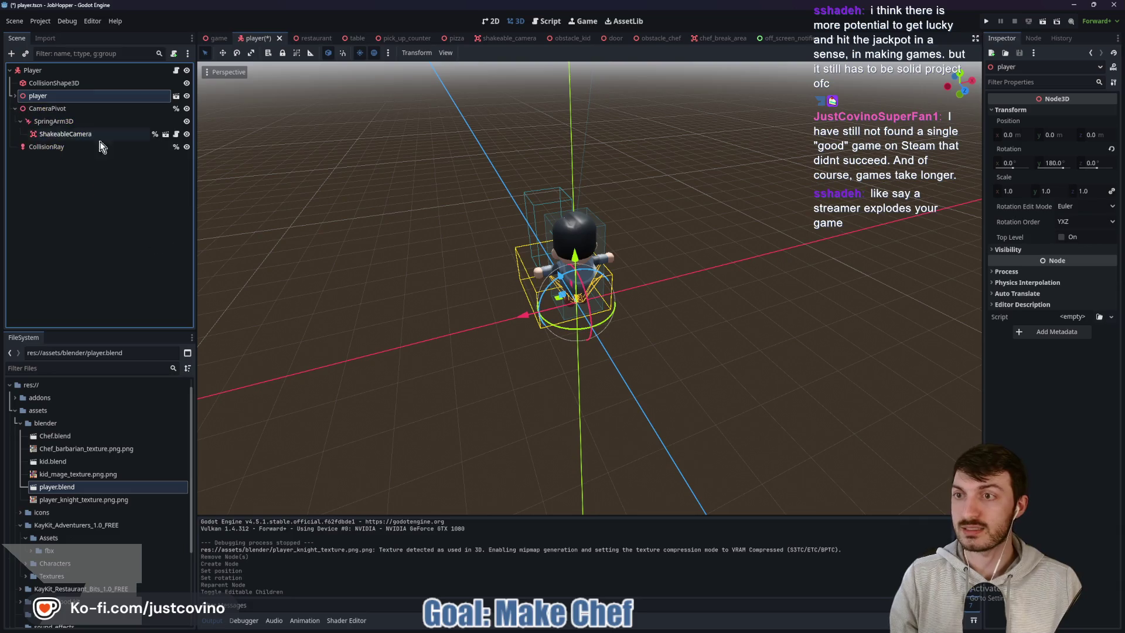
key(ctrl+s)
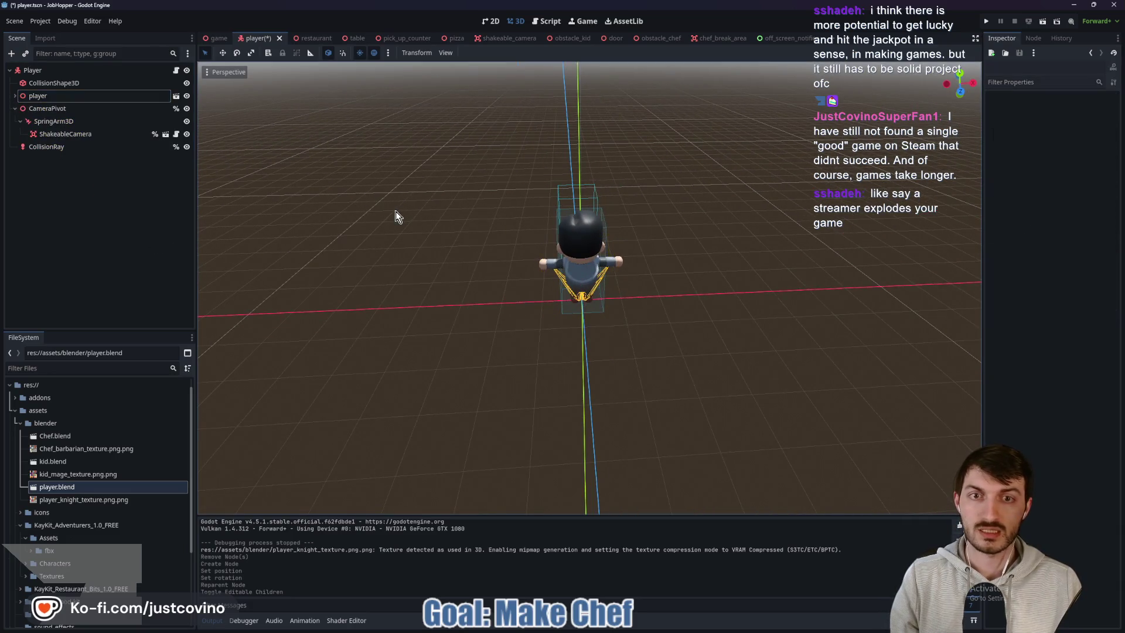
mouse_move(401, 217)
middle_down()
mouse_move(617, 222)
mouse_move(709, 198)
middle_up()
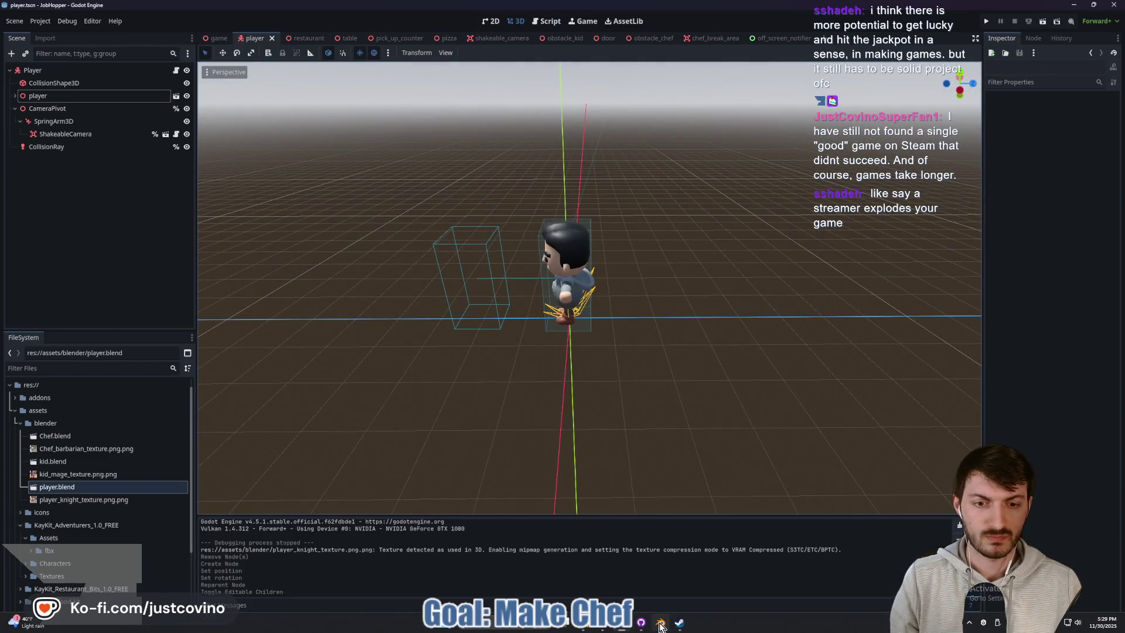
Step: In Blender, set the knight_texture material's Roughness to 0.795, then return to Godot
click(661, 628)
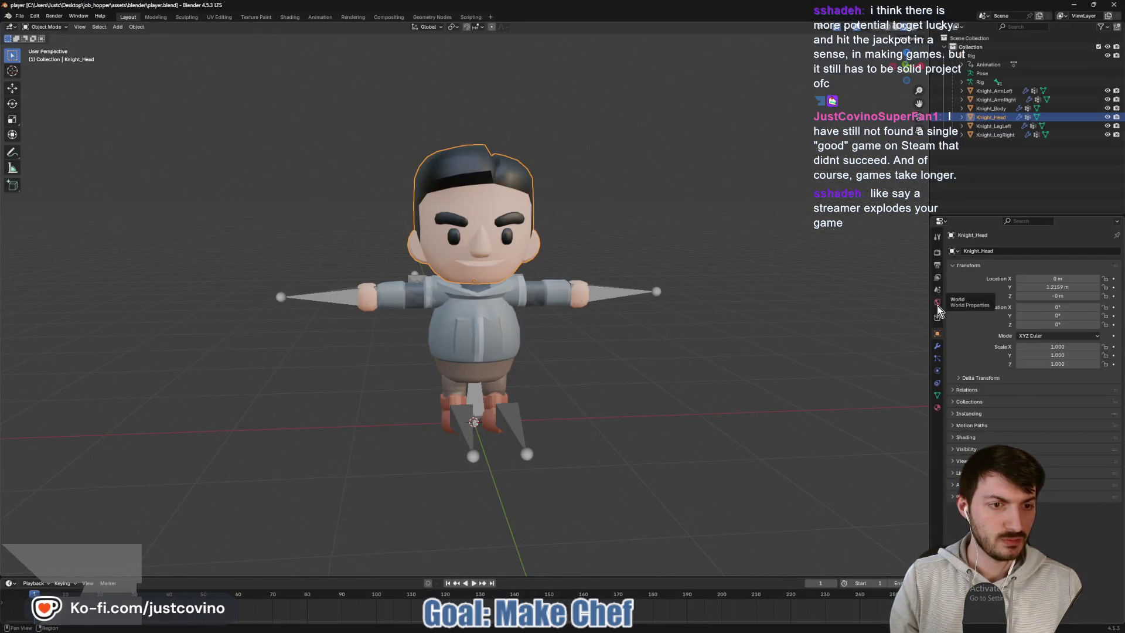
click(937, 407)
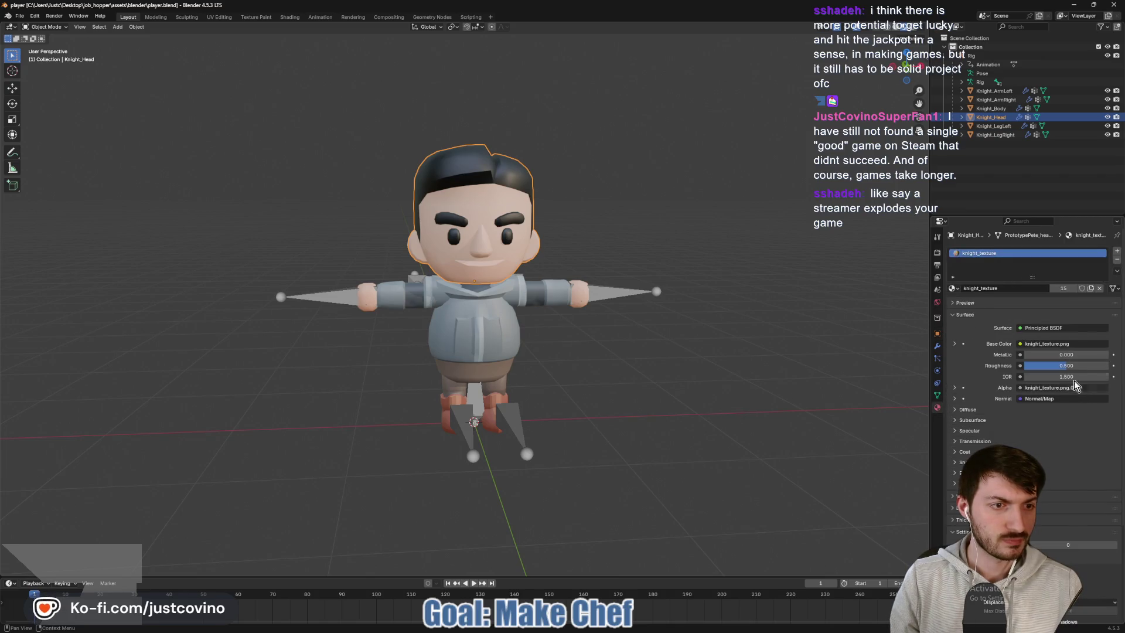
mouse_move(1070, 366)
mouse_down()
mouse_move(1102, 366)
mouse_move(1091, 366)
mouse_up()
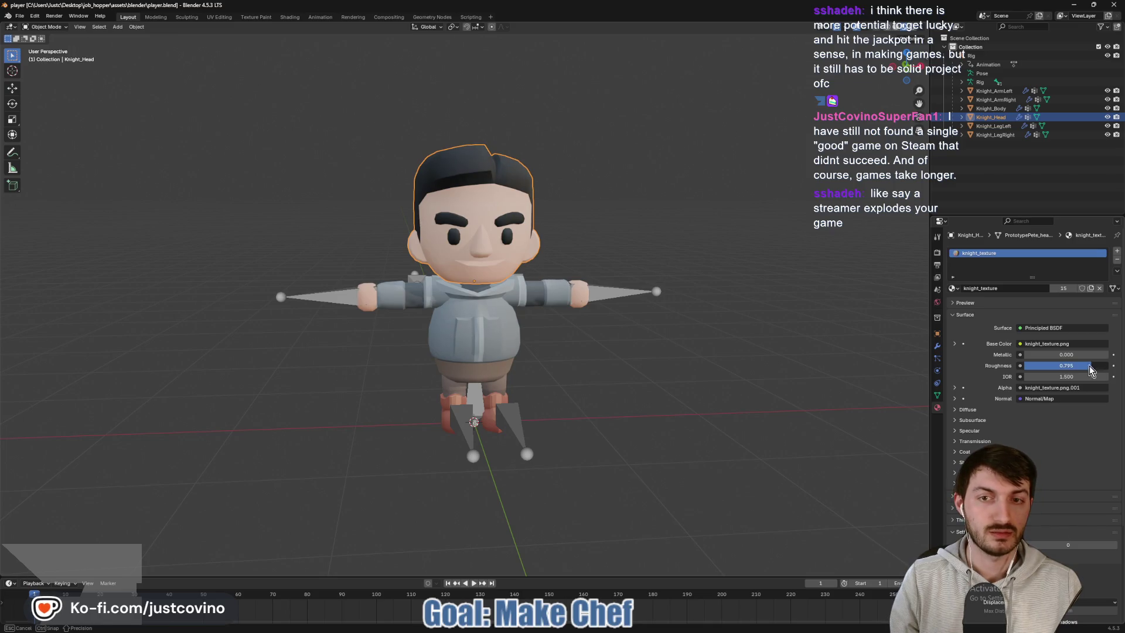
click(623, 626)
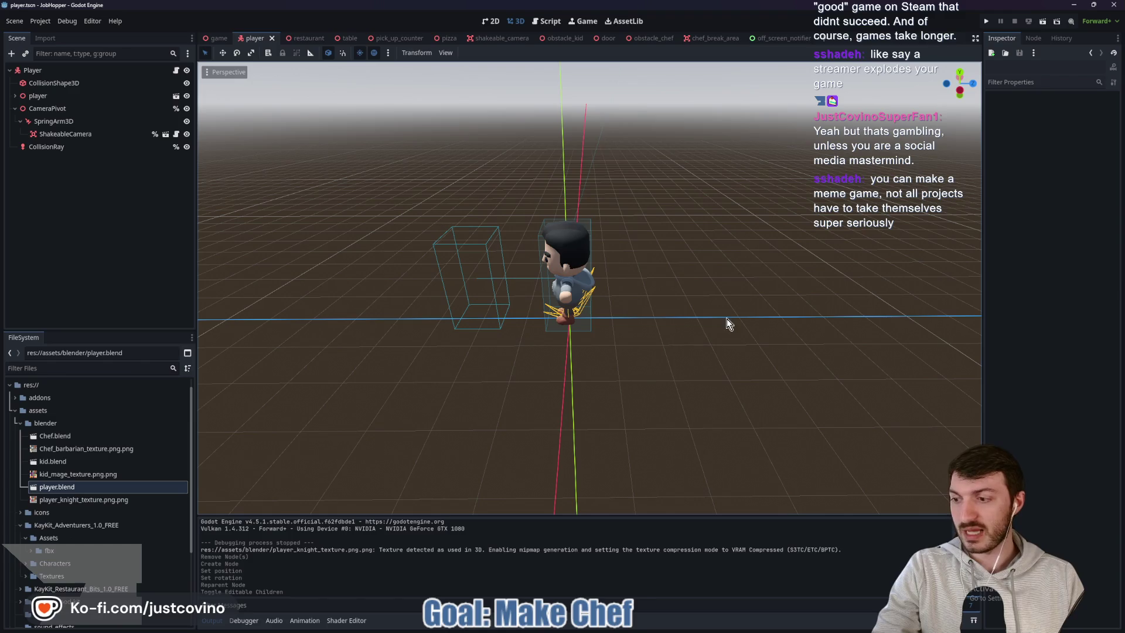
Step: Orbit and zoom around the reimported chef in Godot, then switch back to Blender
middle_drag(664, 302, 829, 269)
scroll(766, 302, up, 5)
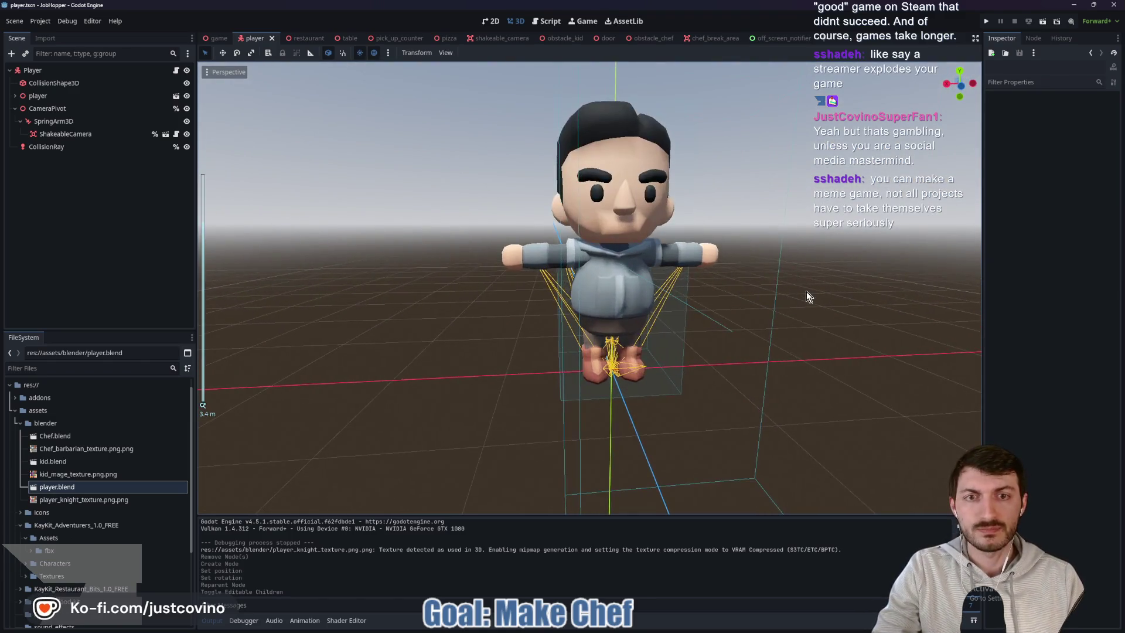
scroll(764, 289, down, 5)
mouse_move(748, 282)
middle_down()
mouse_move(691, 291)
mouse_move(862, 285)
middle_up()
scroll(671, 289, up, 5)
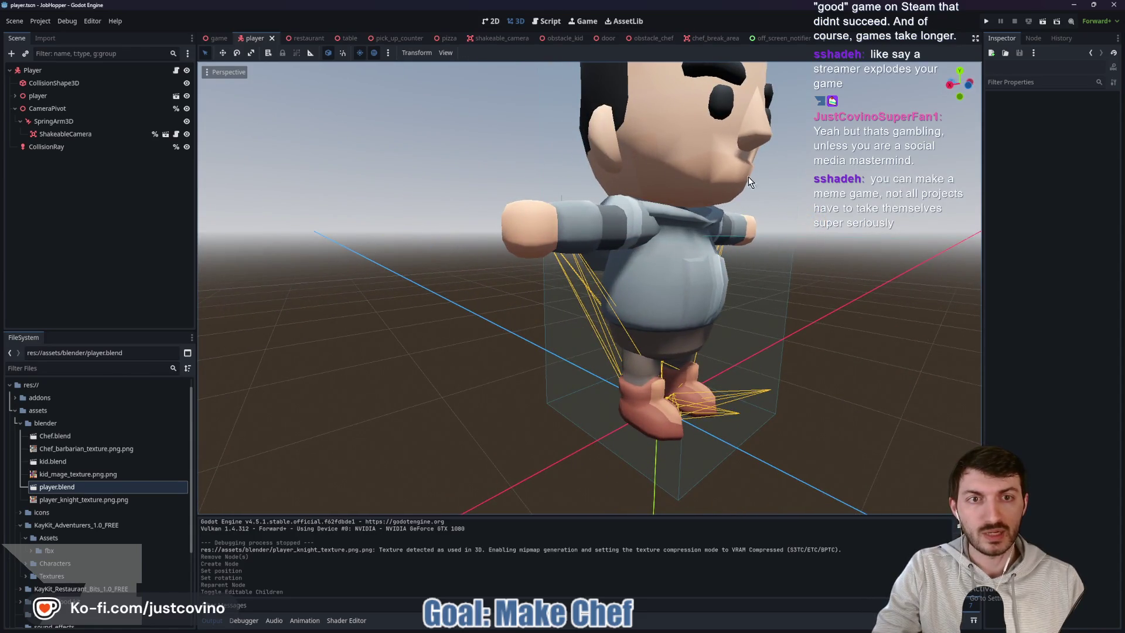
click(661, 624)
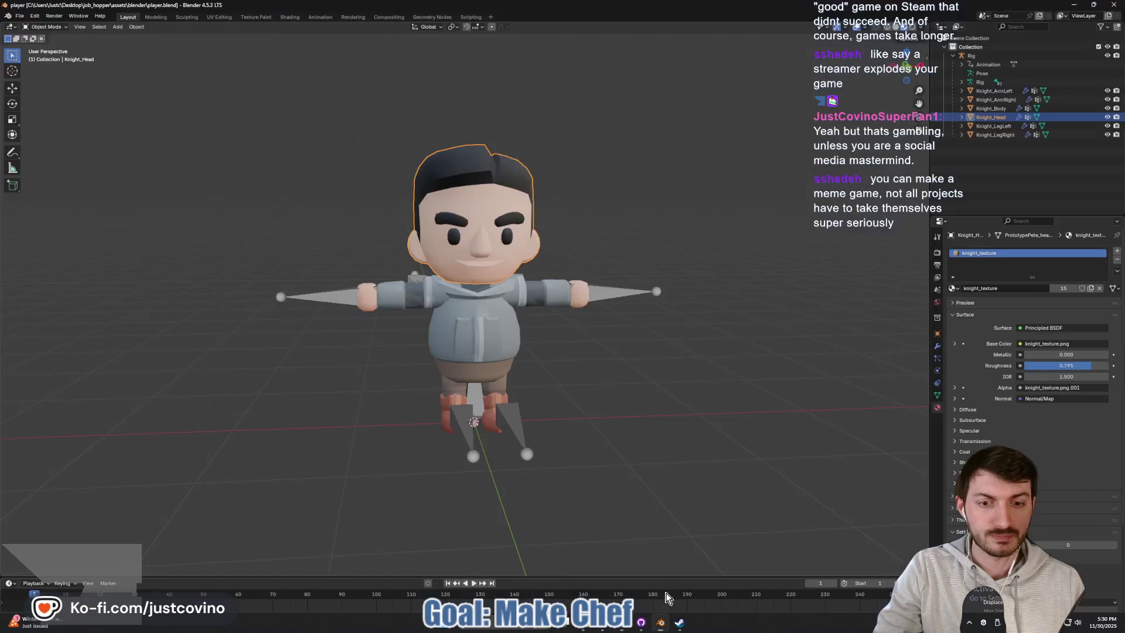
Step: Enter Edit Mode on the knight head and select its whole connected mesh
scroll(528, 247, up, 6)
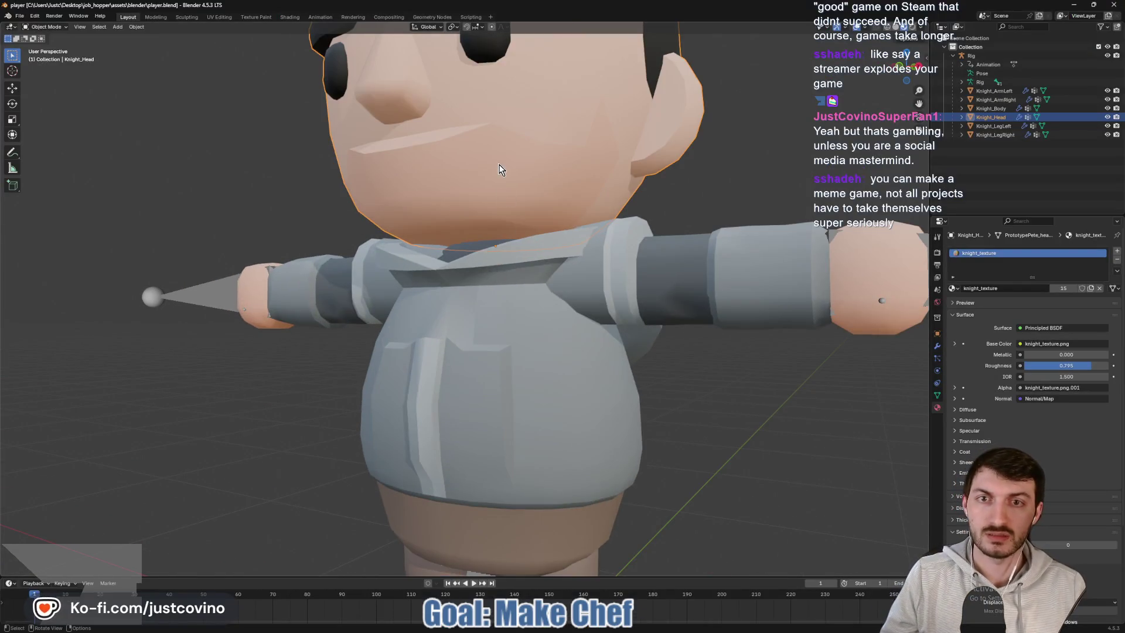
key(Tab)
middle_drag(522, 218, 504, 135)
drag(504, 134, 505, 170)
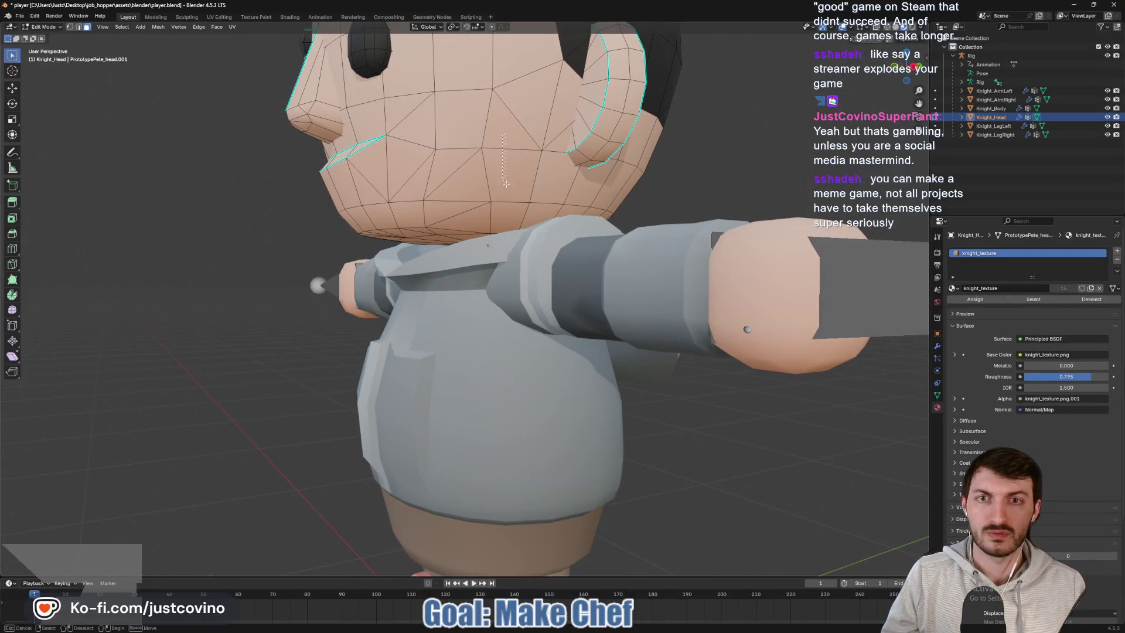
drag(494, 221, 494, 222)
middle_drag(494, 221, 510, 174)
key(ctrl+l)
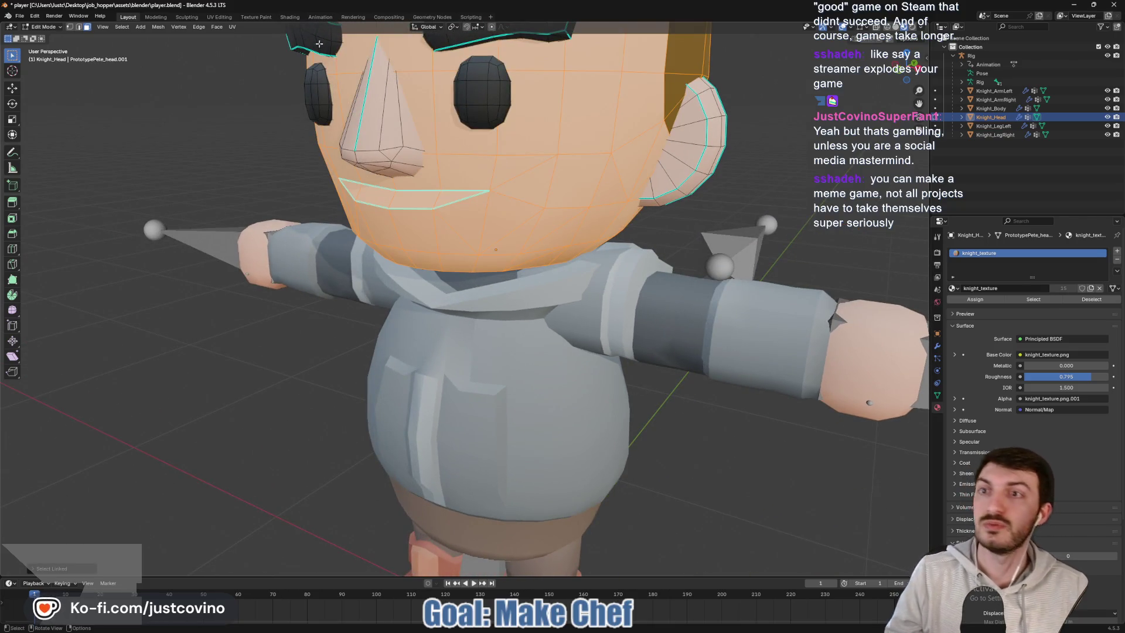
Step: In UV Editing, move the head's UV island upward on the knight texture
click(218, 17)
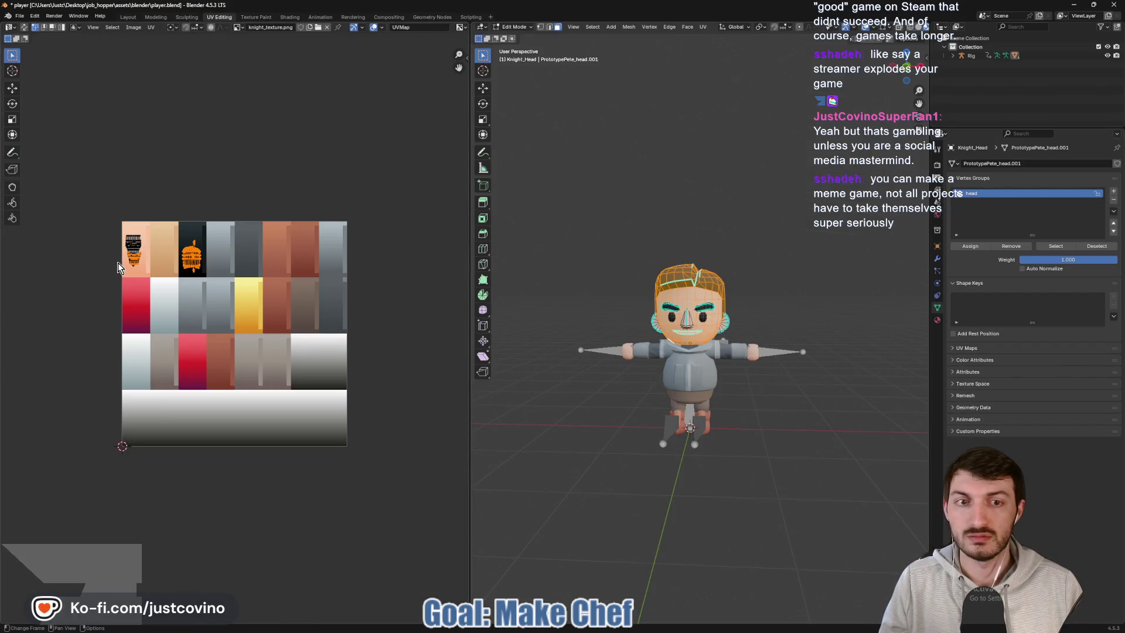
scroll(129, 266, up, 3)
scroll(118, 265, down, 1)
scroll(104, 261, up, 3)
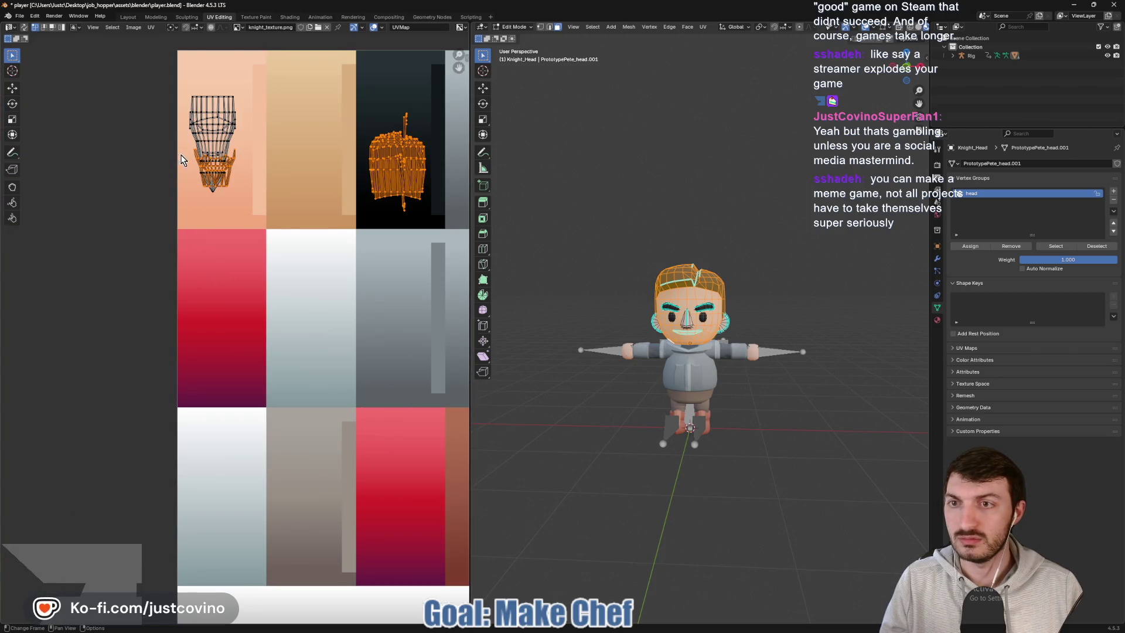
drag(184, 146, 248, 196)
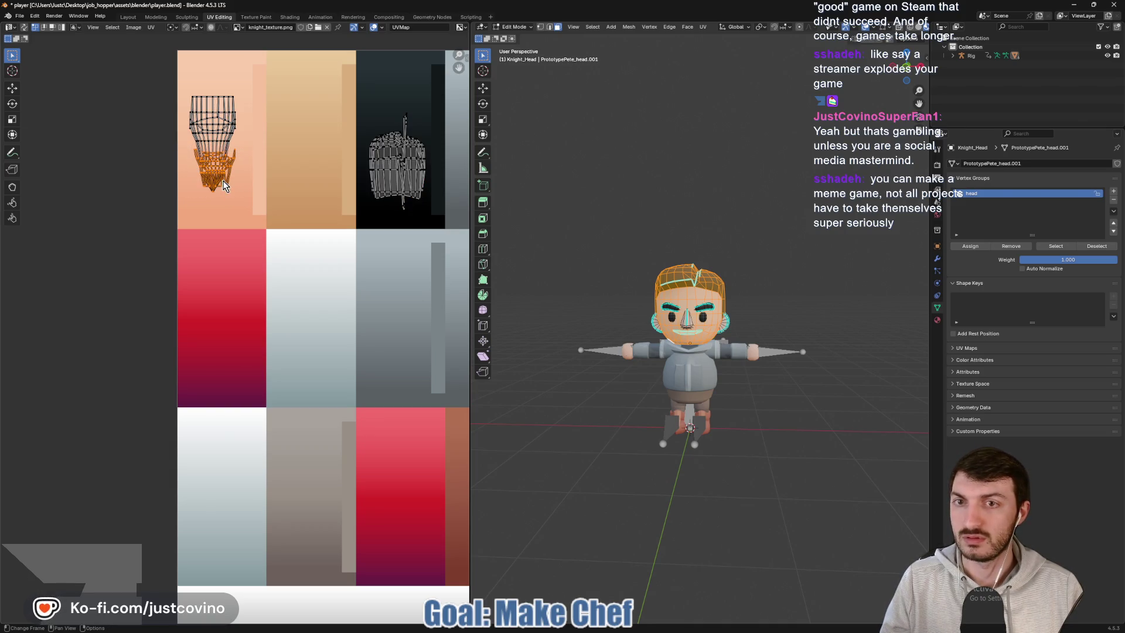
key(g)
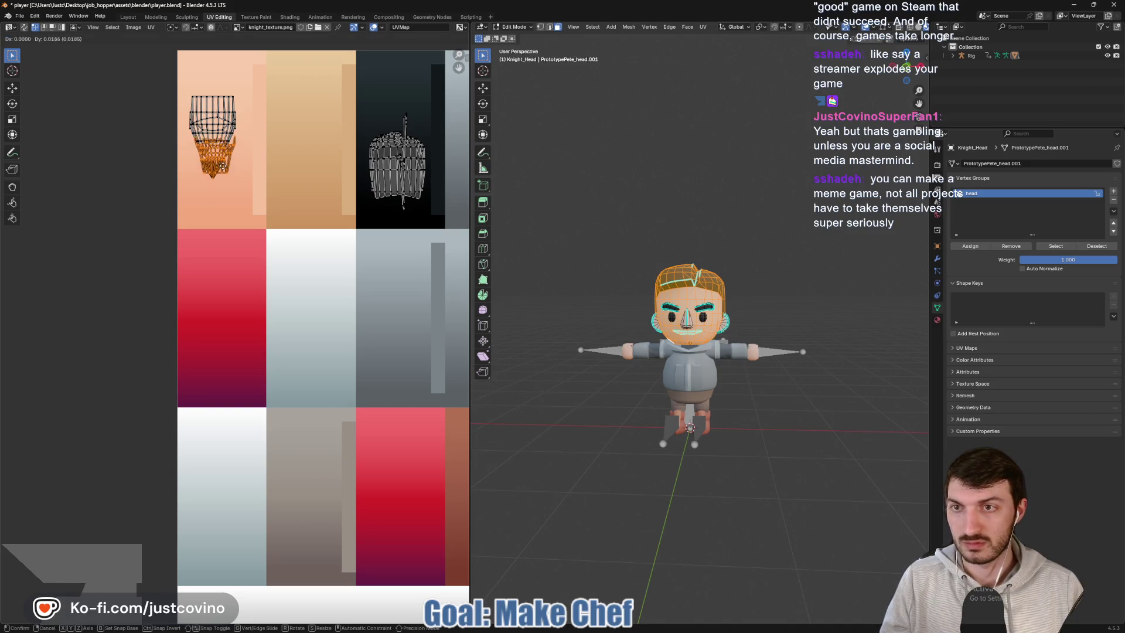
click(222, 159)
Step: Return to Object Mode, save player.blend and switch to Godot for reimport
key(Tab)
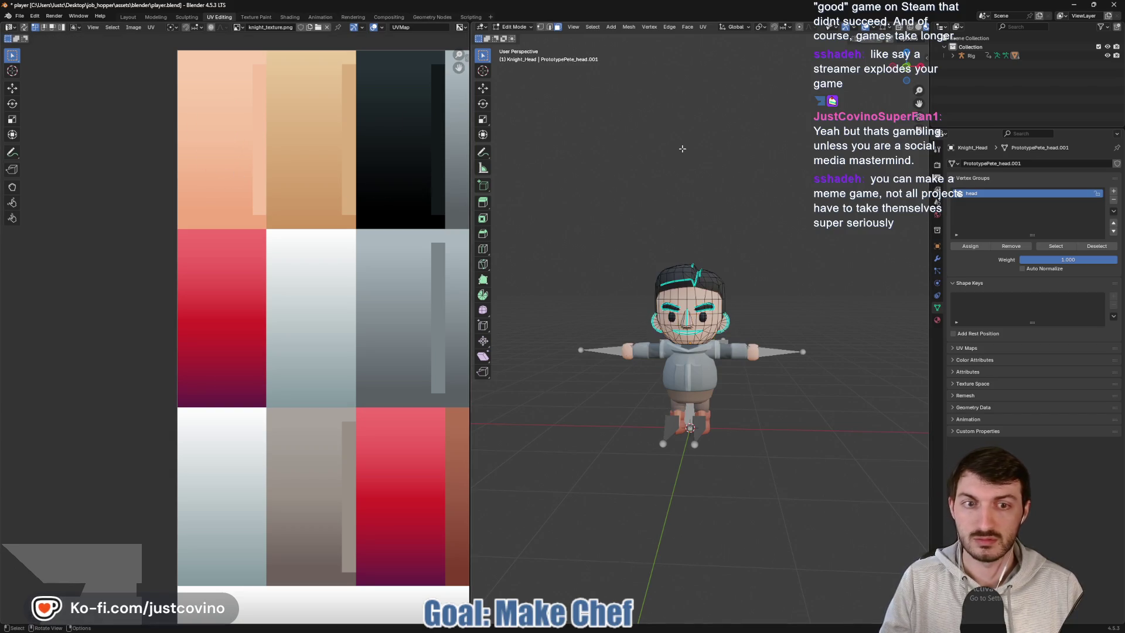
mouse_move(763, 187)
middle_down()
mouse_move(694, 158)
mouse_move(749, 185)
mouse_move(727, 202)
middle_up()
key(ctrl+s)
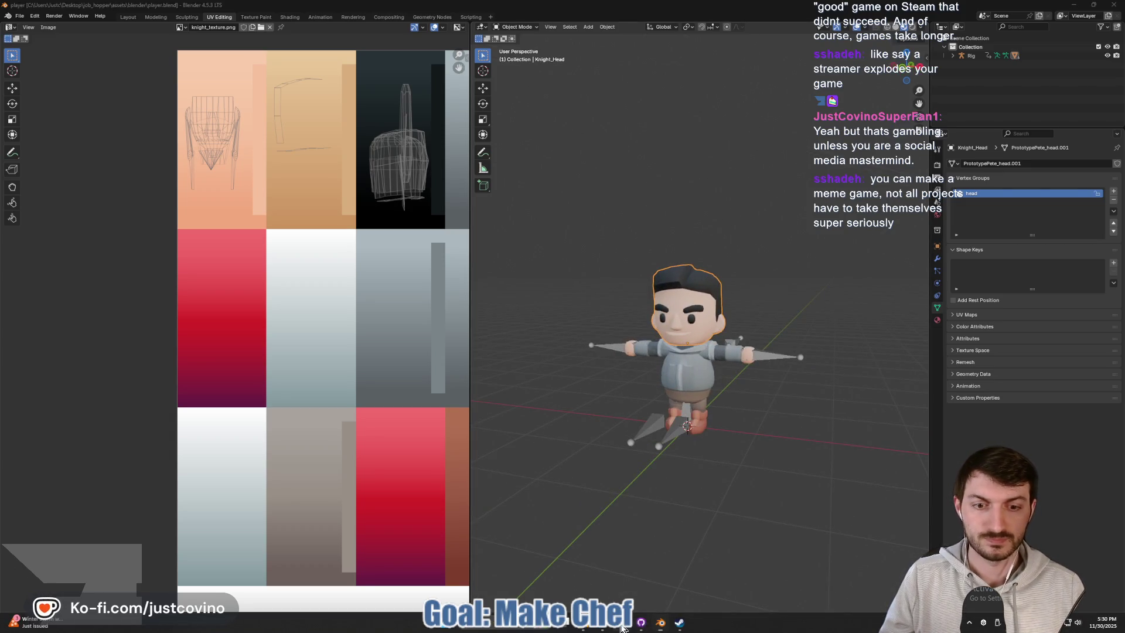
click(642, 627)
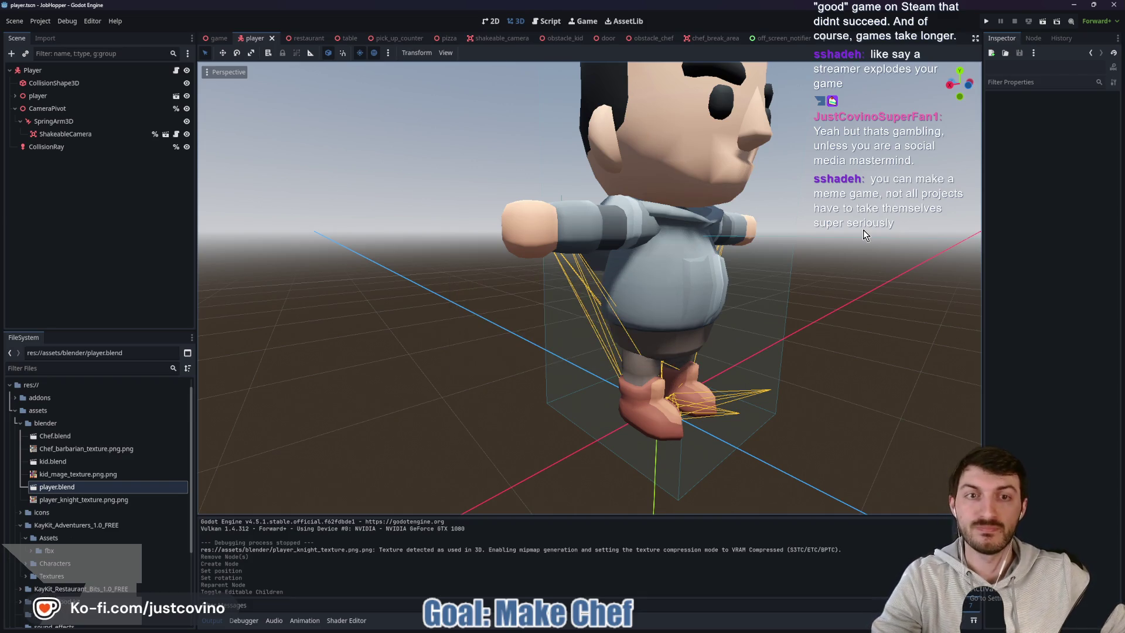
Step: Orbit and zoom on the reimported character's front in Godot, then switch back to Blender
mouse_move(864, 229)
middle_down()
mouse_move(717, 200)
mouse_move(624, 251)
middle_up()
scroll(624, 251, down, 5)
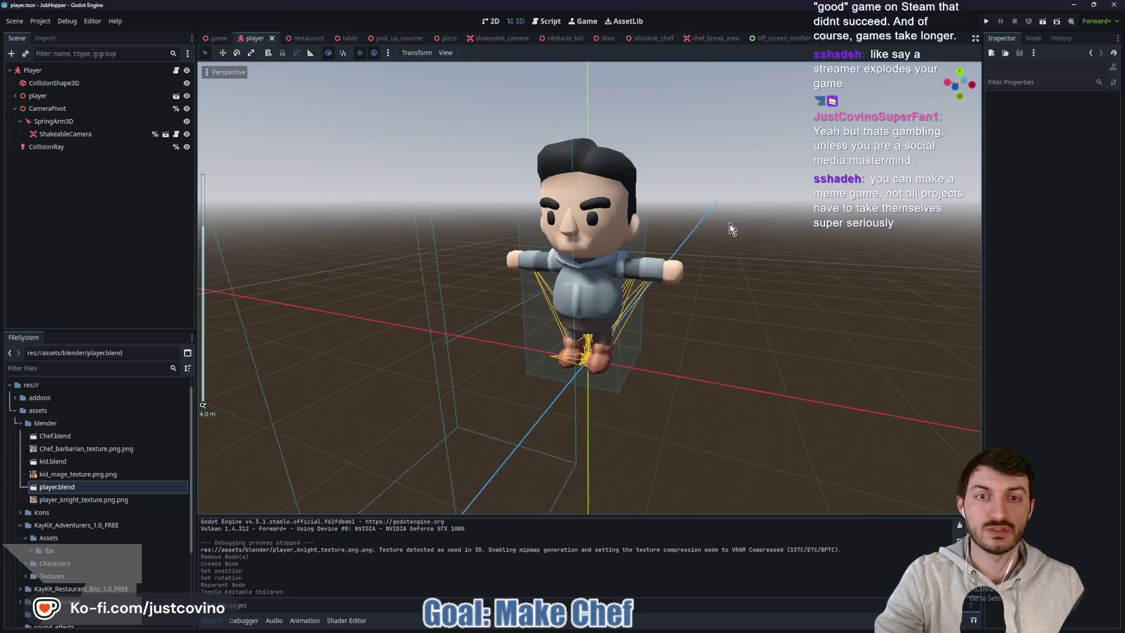
scroll(703, 234, up, 5)
mouse_move(782, 220)
middle_down()
mouse_move(747, 229)
mouse_move(724, 218)
middle_up()
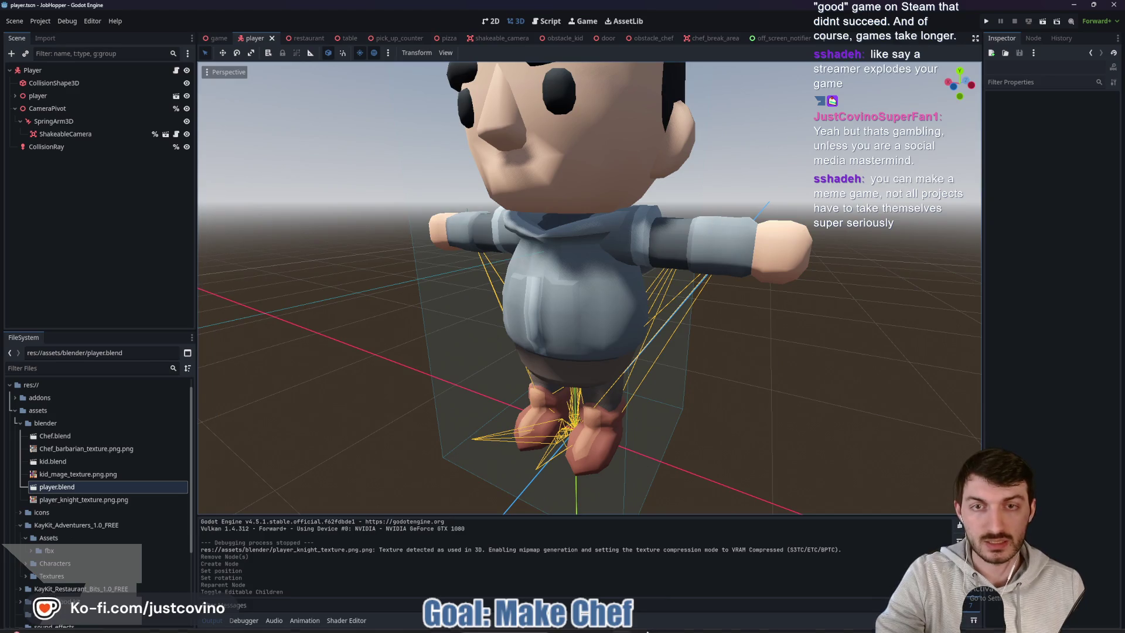
click(666, 627)
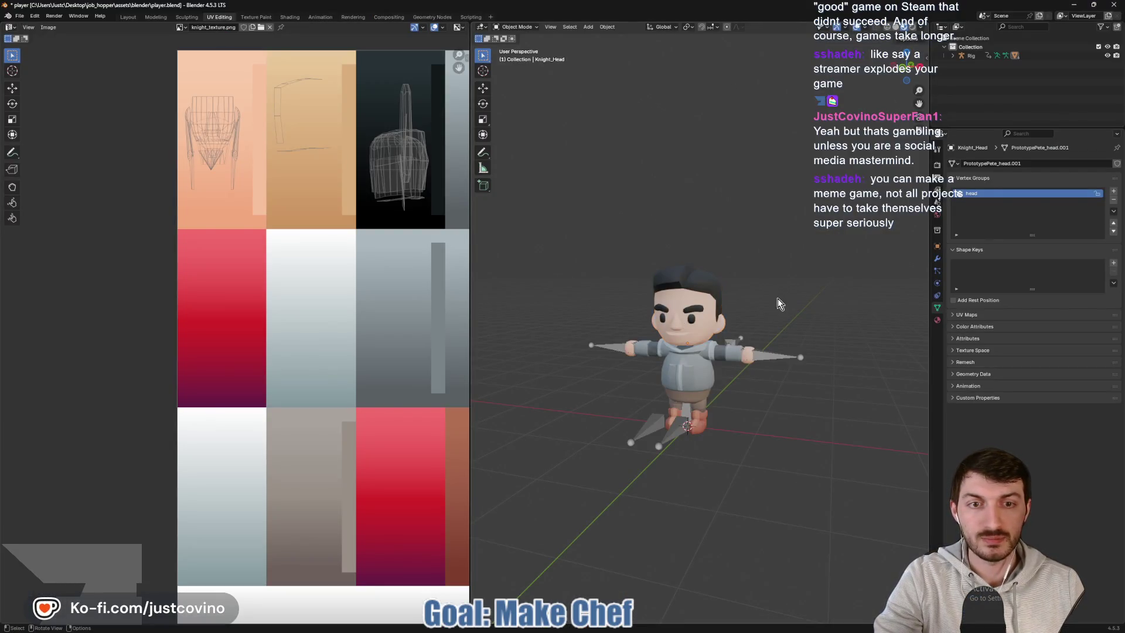
Step: Select the head's mouth faces in Edit Mode and move their UV island up
scroll(688, 343, up, 5)
click(617, 389)
mouse_move(647, 388)
middle_down()
mouse_move(603, 384)
mouse_move(719, 361)
middle_up()
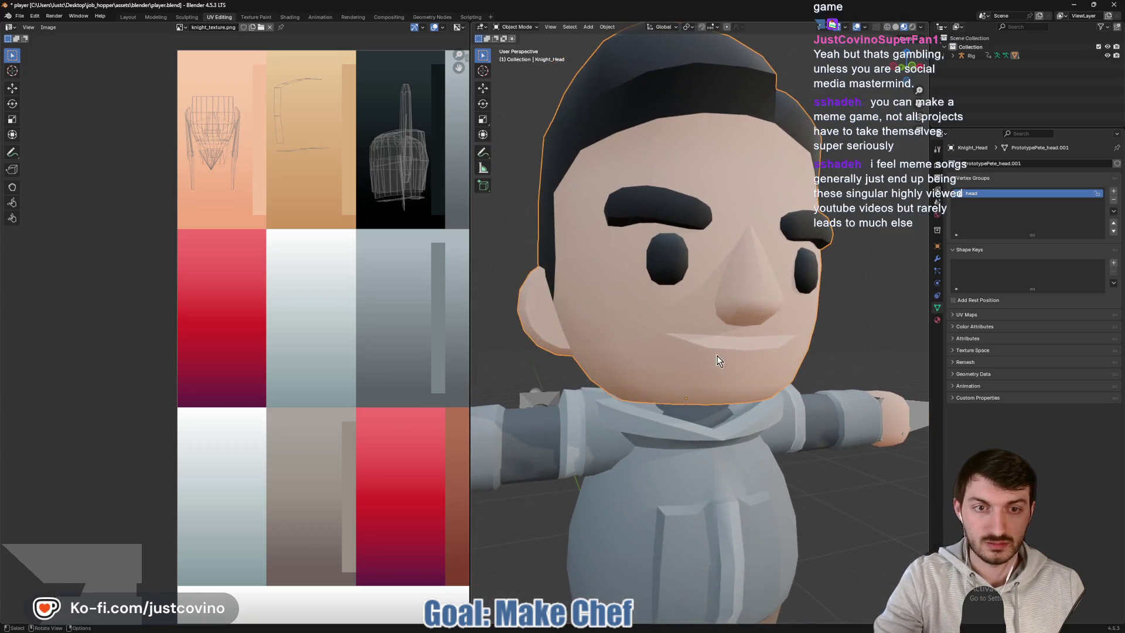
key(Tab)
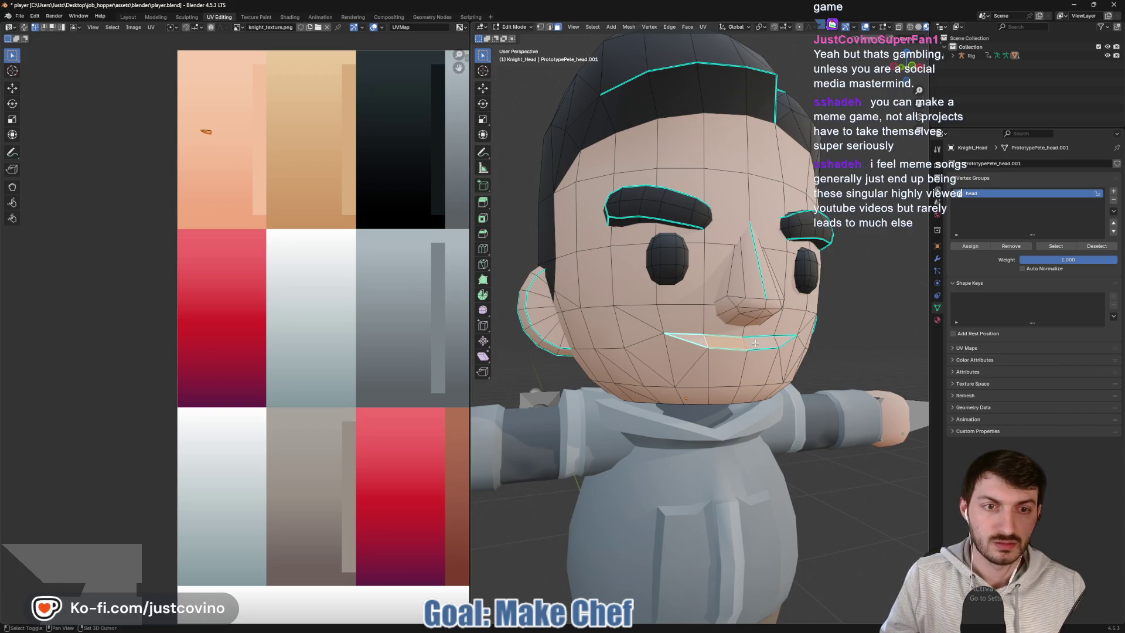
click(787, 356)
key(ctrl+z)
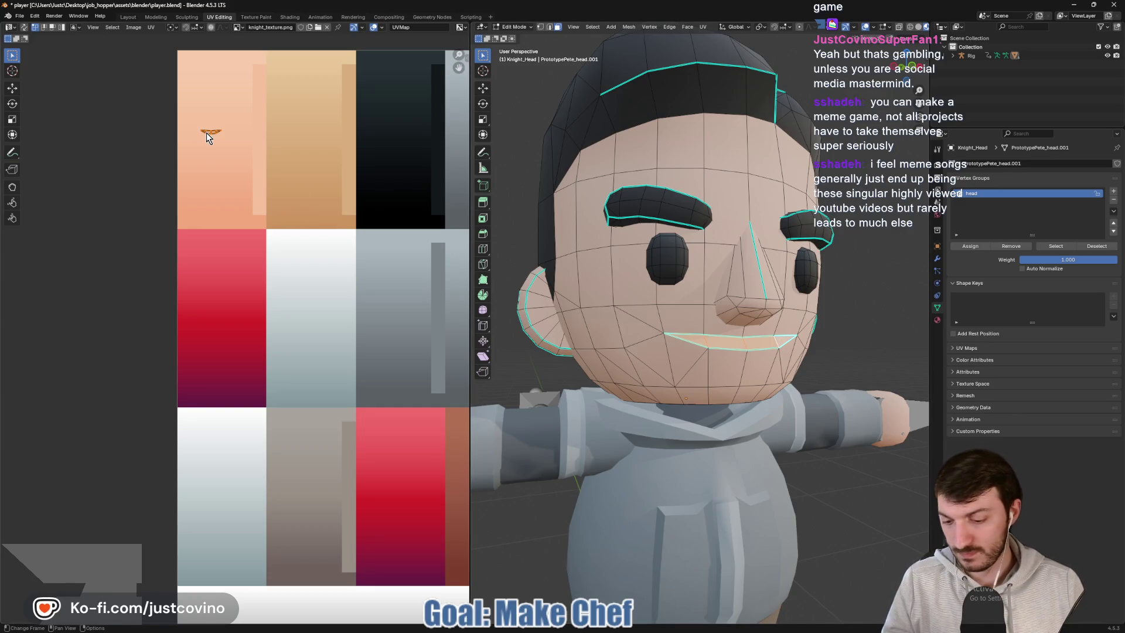
drag(206, 133, 204, 74)
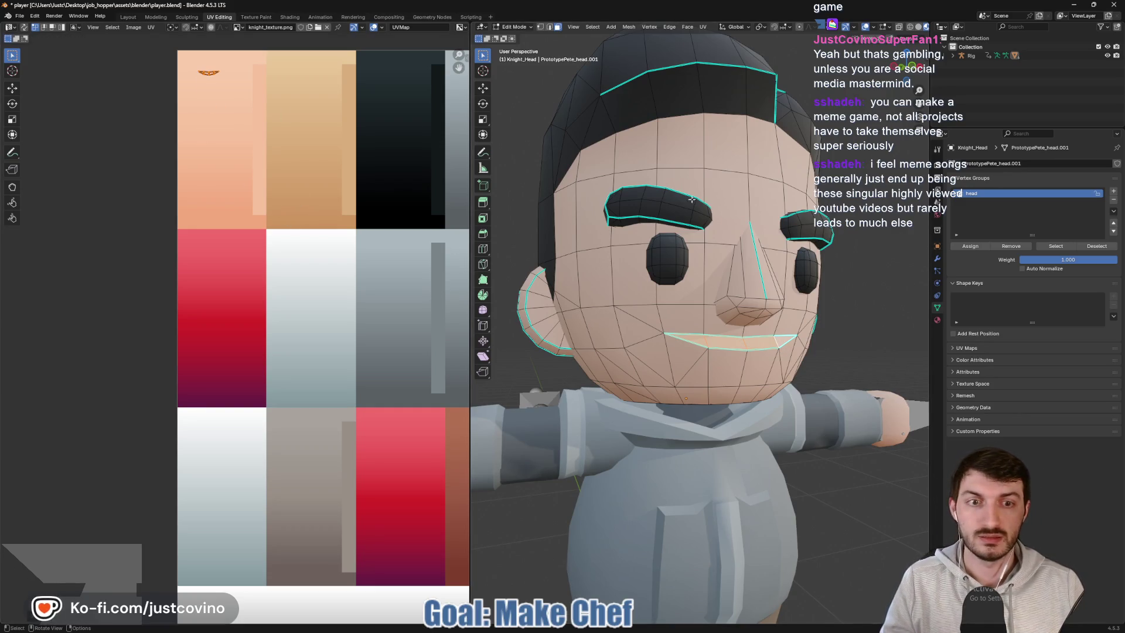
Step: Return to Object Mode, save player.blend and switch to Godot to see the reimport
key(Tab)
key(KP_1)
key(ctrl+s)
click(641, 623)
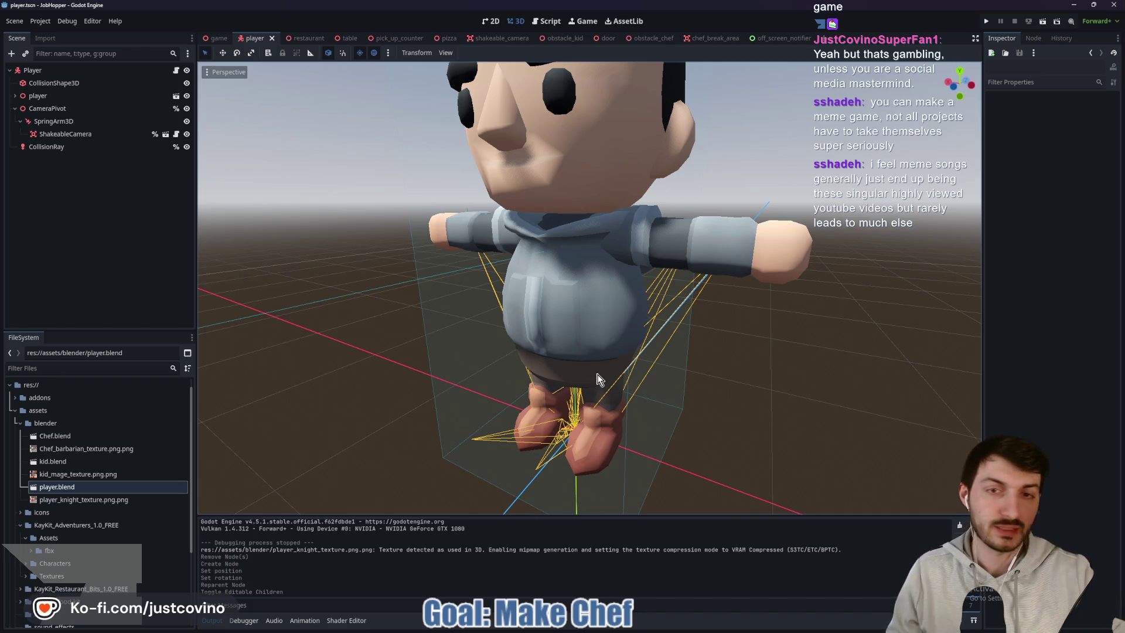
Step: Open player.gd in the Script editor and expand the player node's children
scroll(430, 245, down, 6)
mouse_move(668, 361)
middle_down()
mouse_move(730, 265)
mouse_move(429, 300)
mouse_move(463, 328)
mouse_move(774, 301)
middle_up()
scroll(698, 285, up, 2)
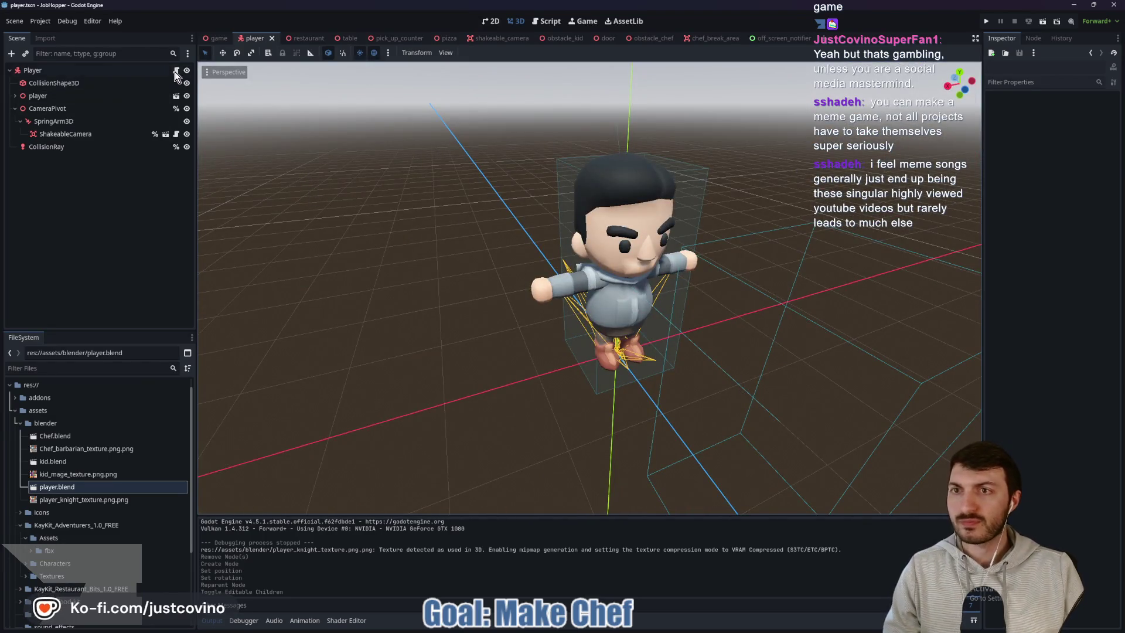
click(176, 70)
scroll(541, 214, up, 10)
click(16, 96)
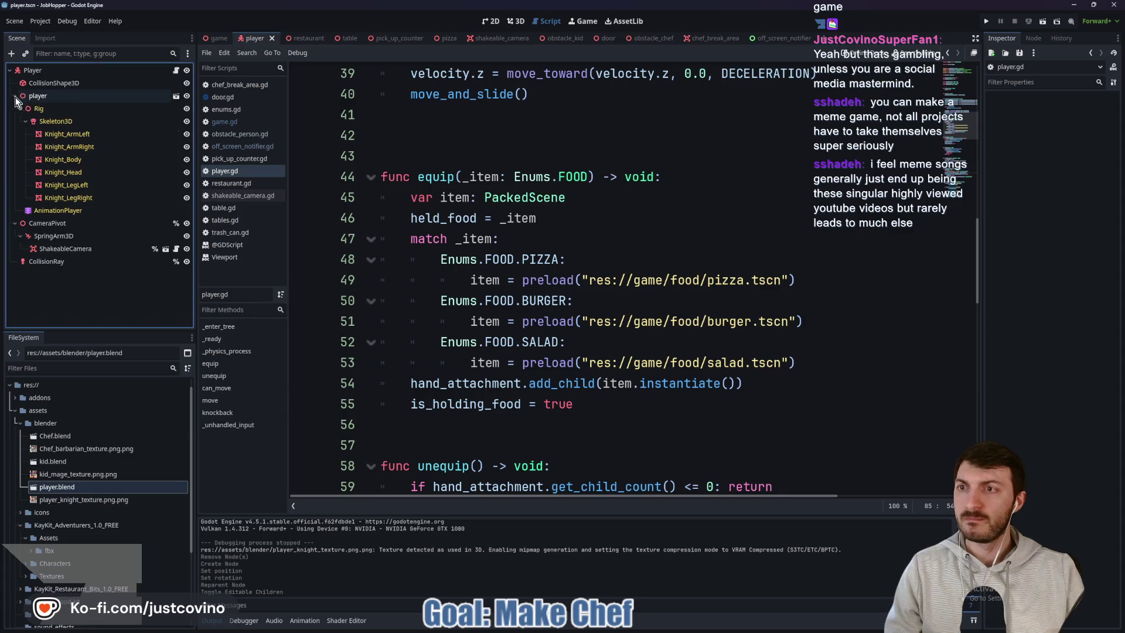
scroll(589, 265, up, 7)
scroll(519, 252, up, 6)
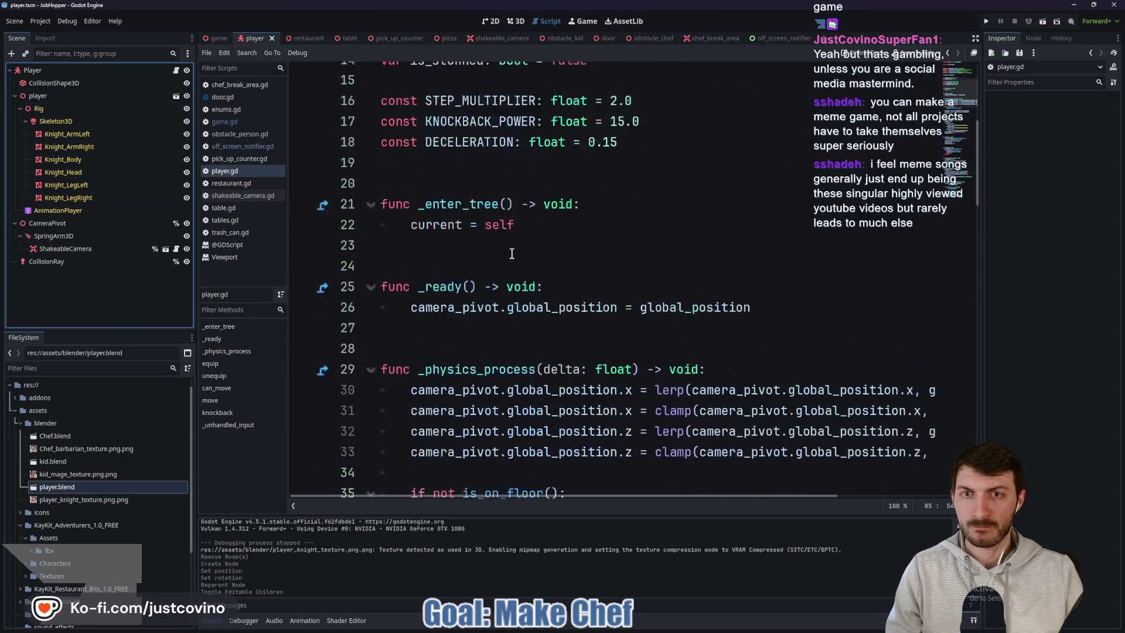
click(880, 245)
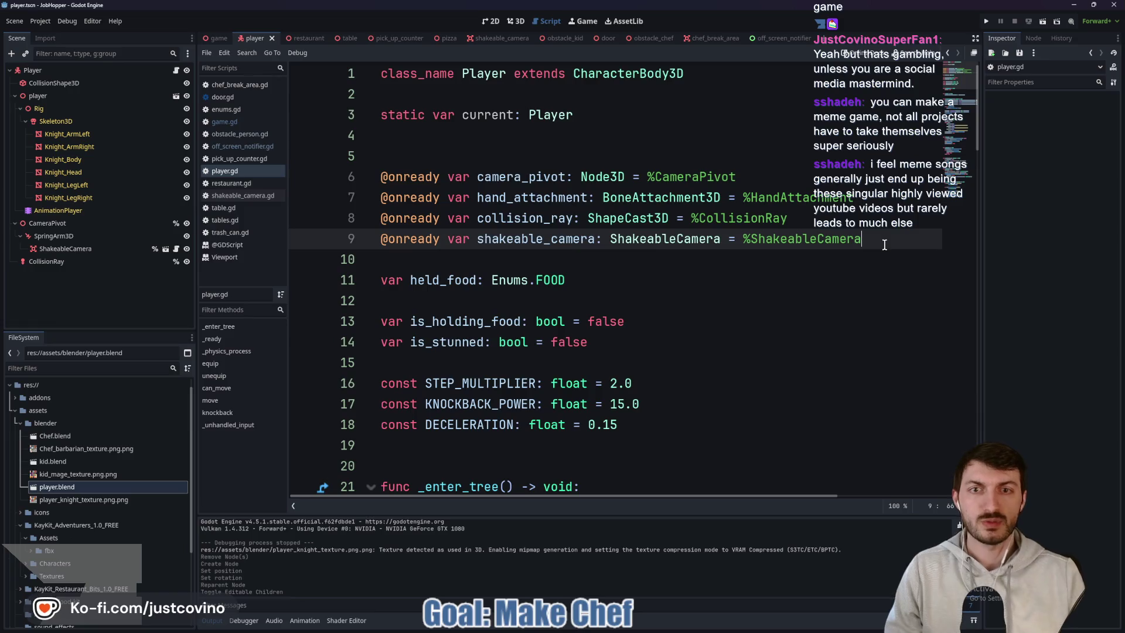
key(Return)
text(@onready va)
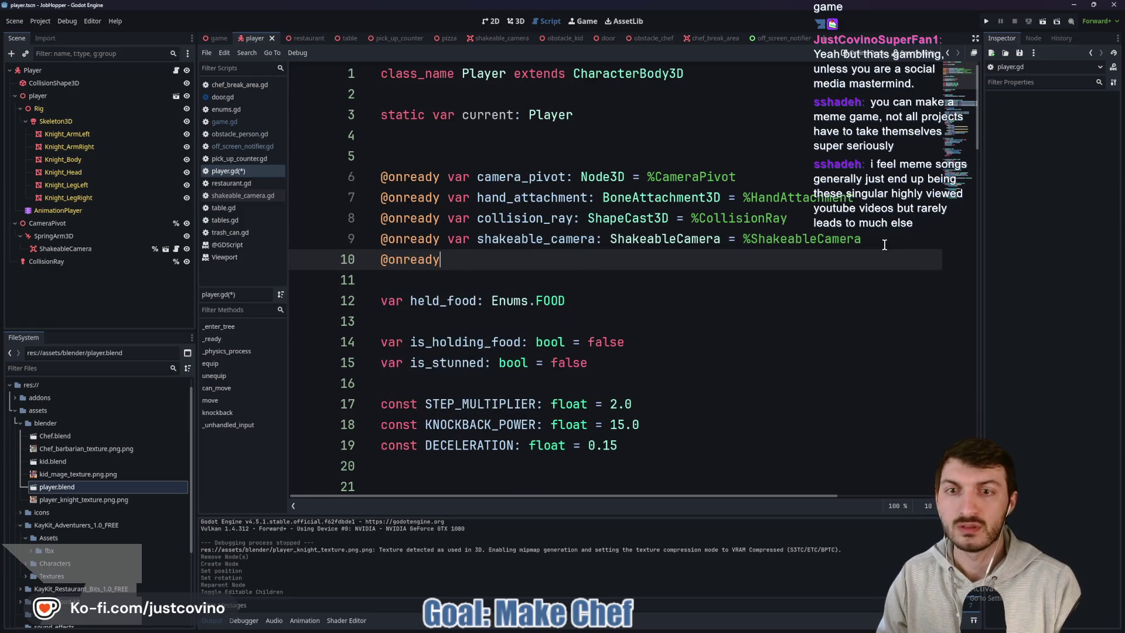
text(r animation_player)
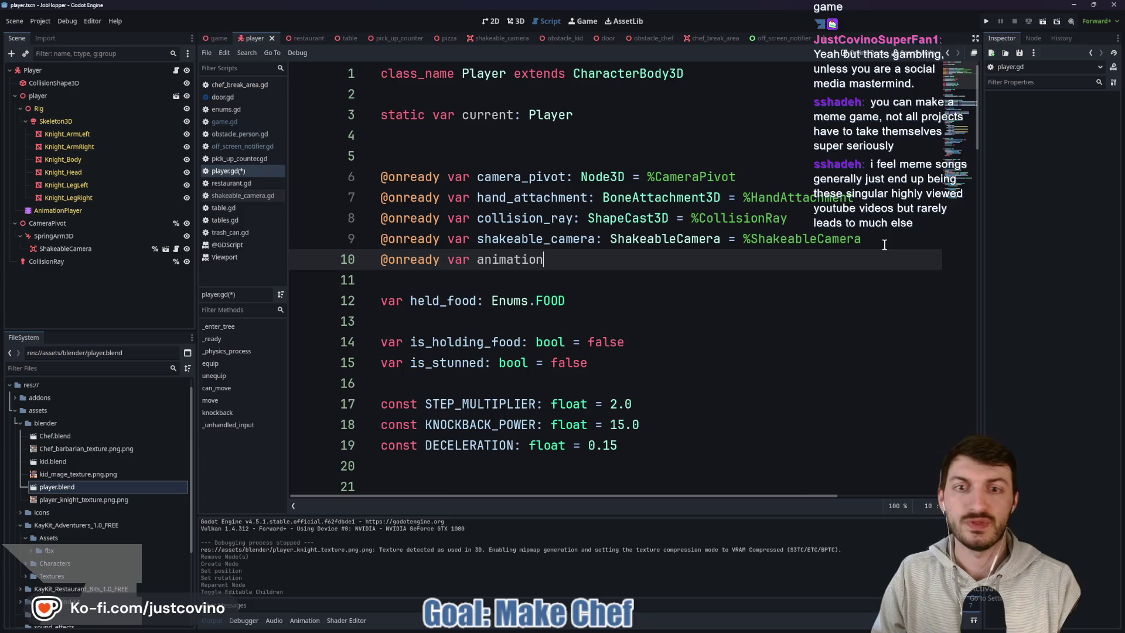
text(: An)
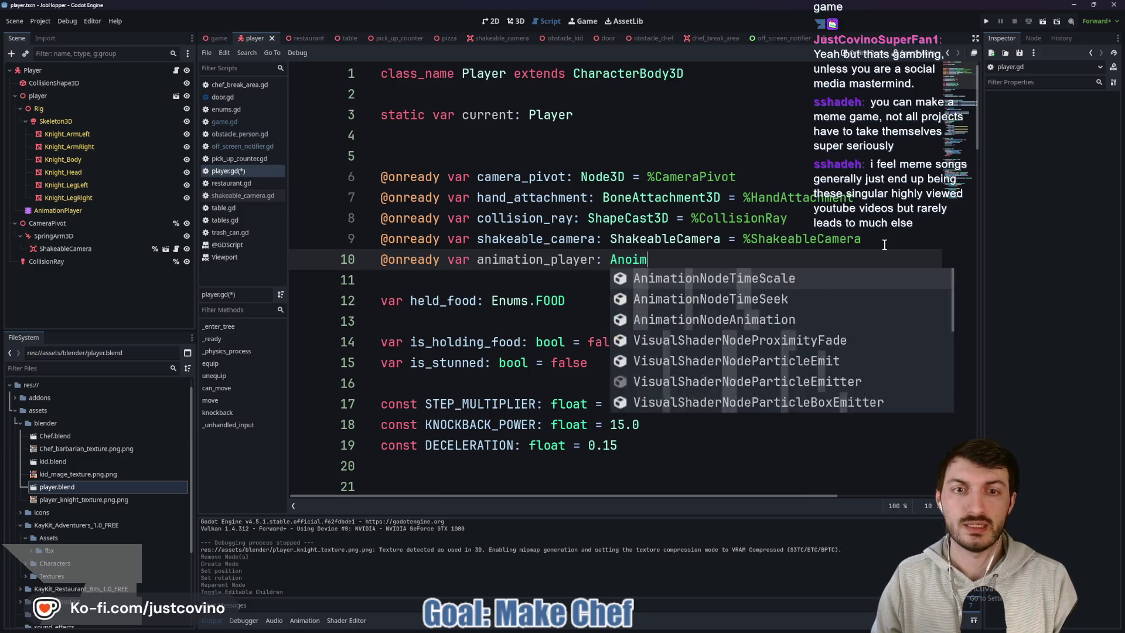
text(in)
key(BackSpace)
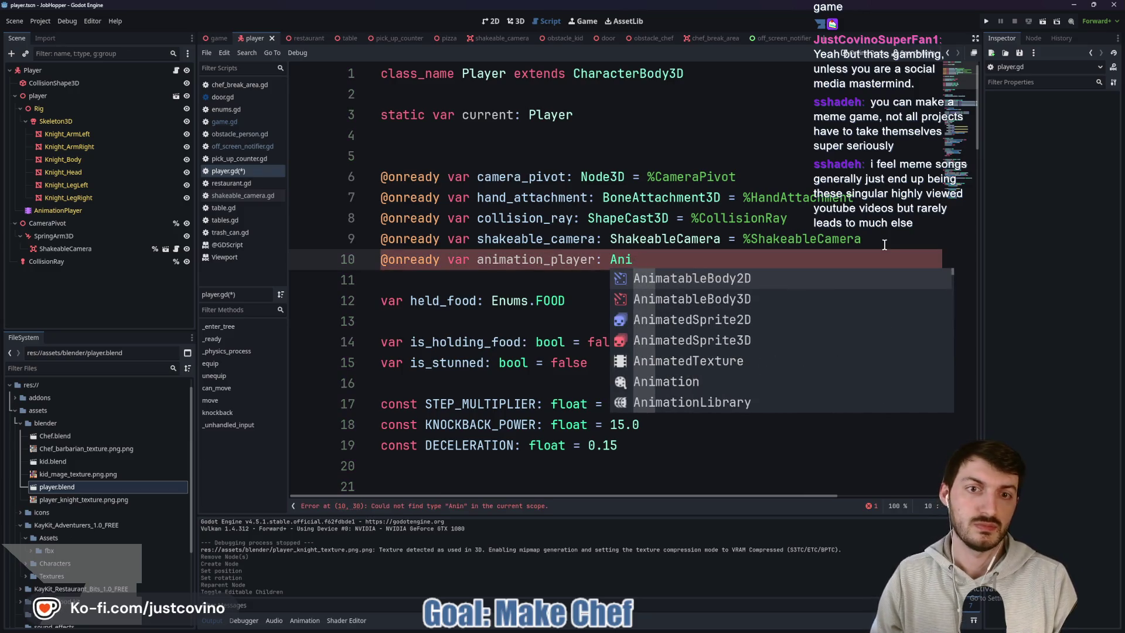
text(mationP)
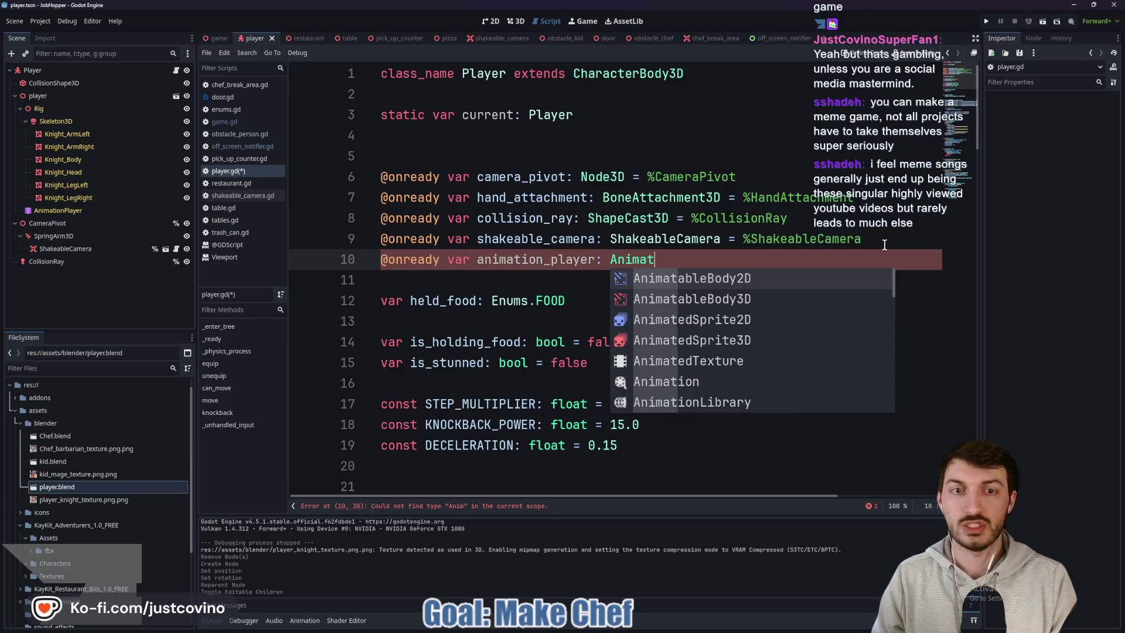
key(Return)
key(Escape)
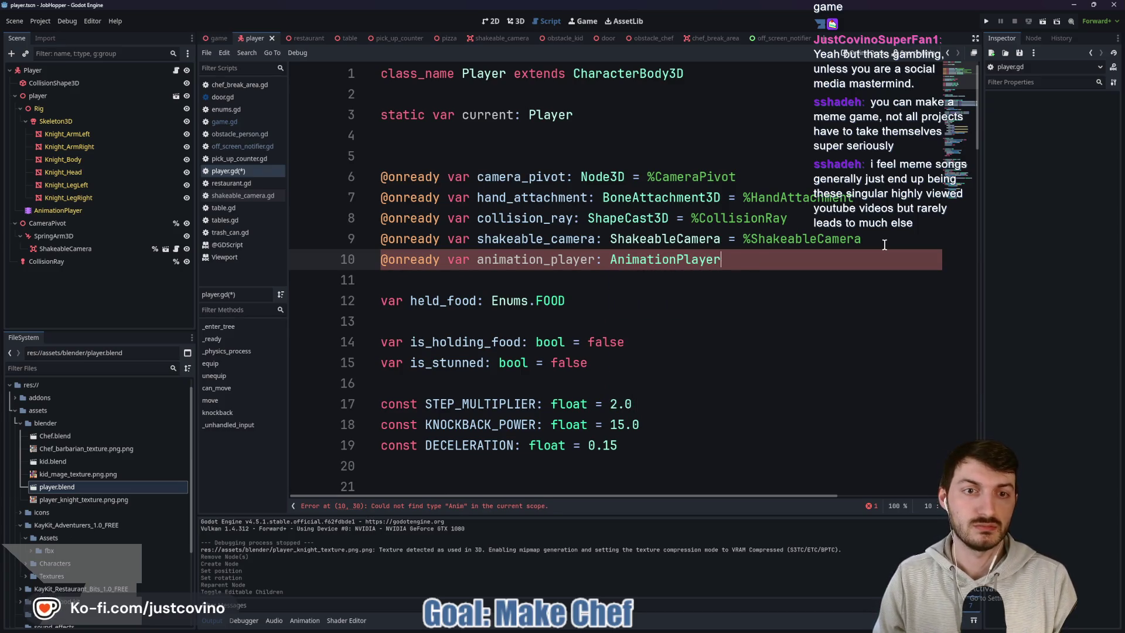
text(= $player/A)
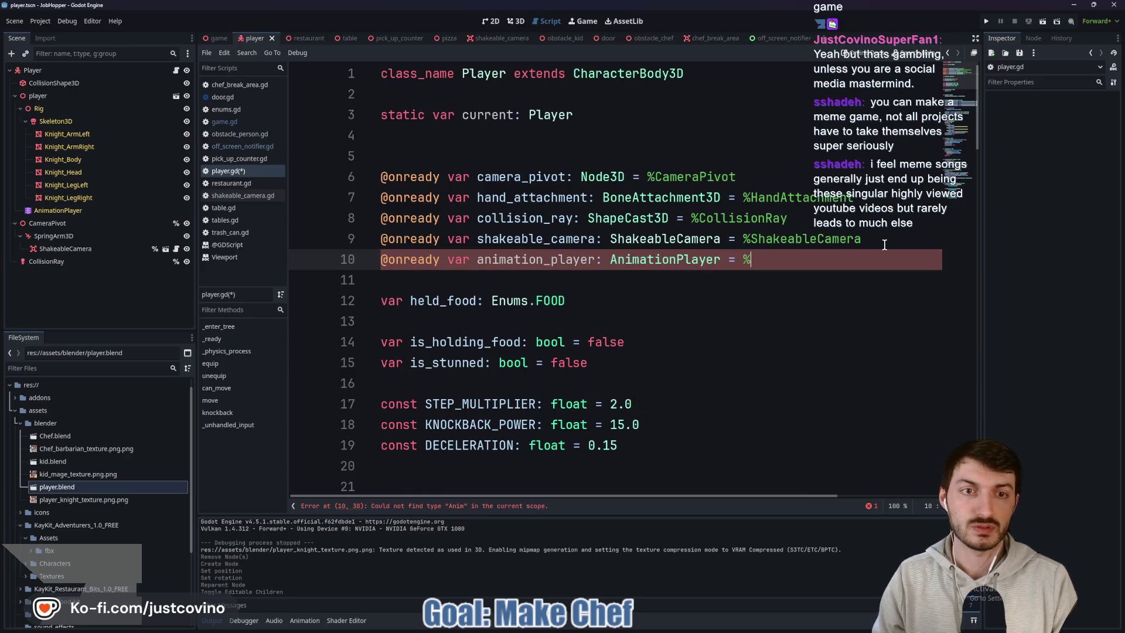
text(nimat)
key(Return)
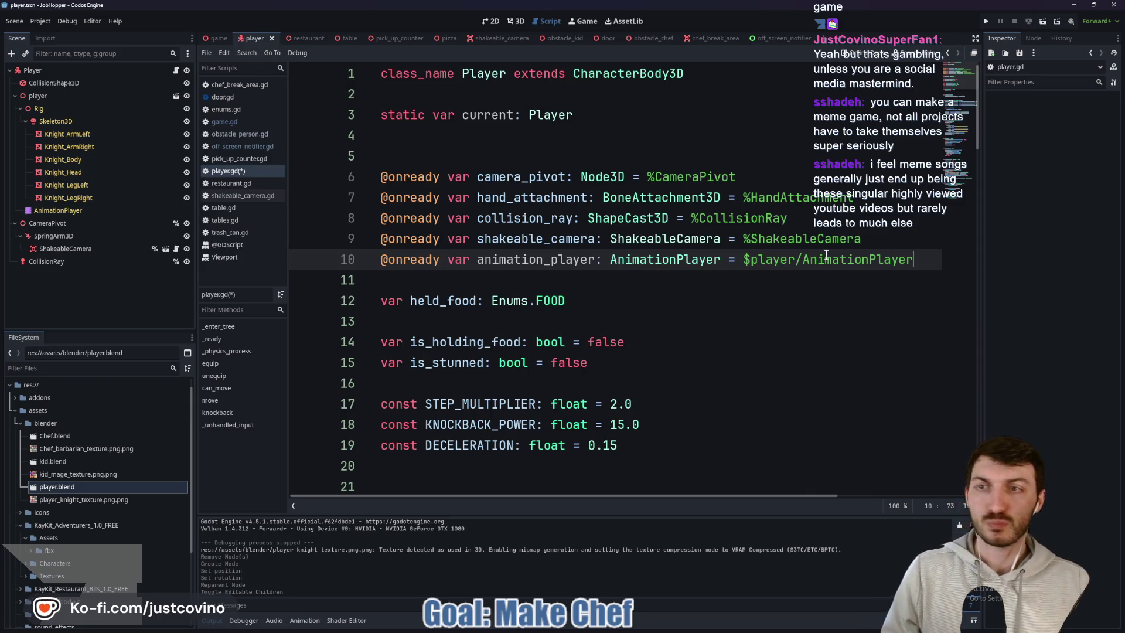
click(548, 273)
key(Return)
key(ctrl+s)
Step: Scroll through the script and select the AnimationPlayer node in the scene tree
scroll(557, 280, down, 5)
scroll(562, 285, down, 20)
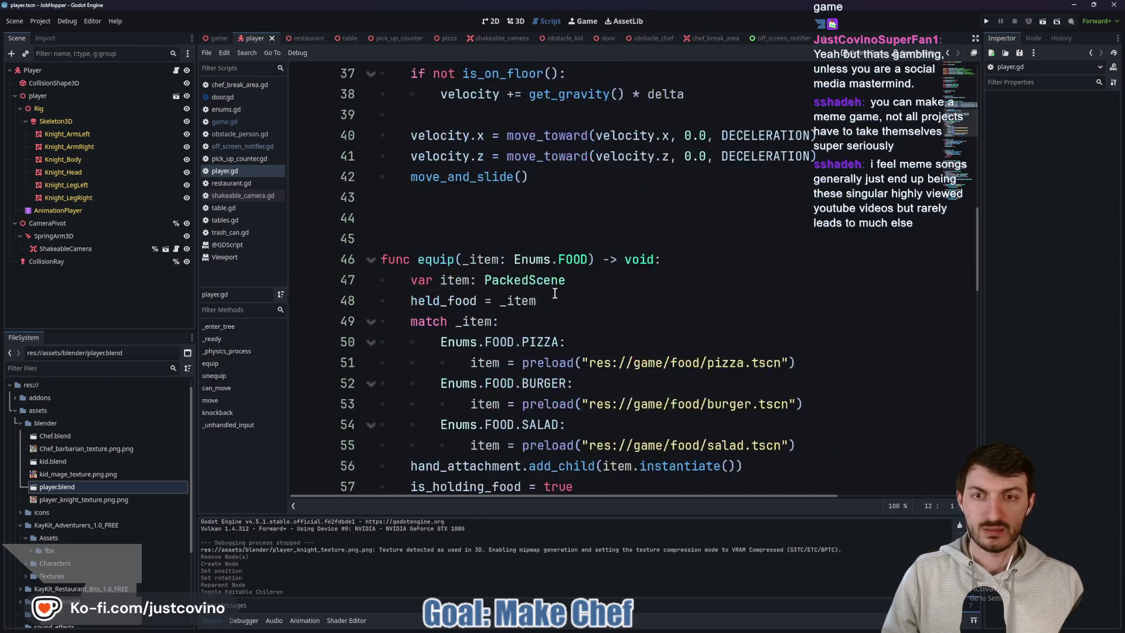
scroll(548, 305, down, 3)
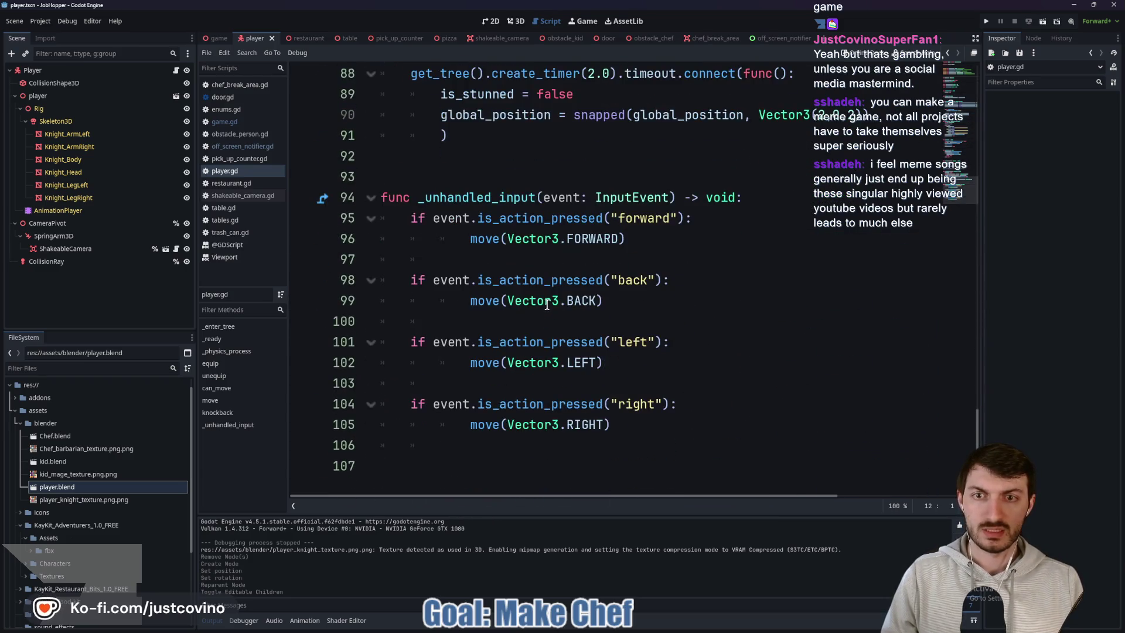
scroll(579, 267, up, 4)
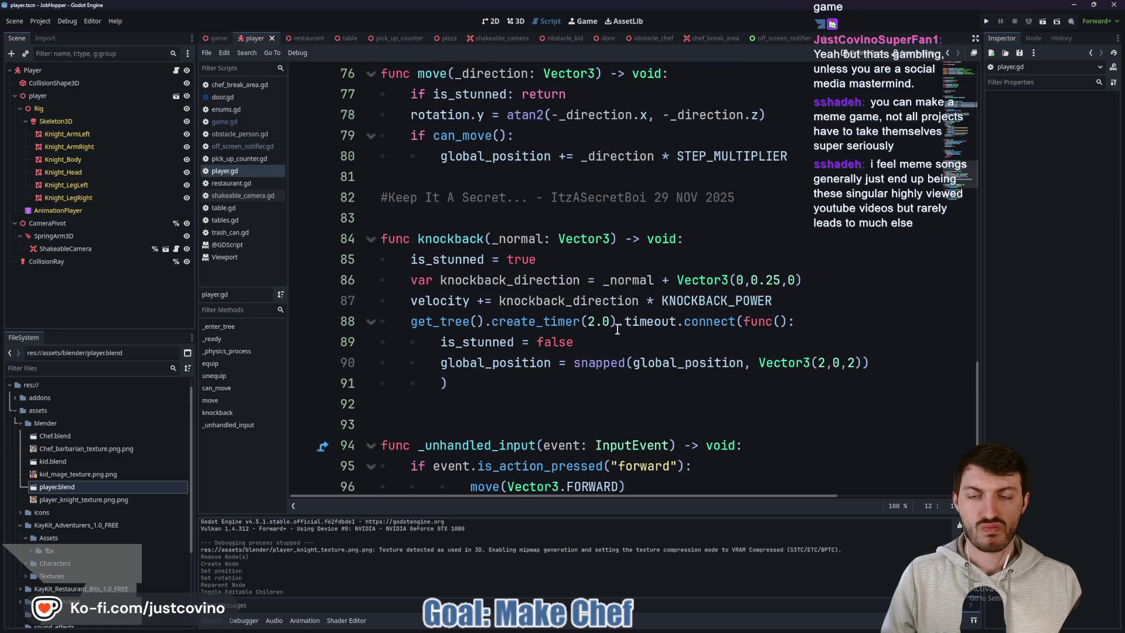
click(58, 210)
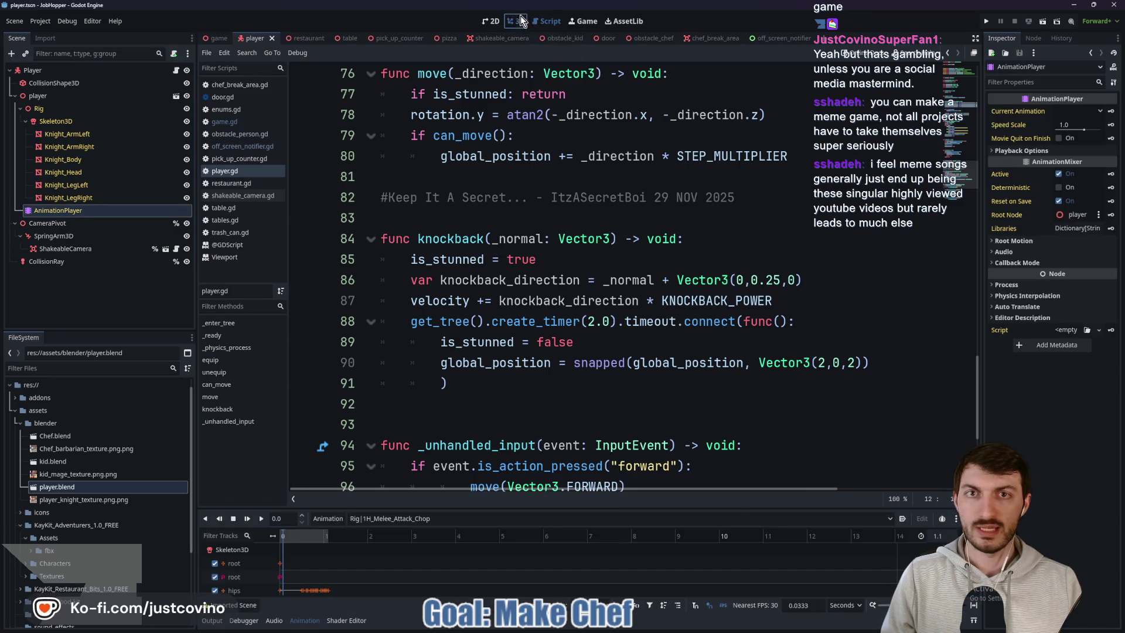
Step: Play the Rig|Idle animation on the character in 3D, then open player.blend's import settings
click(515, 21)
middle_drag(470, 409, 450, 389)
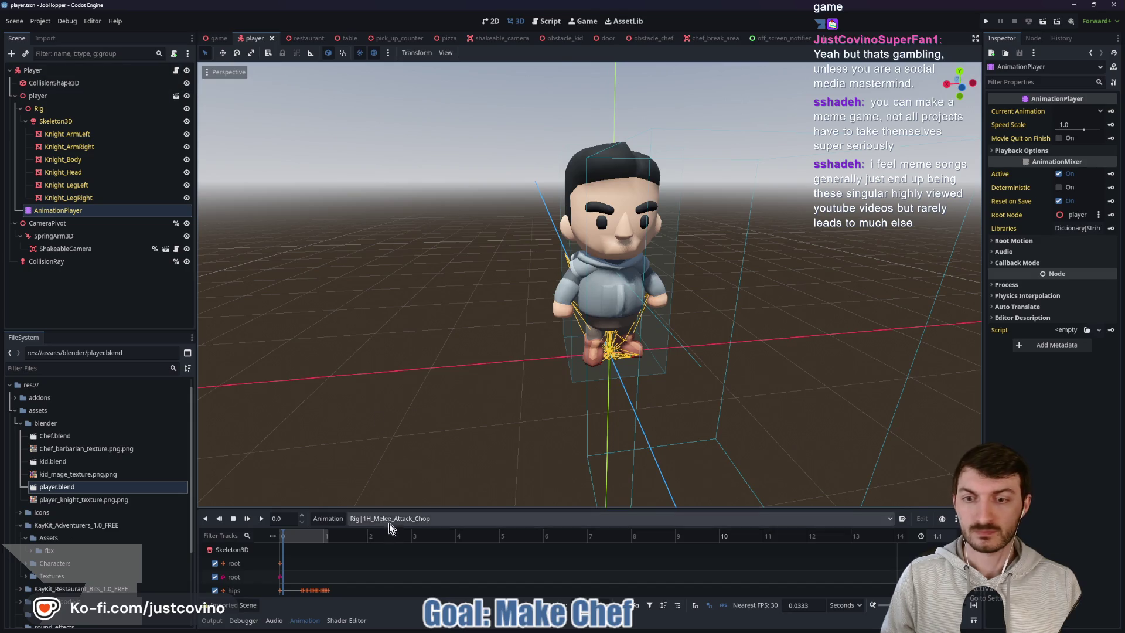
click(457, 519)
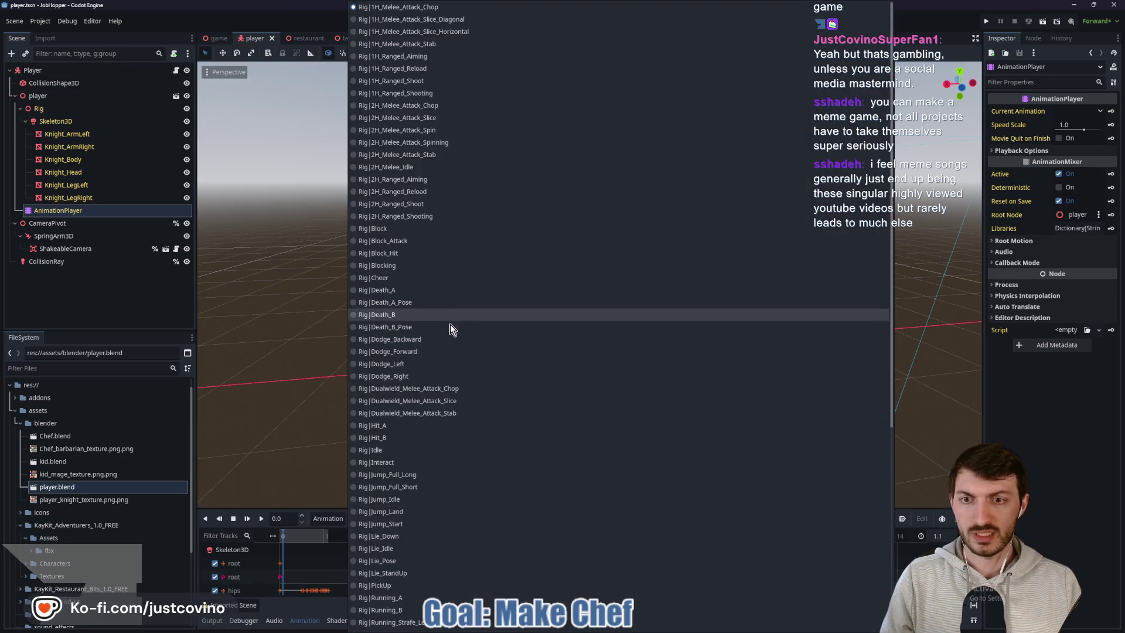
click(415, 455)
click(262, 520)
middle_drag(499, 429, 450, 427)
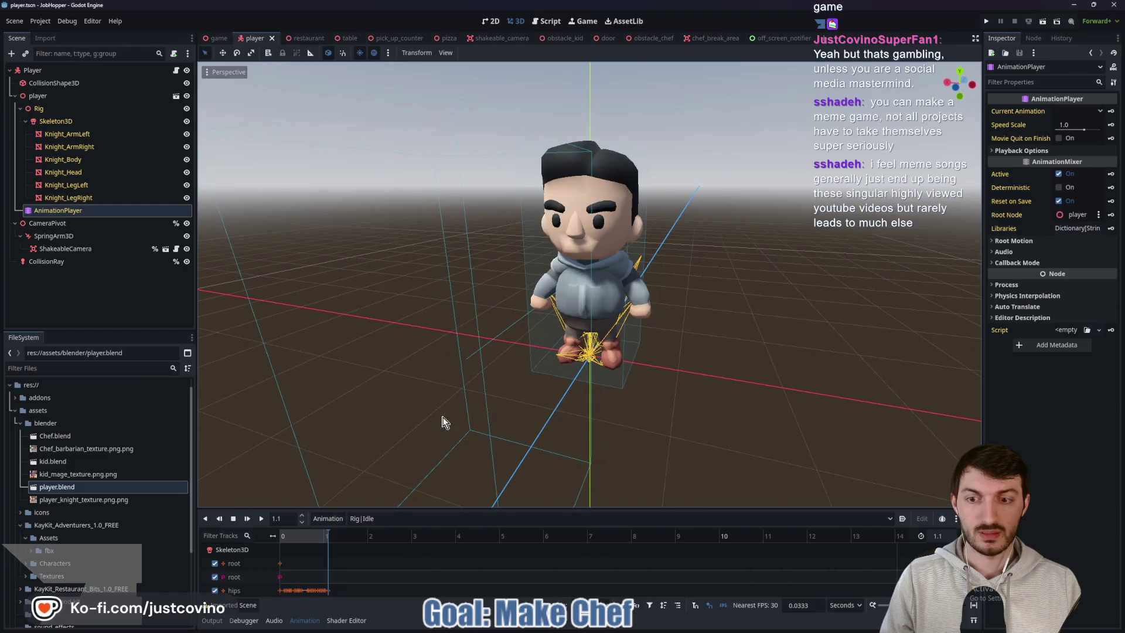
double_click(123, 487)
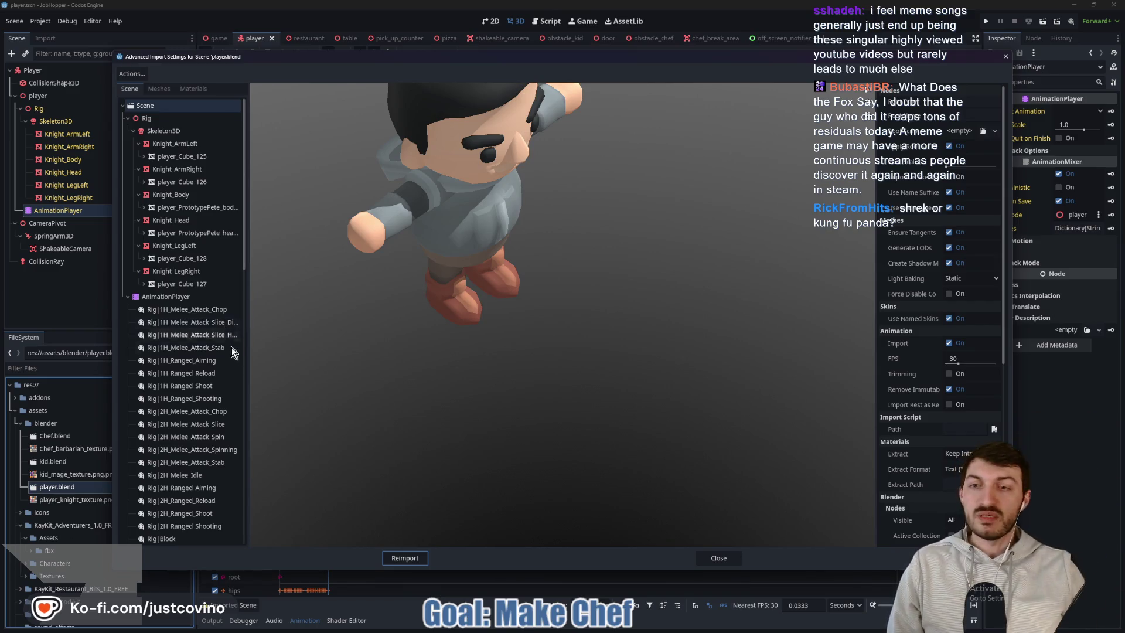
Step: Look over the Rig animation list in player.blend's import settings, then close them
drag(534, 328, 514, 293)
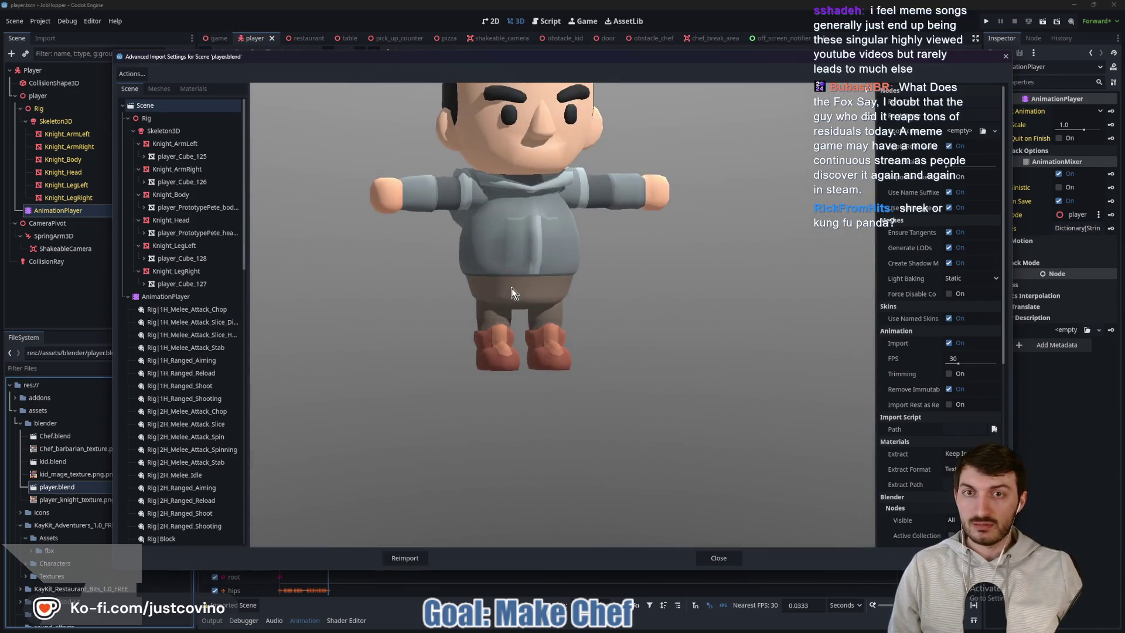
scroll(195, 366, down, 5)
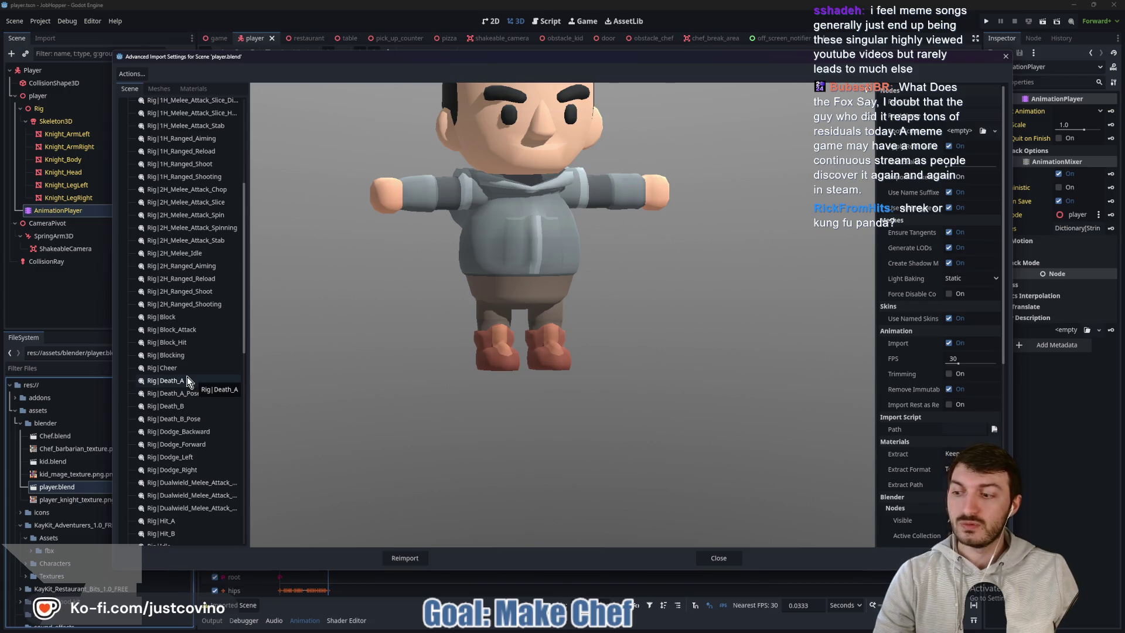
key(Escape)
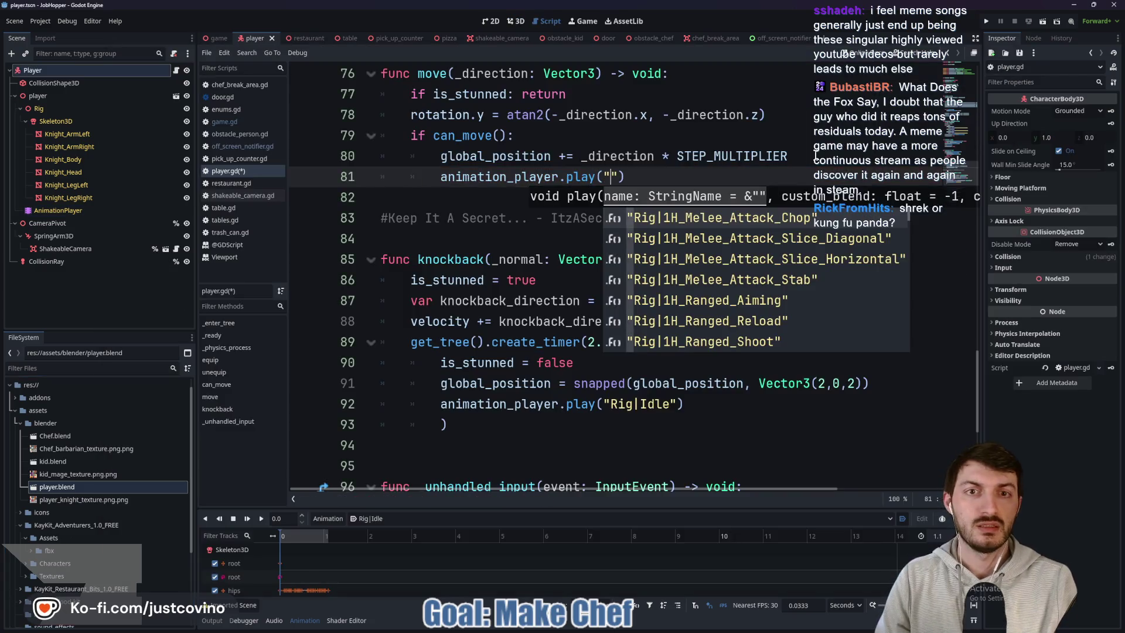
Step: Insert the Rig|Jump_Full_Short animation name from the suggestions into the play call
key(Down)
key(Down)
key(Down)
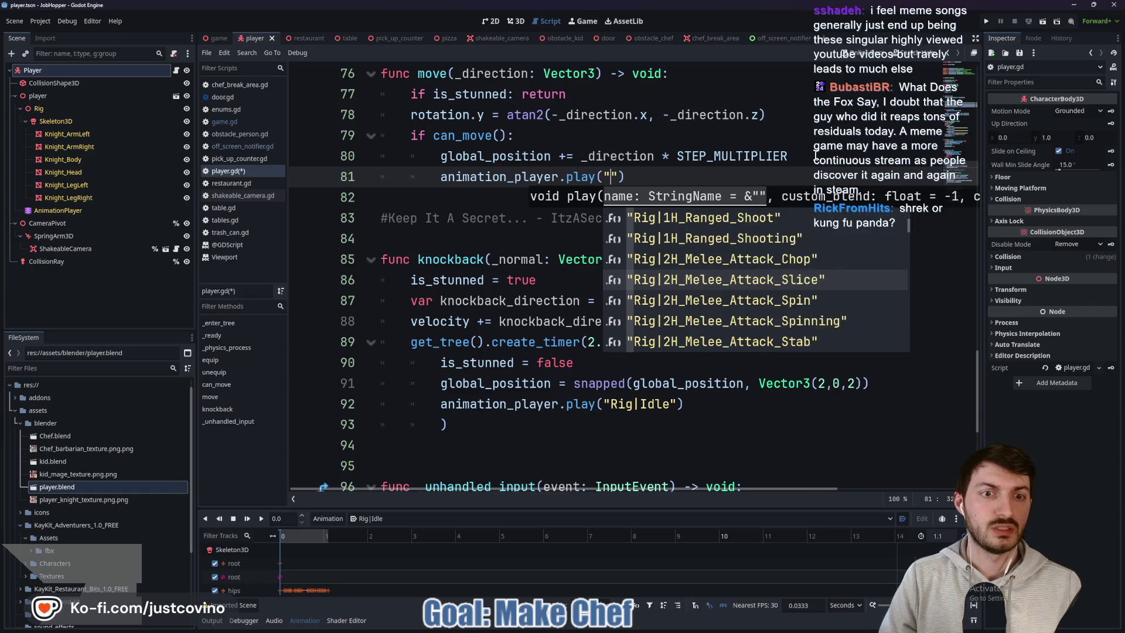
key(Down)
key(Down)
key(Down)
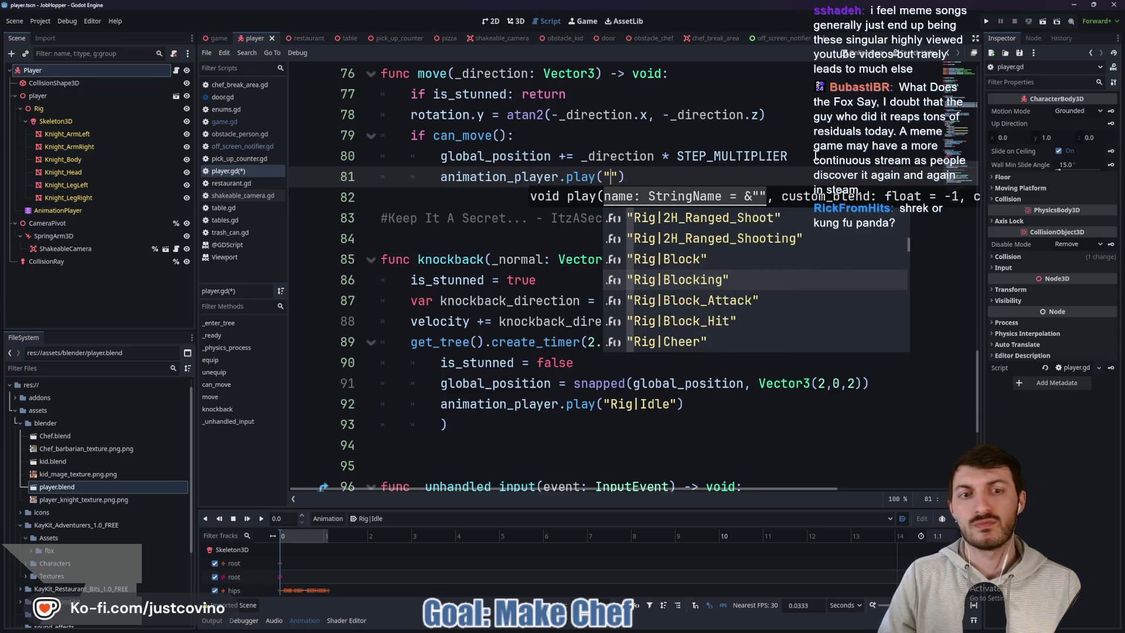
key(Down)
key(Down)
key(Down)
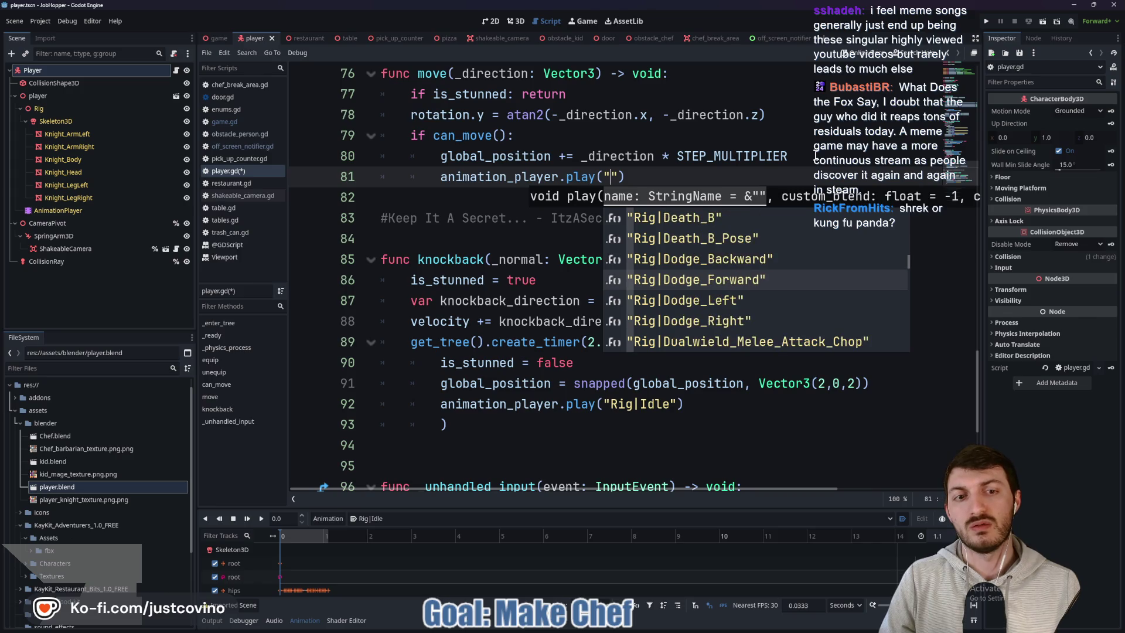
key(Down)
key(Down)
key(Down)
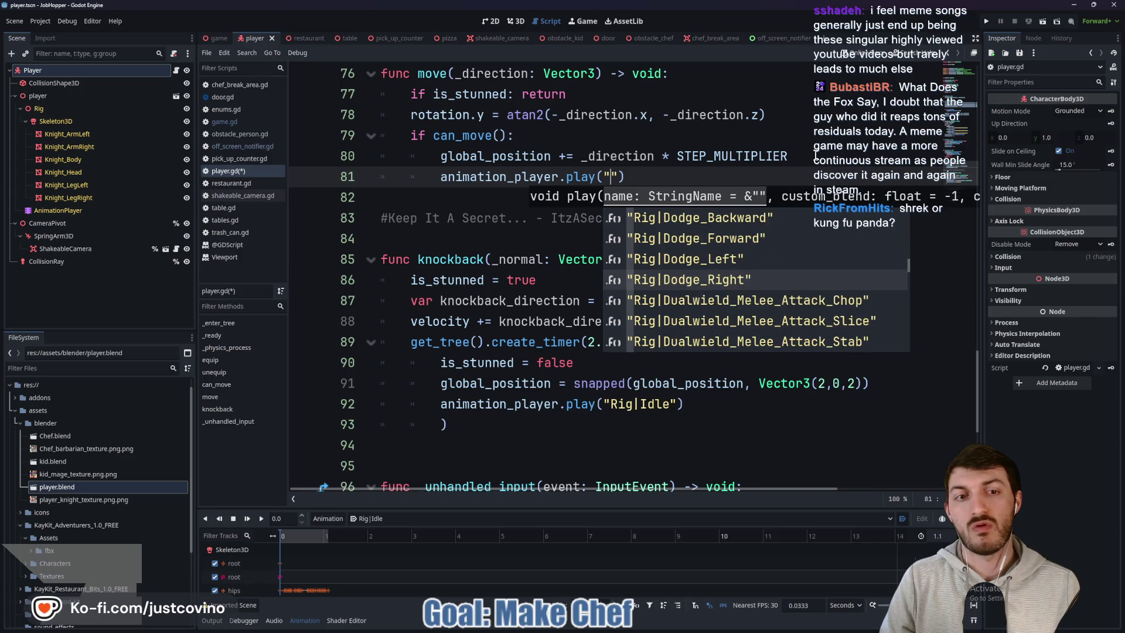
key(Down)
key(Down)
key(Down)
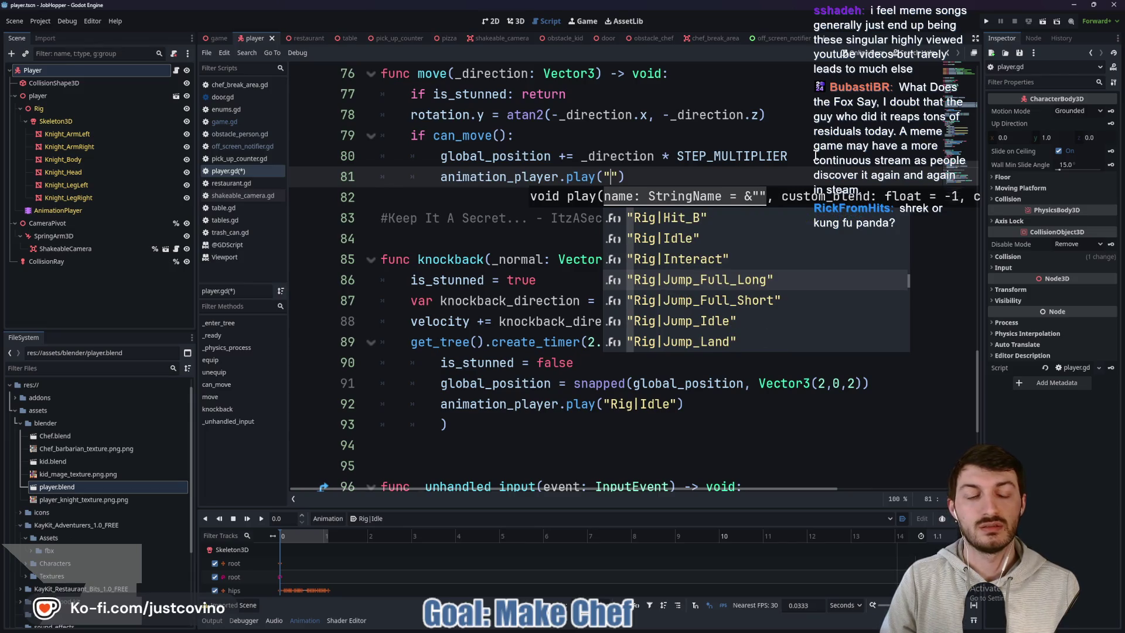
key(Down)
key(Return)
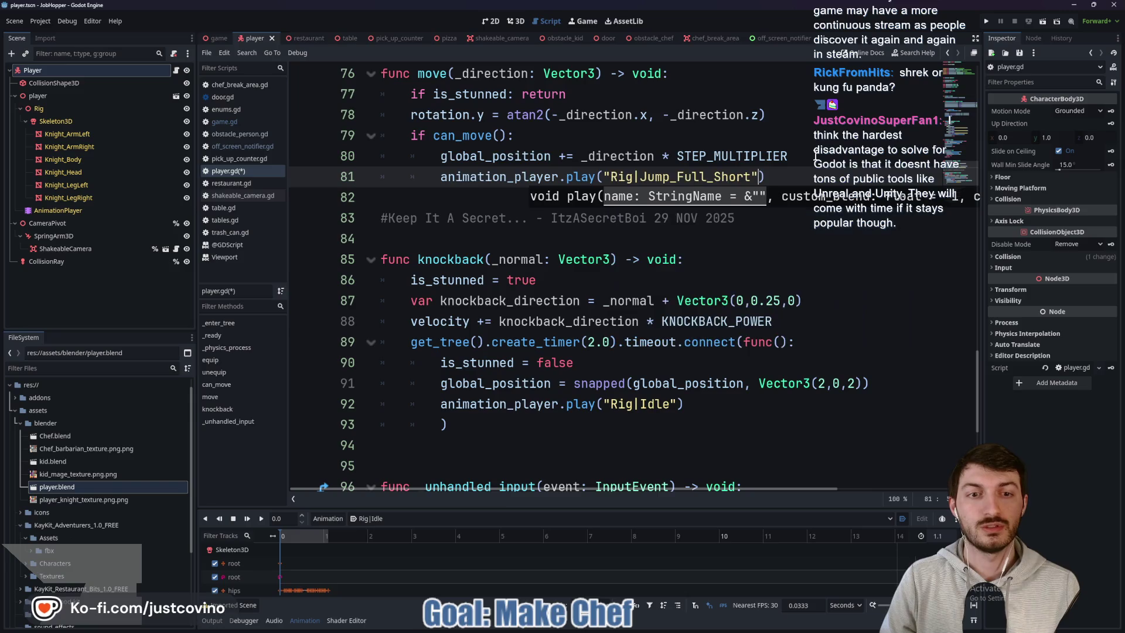
Step: Run the game scene with F6 and maximize the debug game window
click(218, 38)
key(F6)
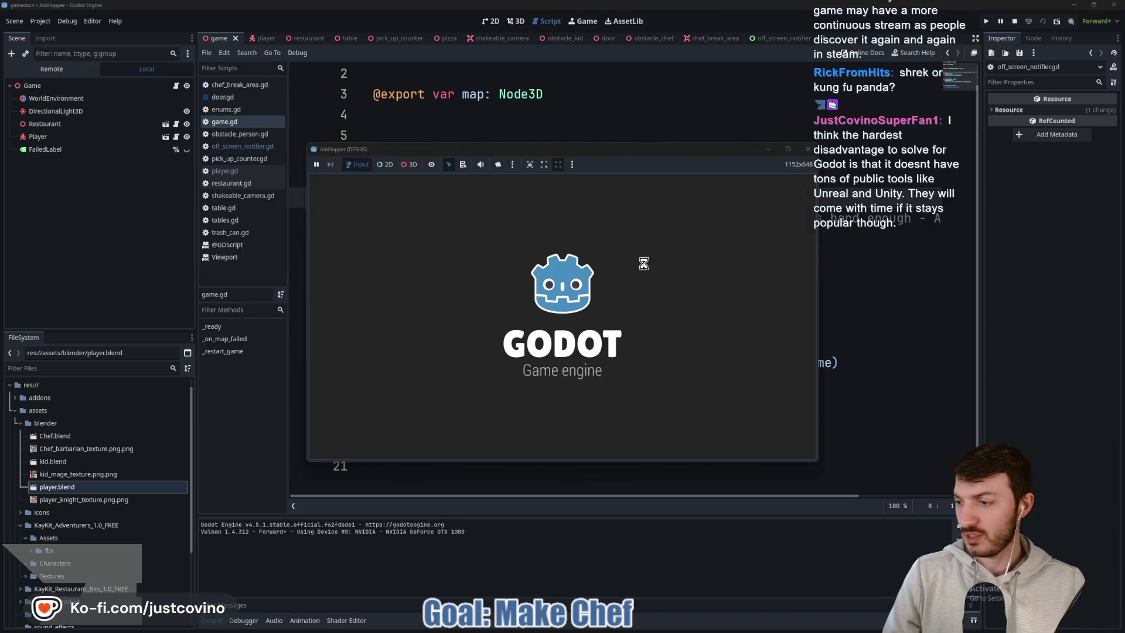
key(w)
key(w)
key(s)
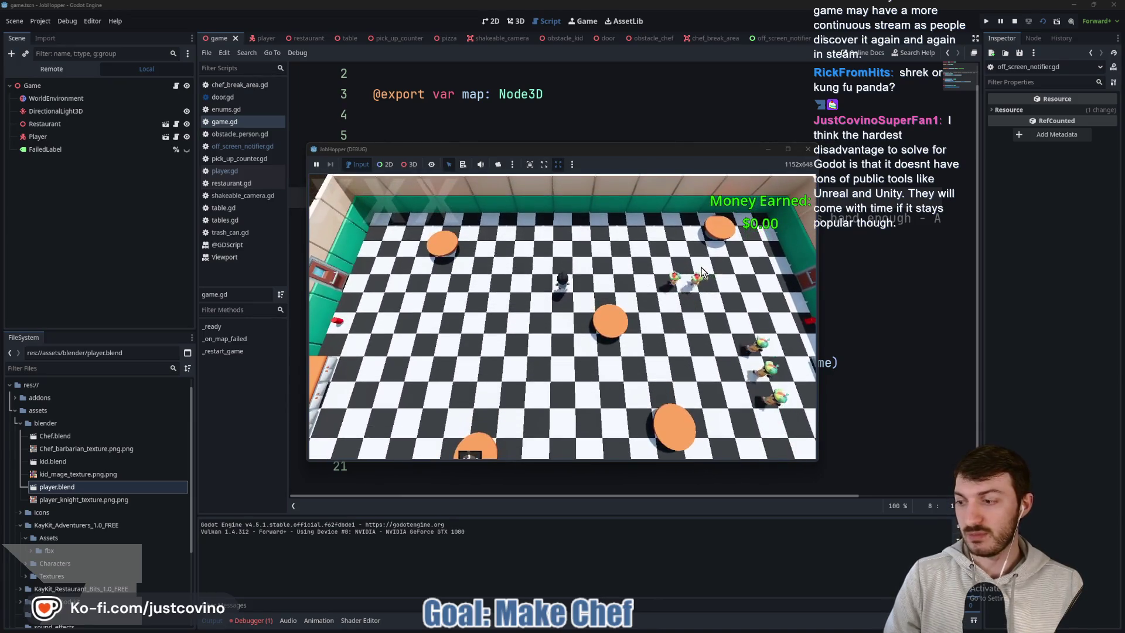
click(786, 150)
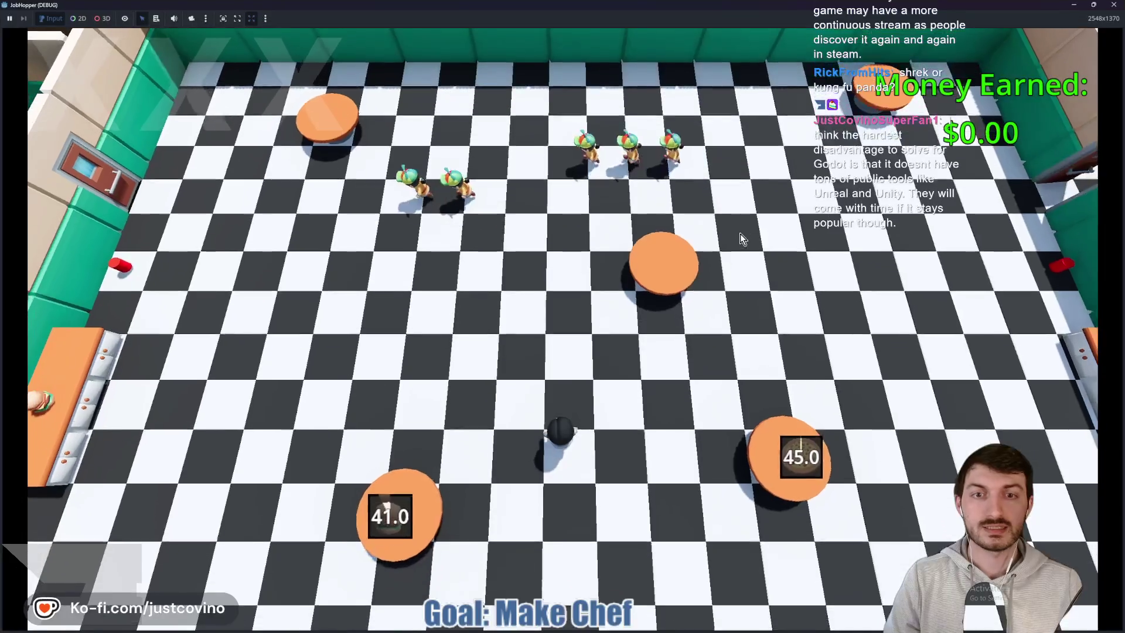
Step: Walk the player to the burger counter and pick up food, triggering the add_child null error
key(w)
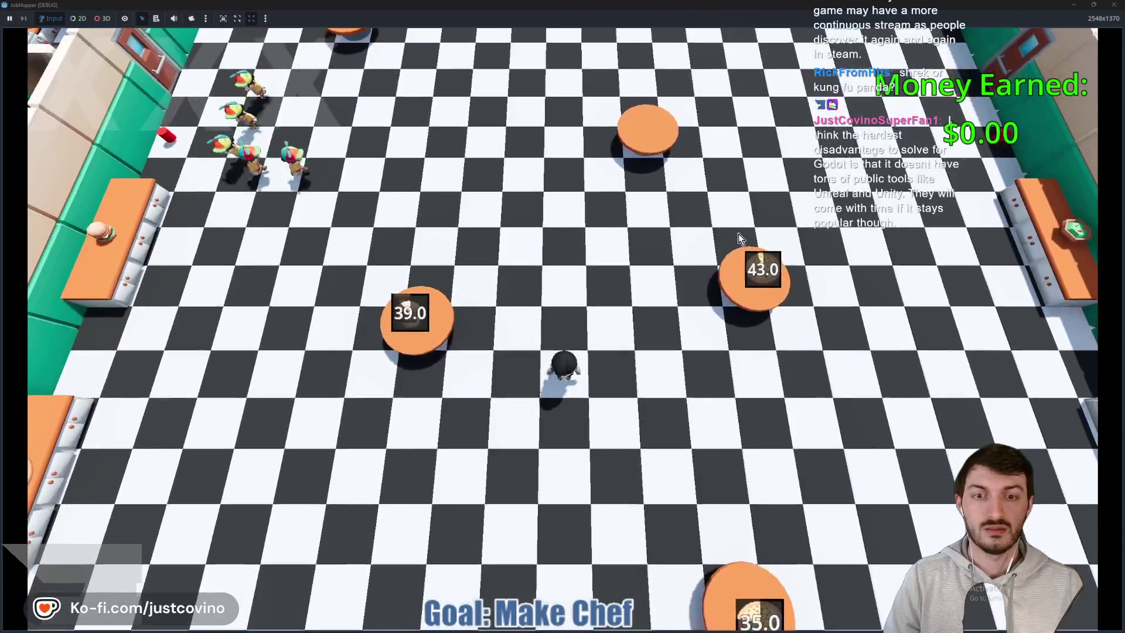
key(a)
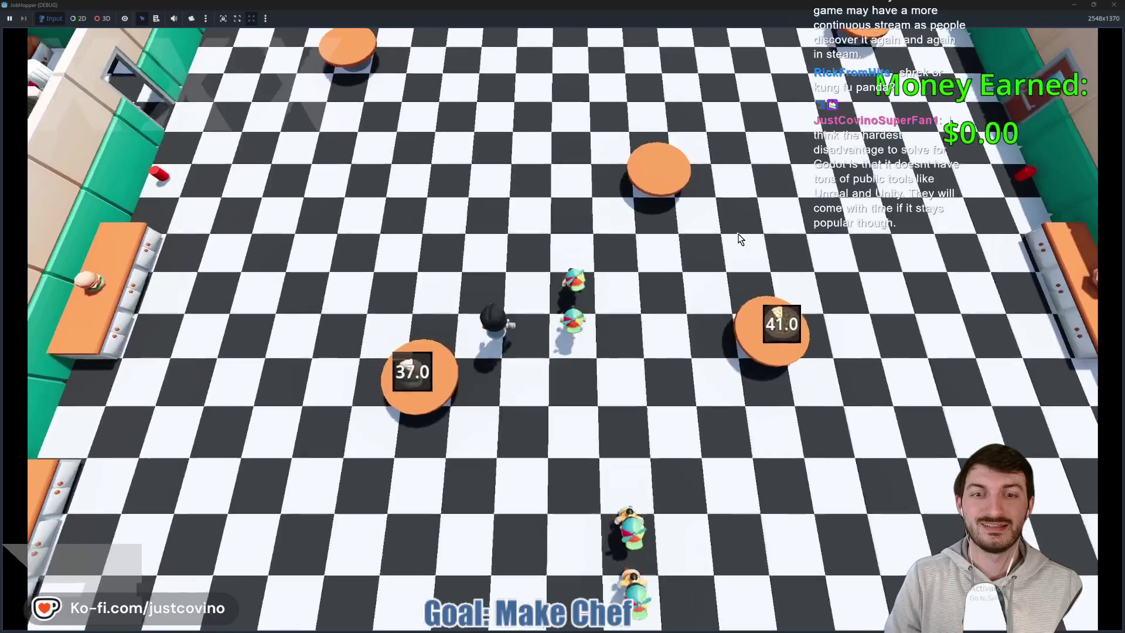
key(w)
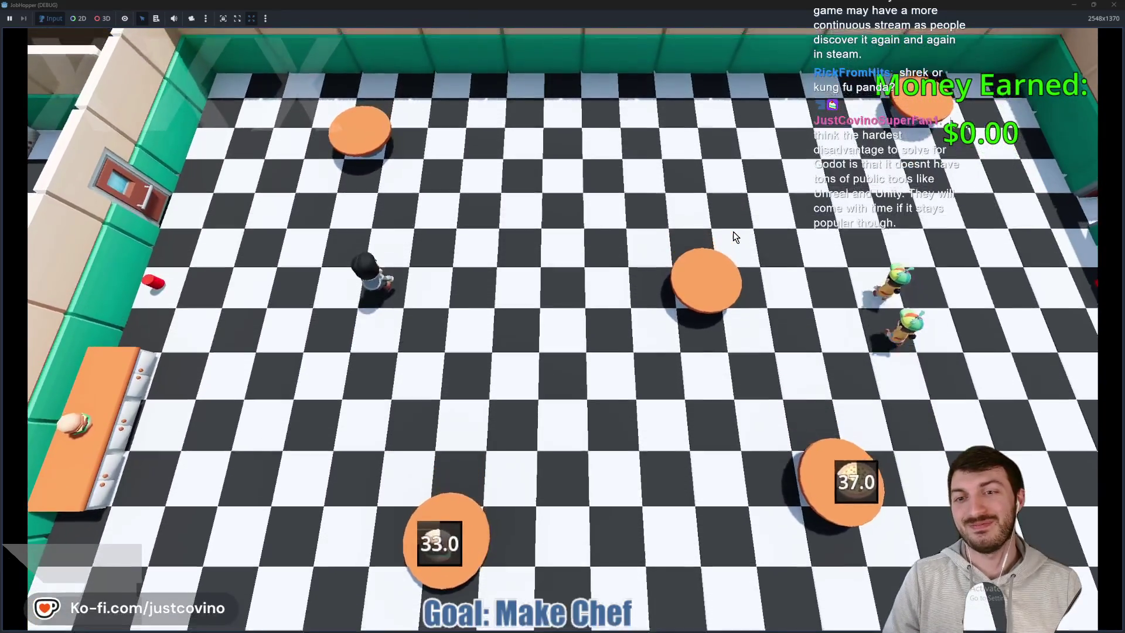
key(d)
key(s)
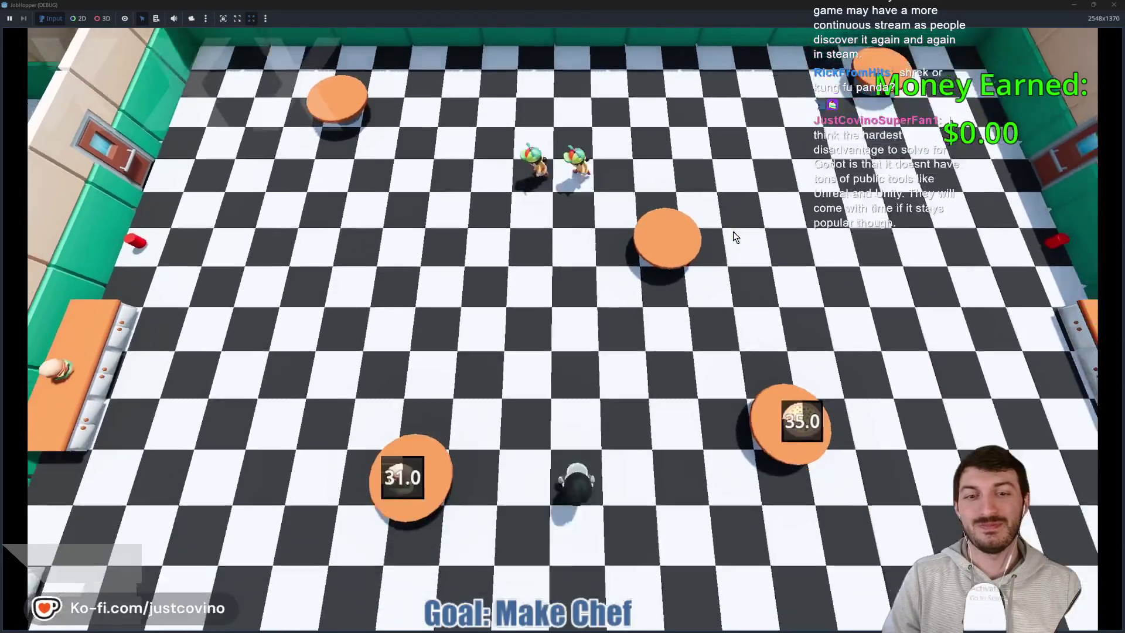
key(d)
key(w)
key(a)
key(s)
key(s)
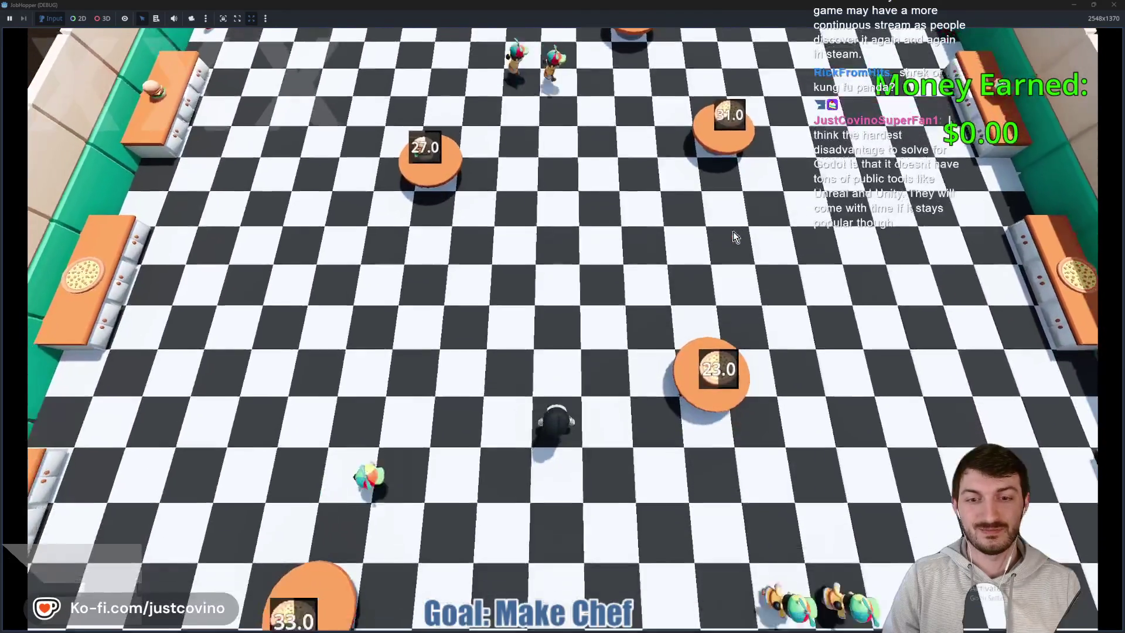
key(a)
key(w)
key(w)
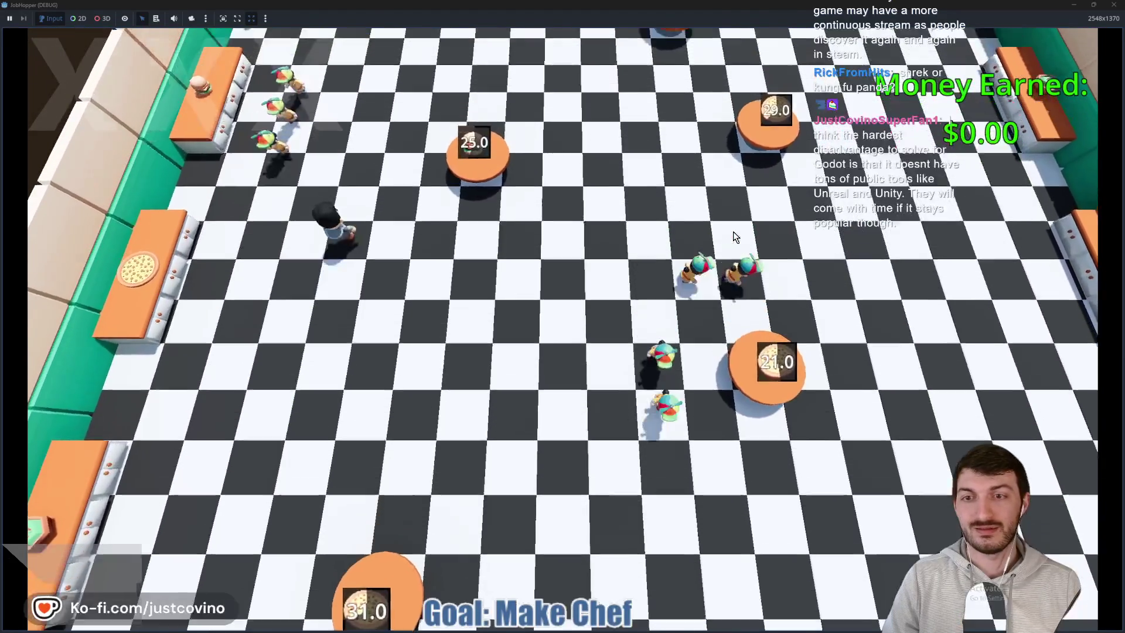
key(d)
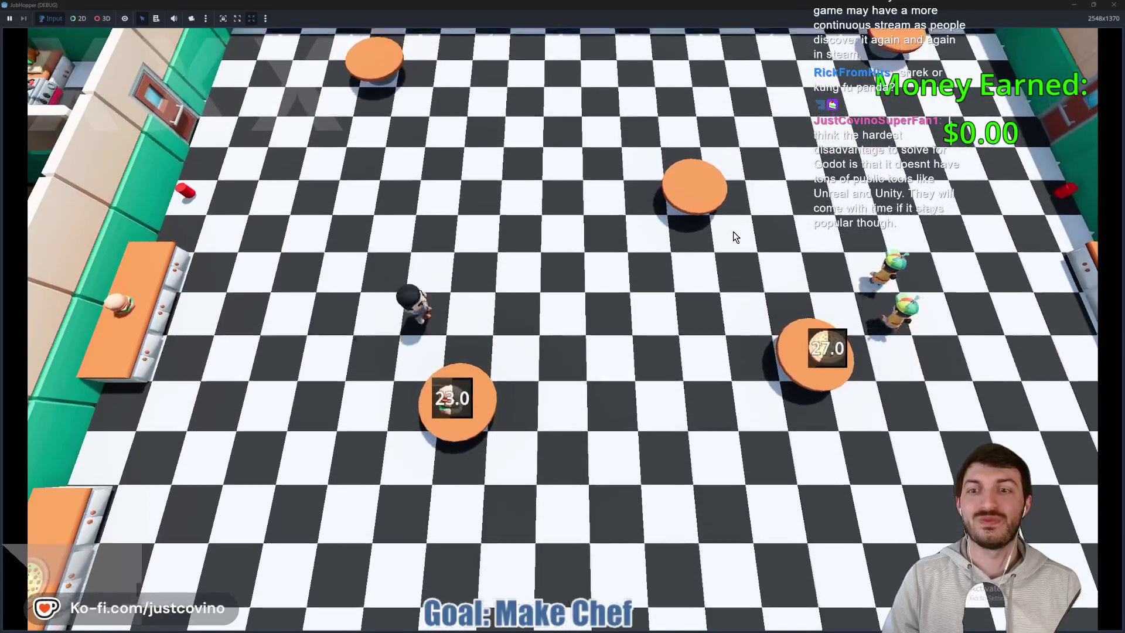
key(s)
key(w)
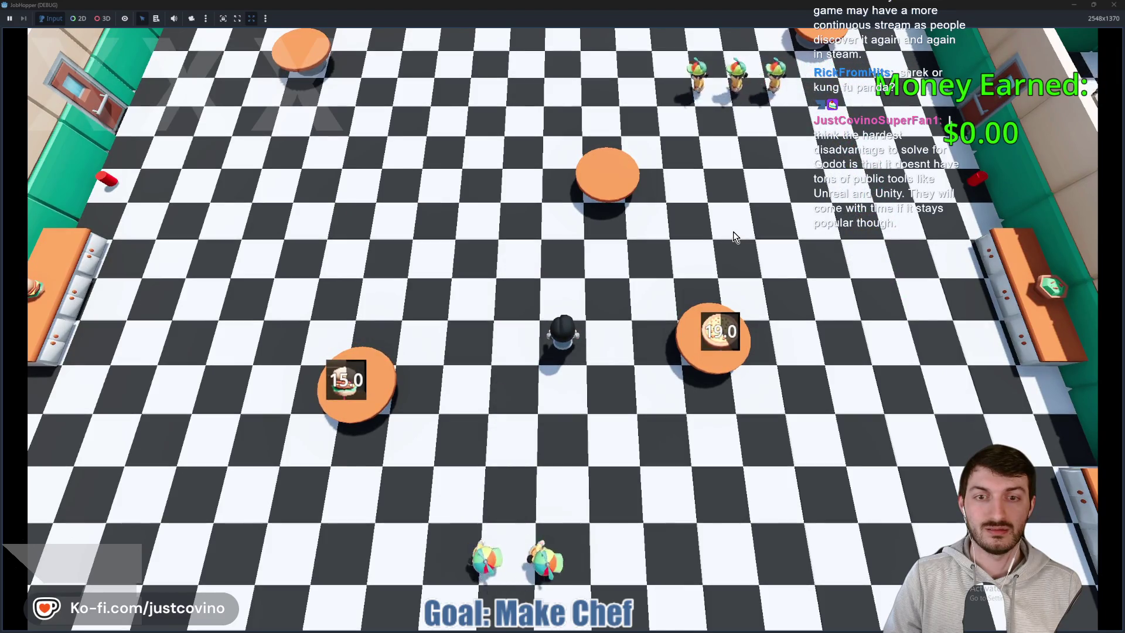
key(a)
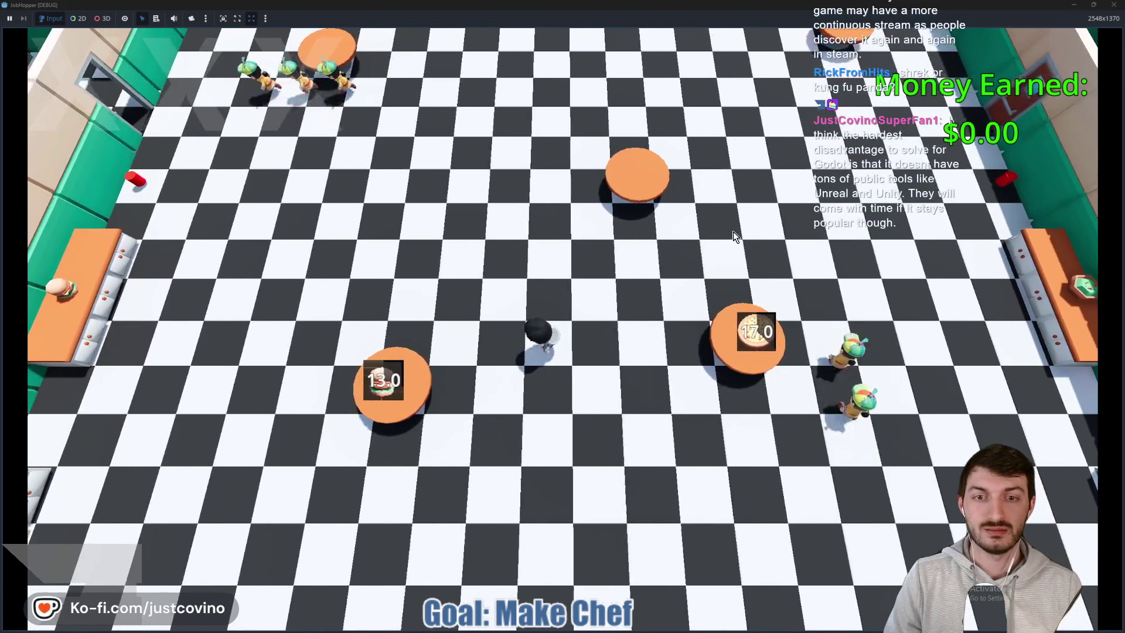
key(s)
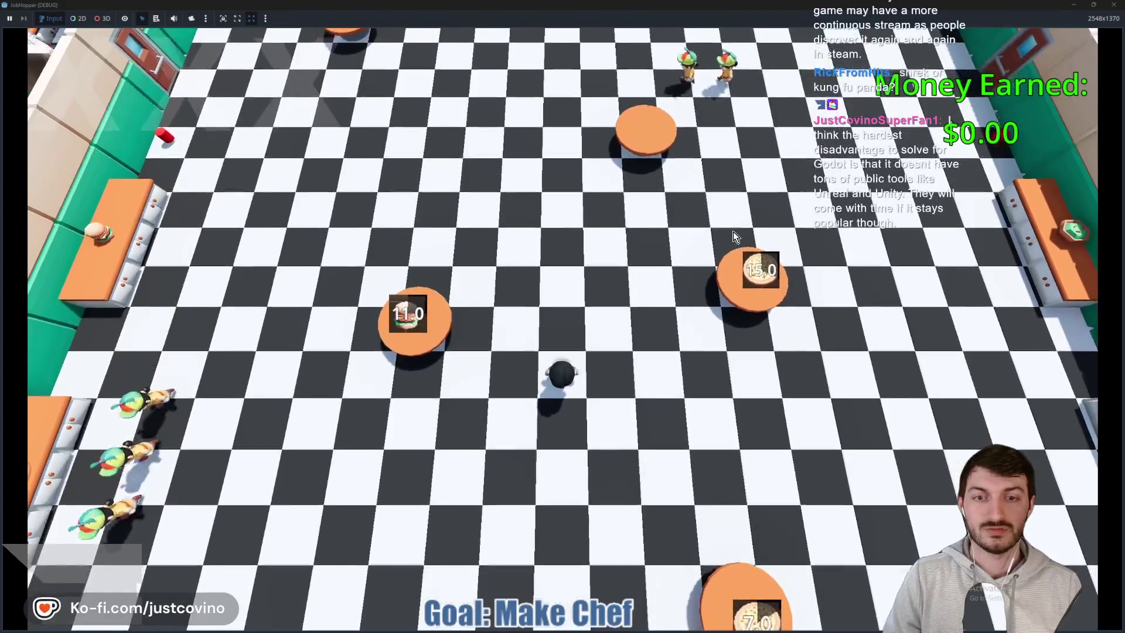
key(a)
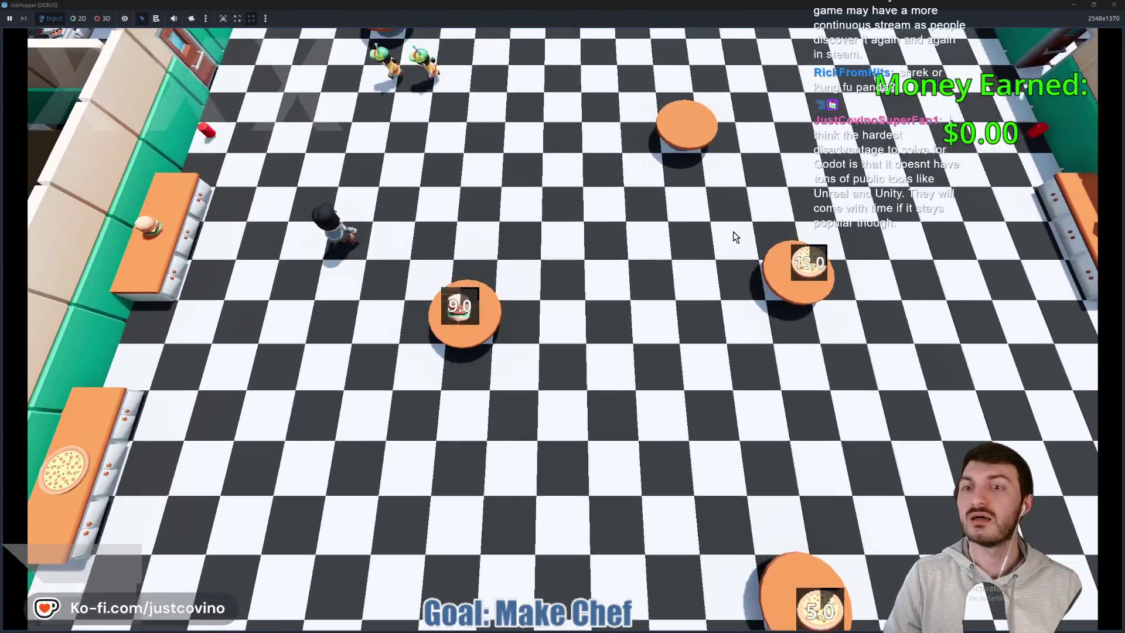
key(e)
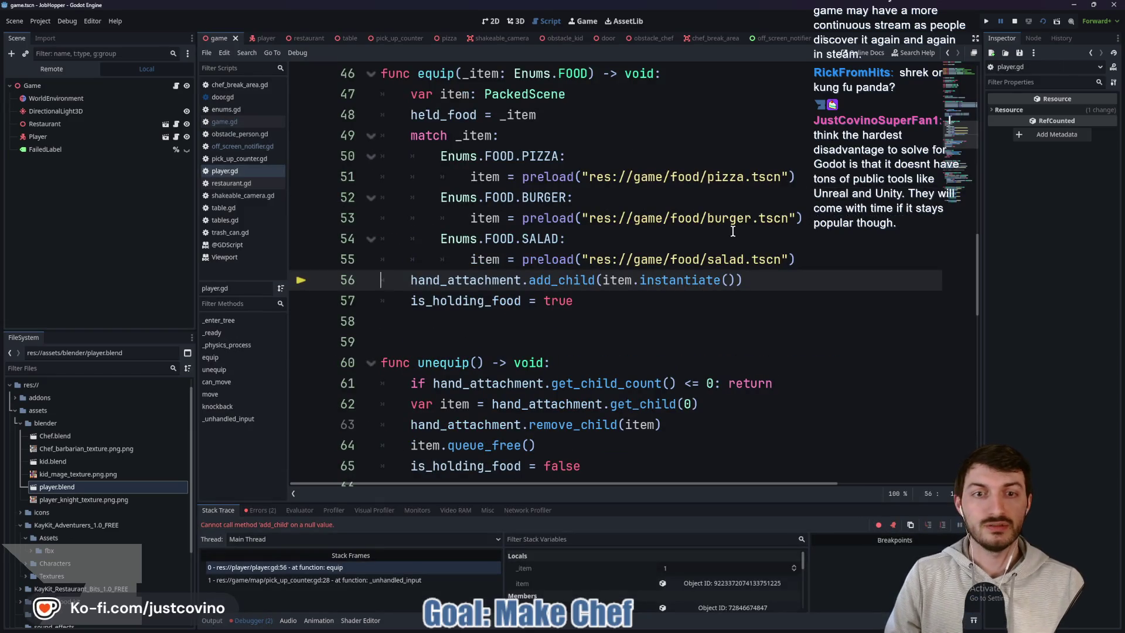
Step: Stop the game and add a BoneAttachment3D under the player's Skeleton3D
click(1014, 21)
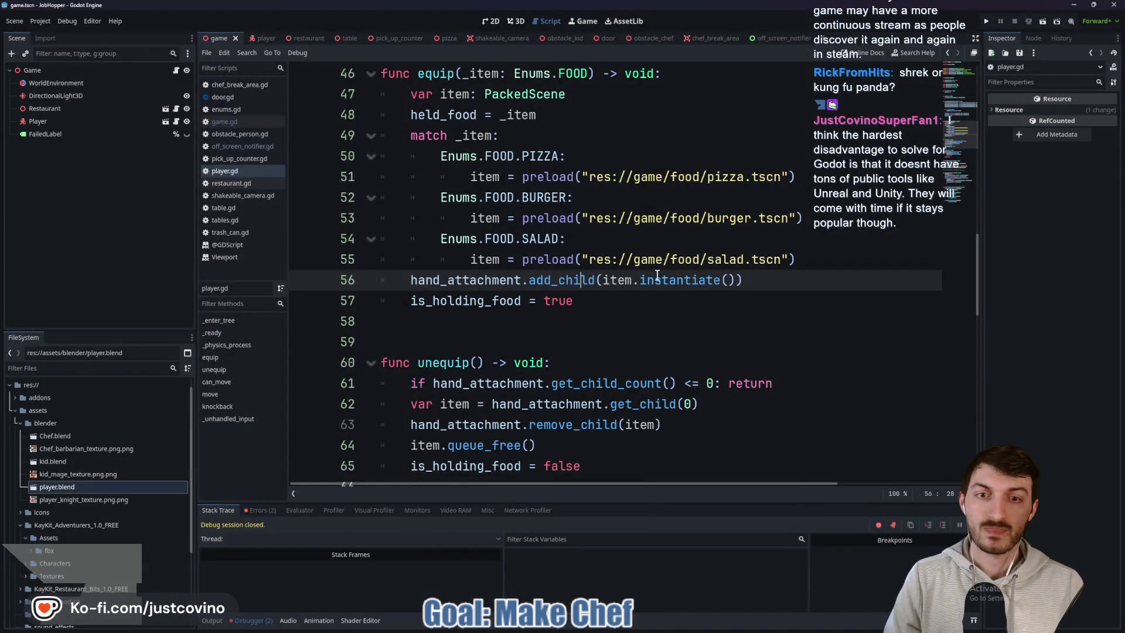
click(261, 39)
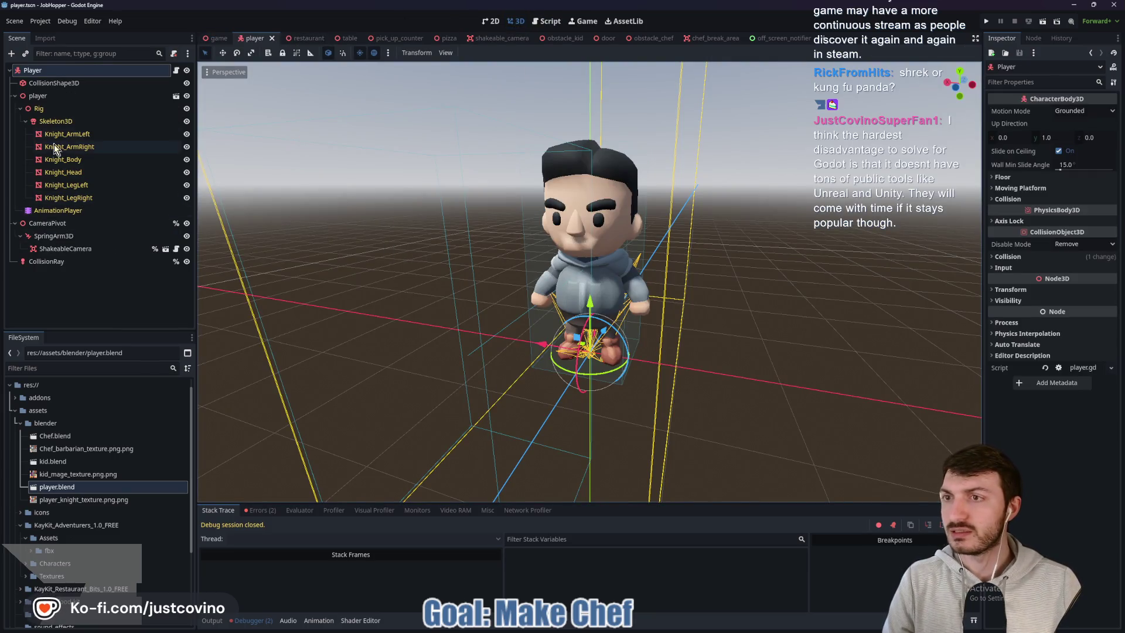
click(52, 121)
middle_drag(401, 282, 427, 284)
key(ctrl+a)
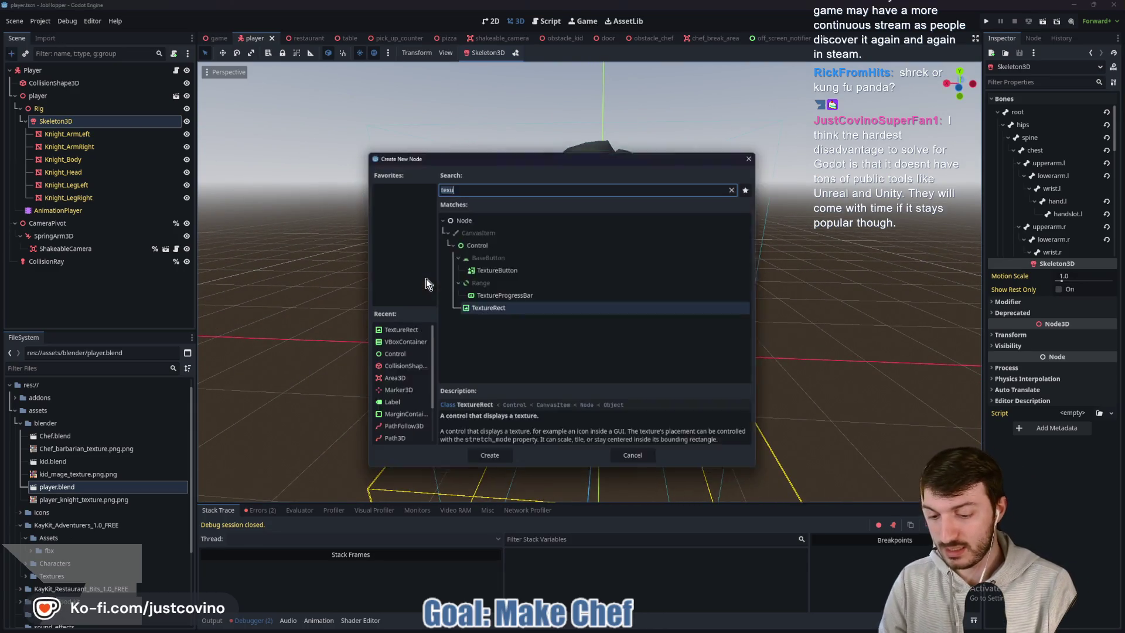
text(boneatt)
key(Return)
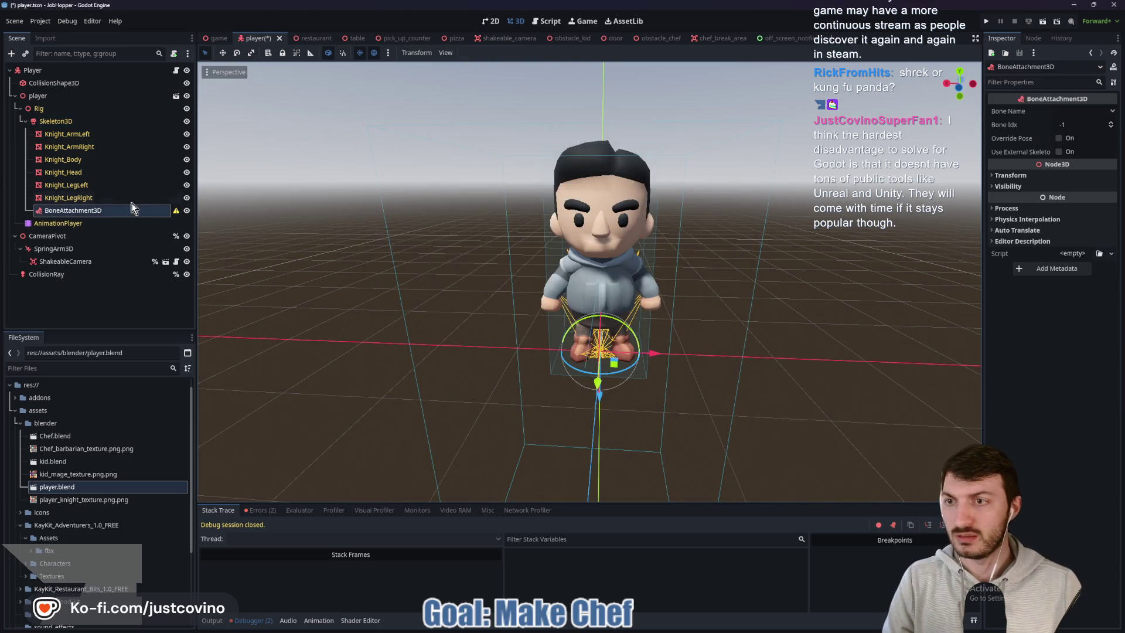
Step: Rename the attachment HandAttachment and bind it to the hand.r bone
double_click(107, 210)
text(HandAttac)
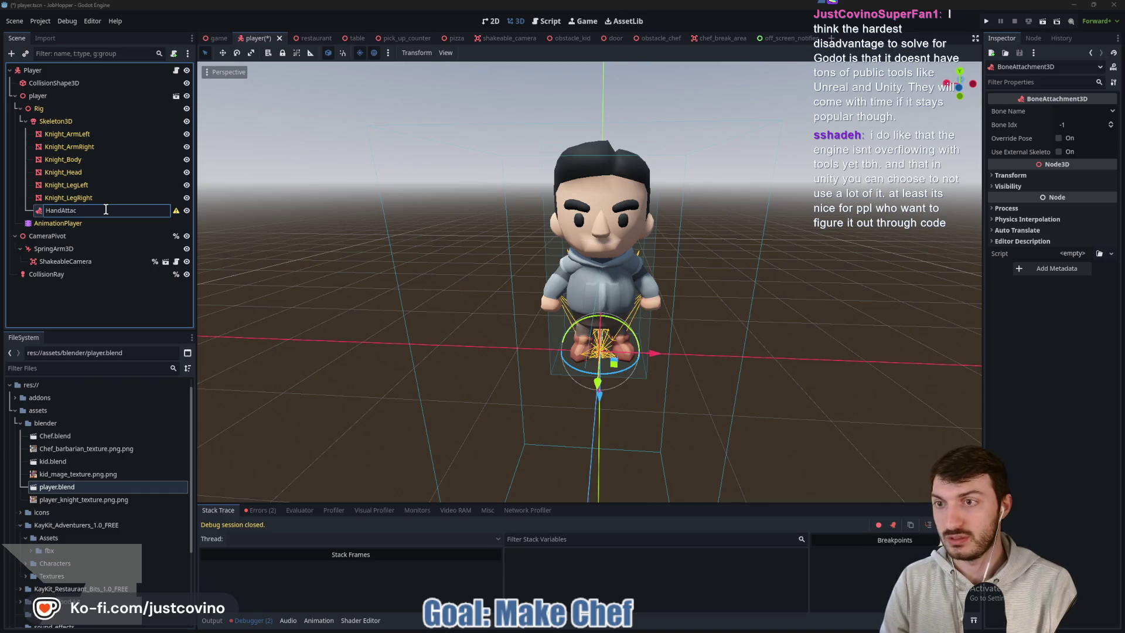
text(t)
key(Return)
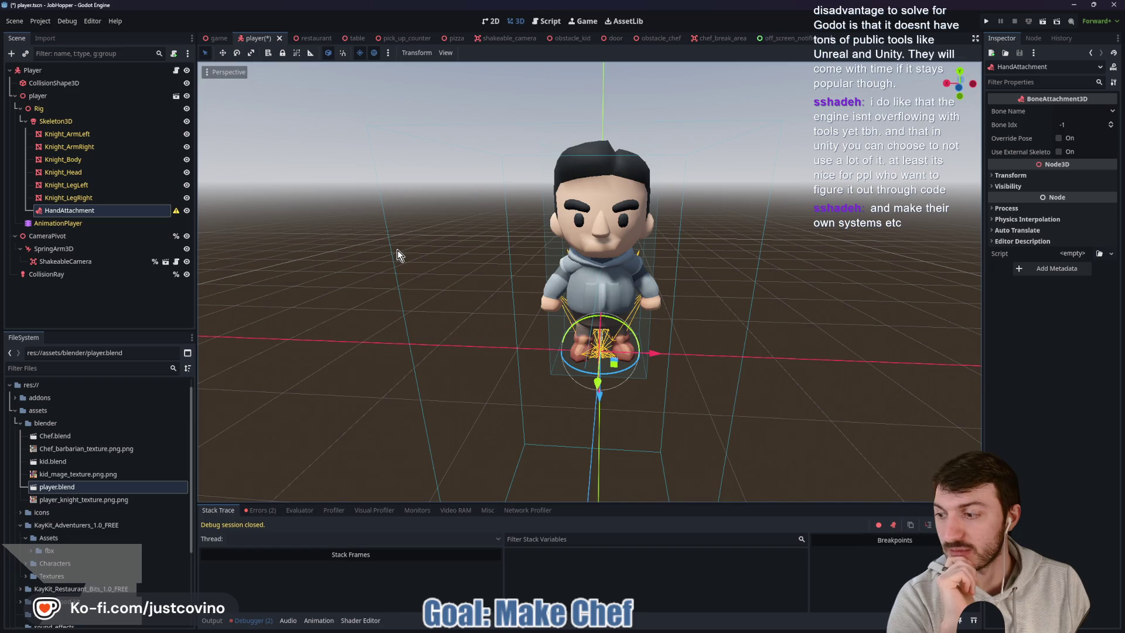
click(1063, 113)
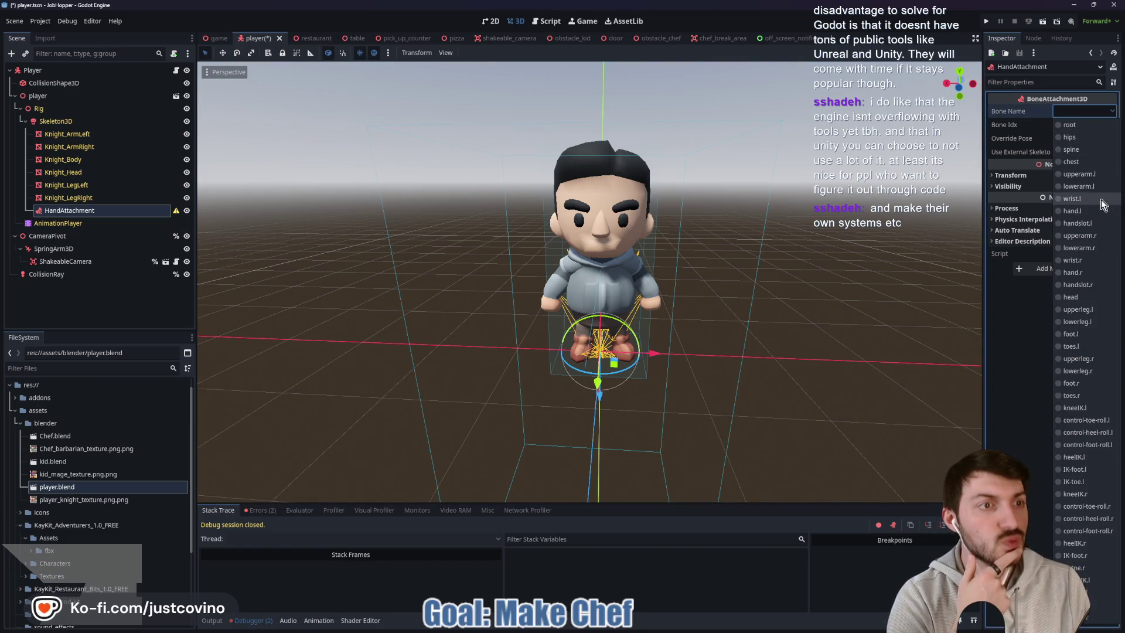
click(1085, 273)
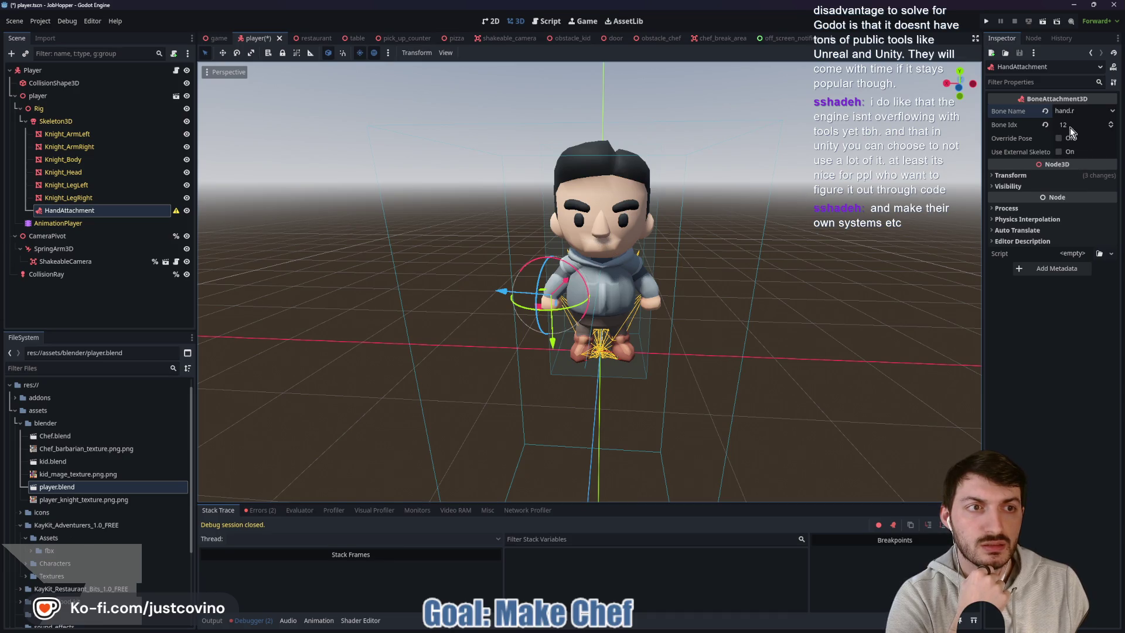
Step: Open the player.gd script
mouse_move(386, 276)
middle_down()
mouse_move(645, 270)
mouse_move(385, 269)
middle_up()
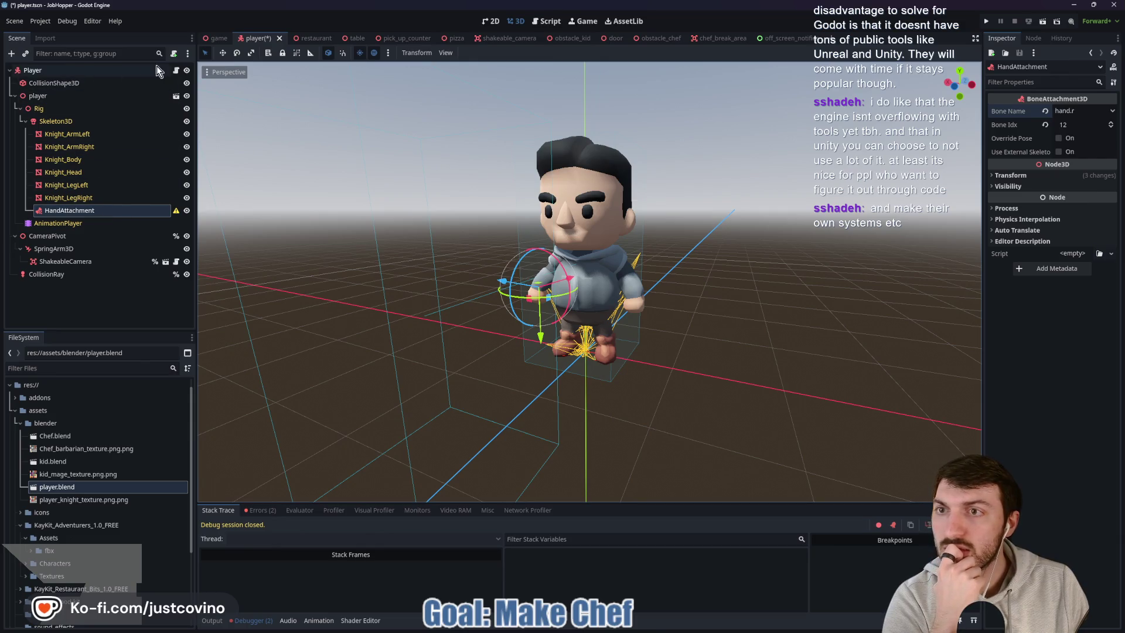
click(176, 71)
scroll(611, 285, up, 15)
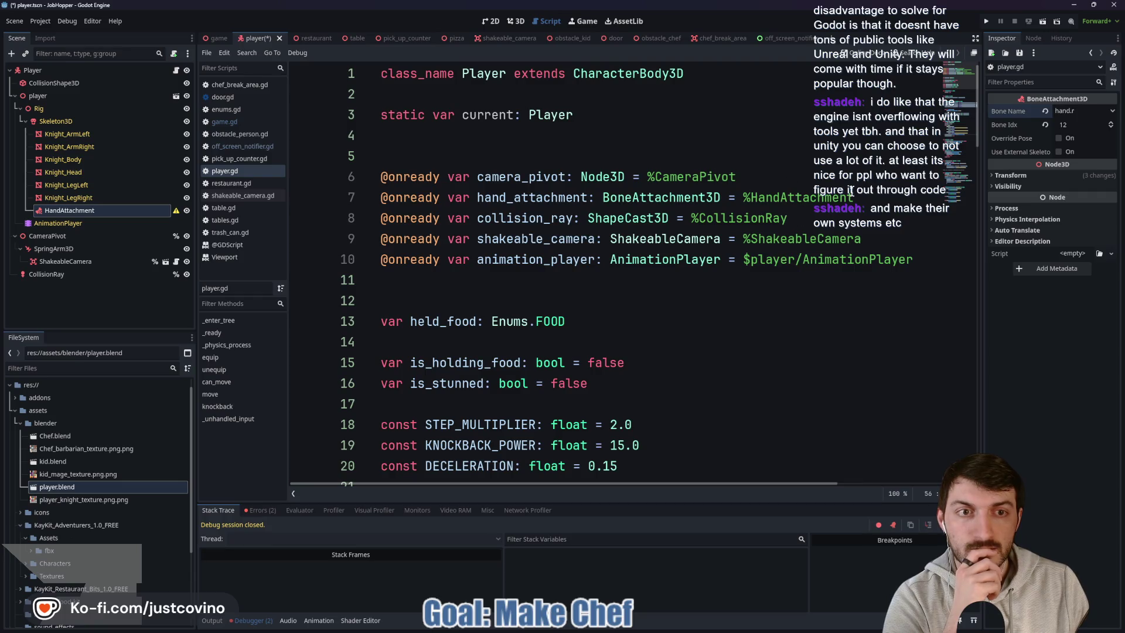
Step: Give HandAttachment a unique name, reference it as %HandAttachment on line 7, and save
right_click(76, 212)
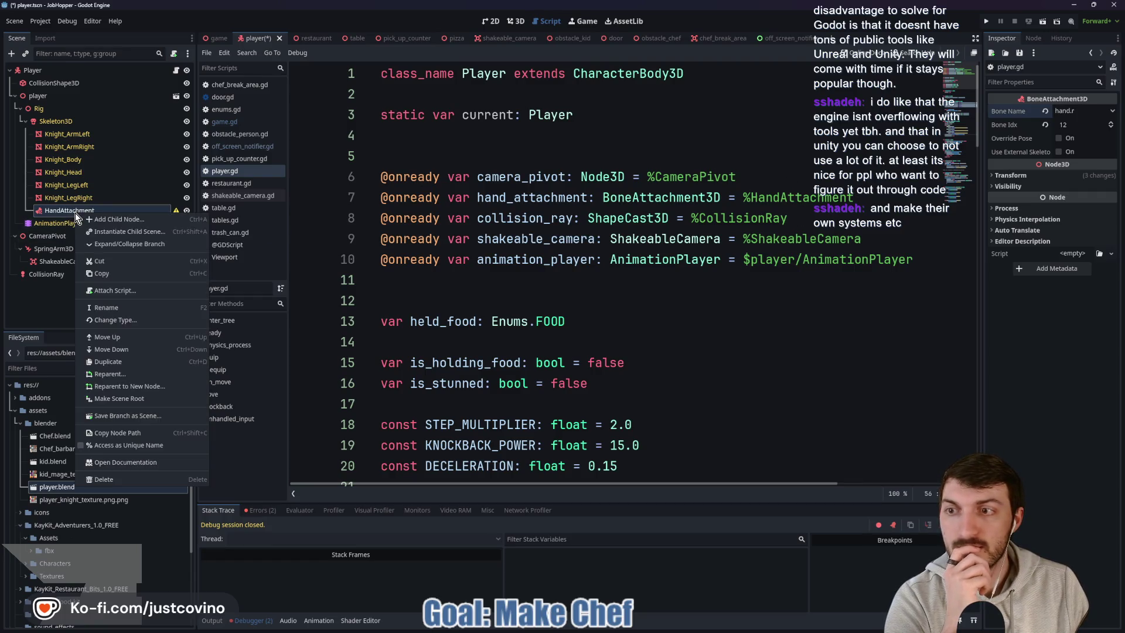
click(126, 446)
drag(854, 198, 752, 197)
text(Hand)
key(Return)
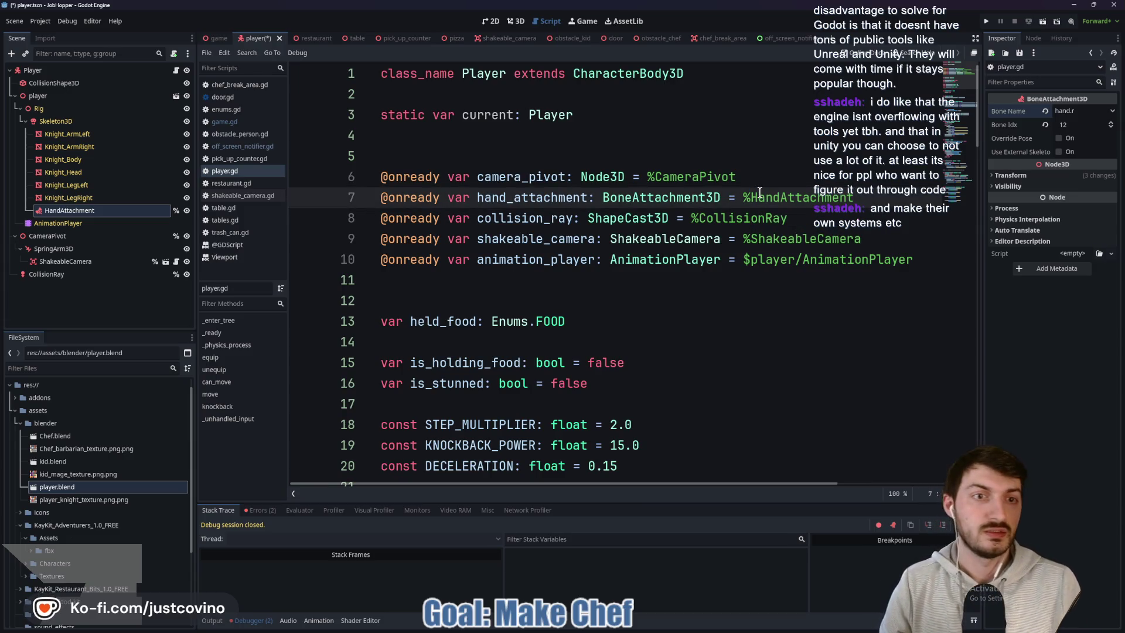
click(647, 211)
key(ctrl+s)
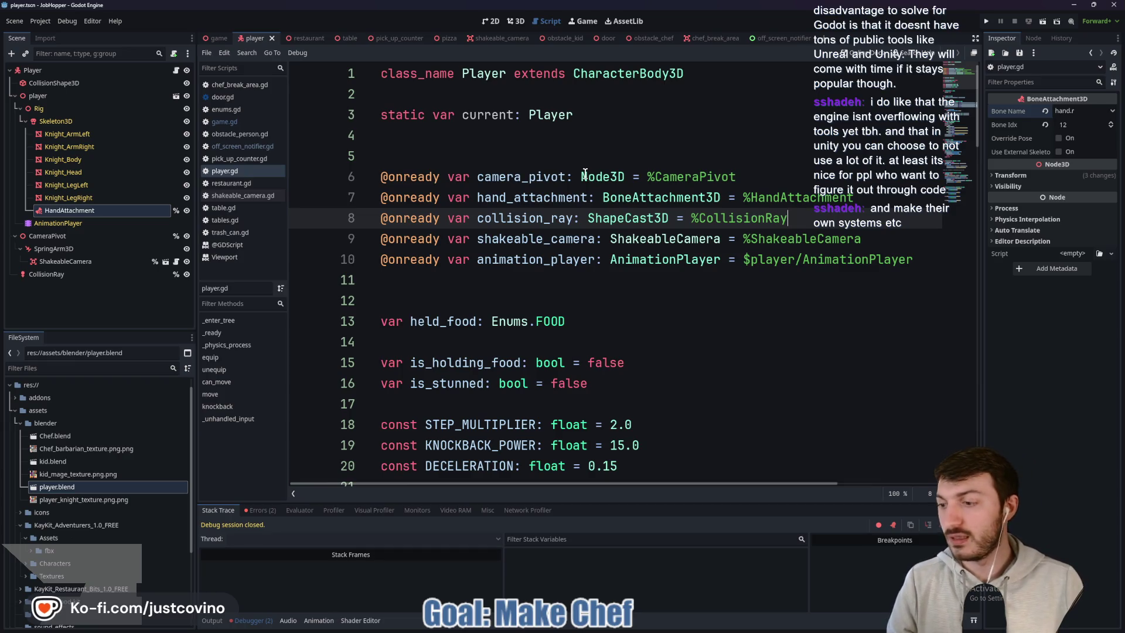
Step: Scroll through player.gd's equip and unequip code, then open table.gd
scroll(628, 224, down, 15)
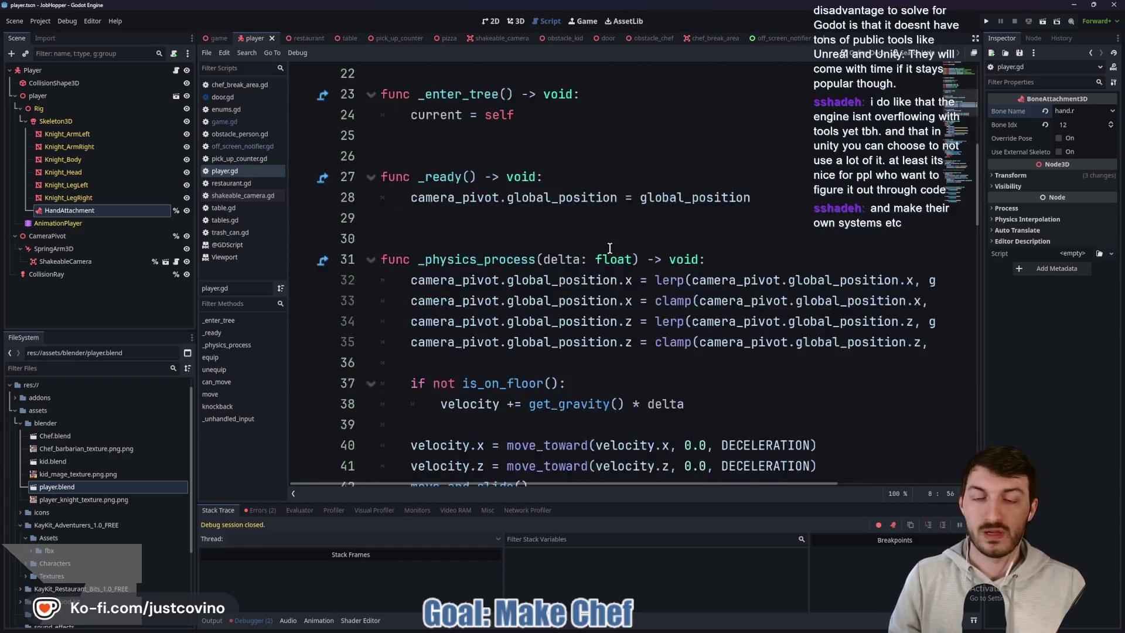
scroll(610, 249, up, 1)
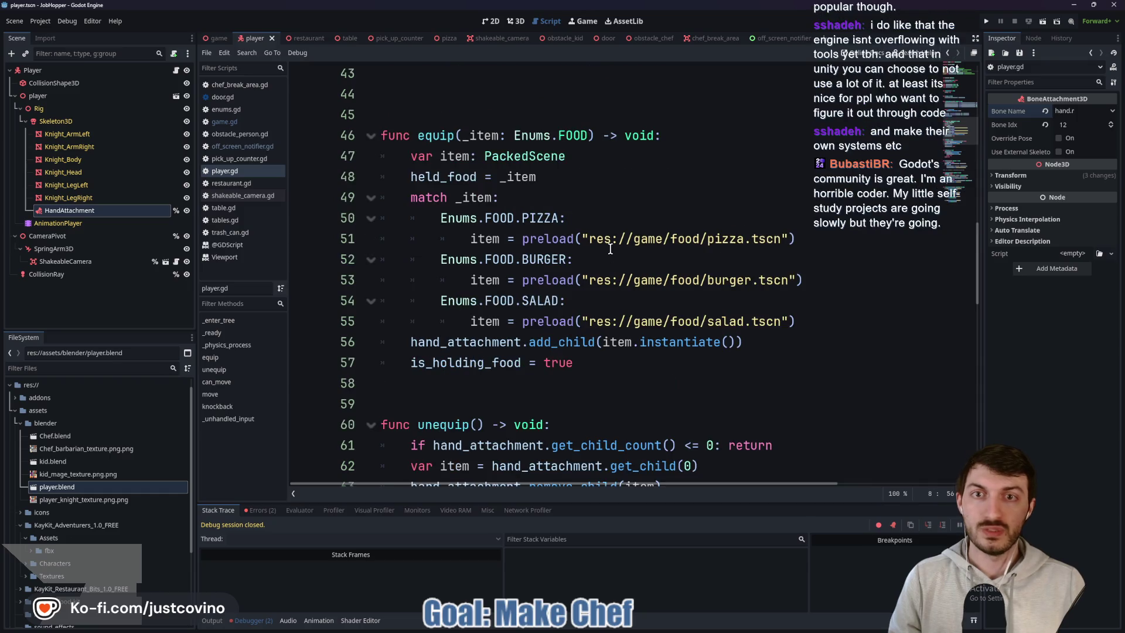
scroll(610, 248, up, 1)
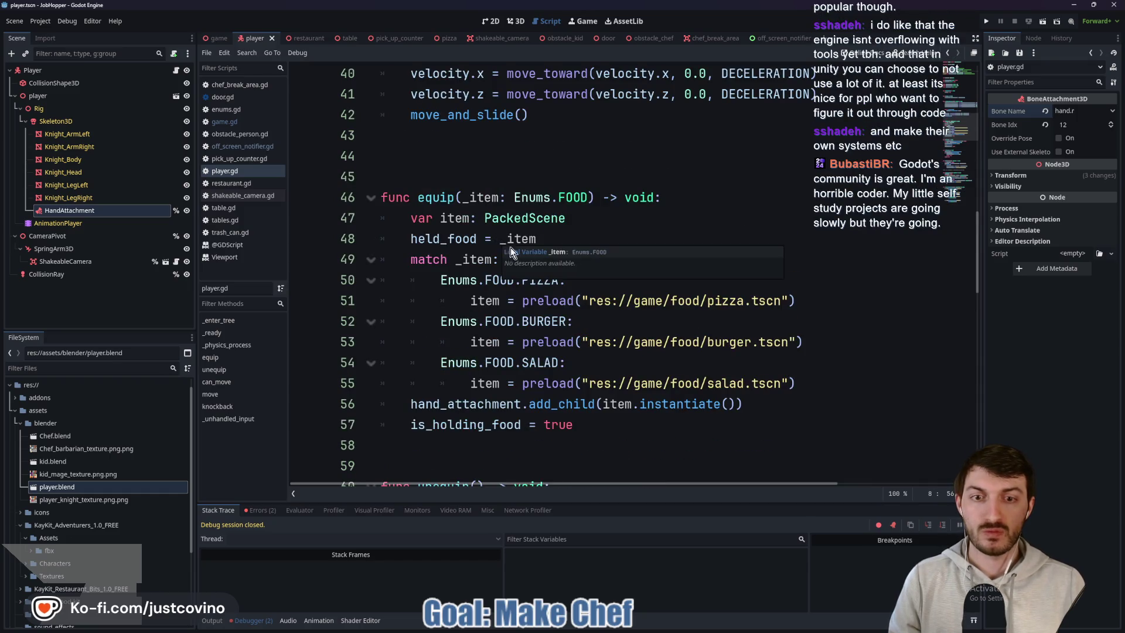
scroll(615, 258, up, 4)
scroll(604, 246, down, 9)
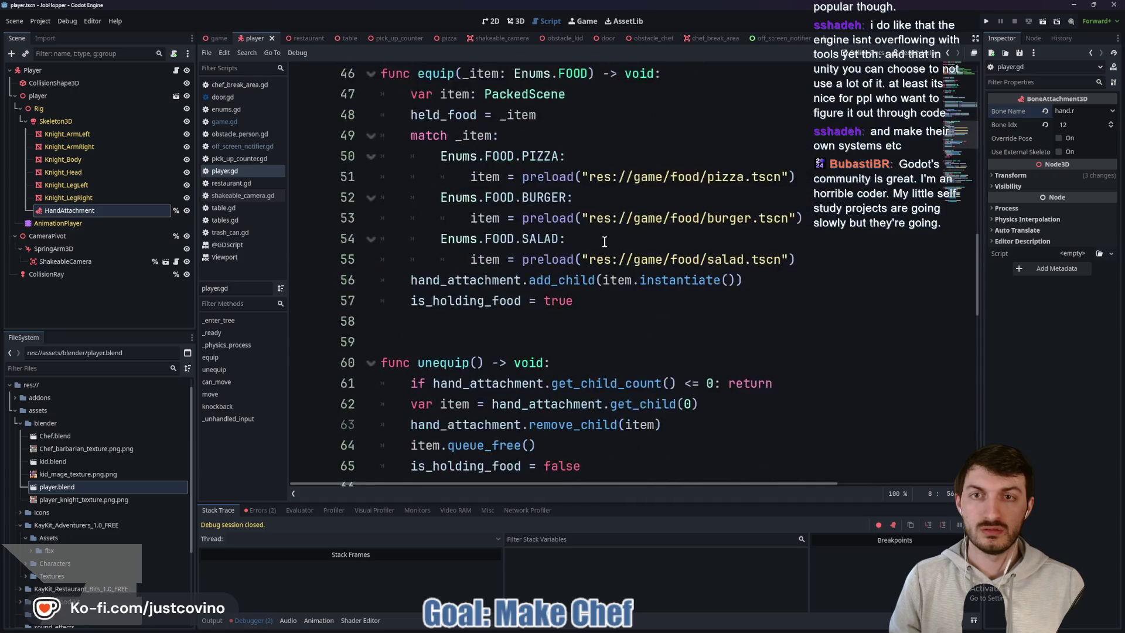
scroll(600, 243, down, 3)
scroll(601, 243, down, 9)
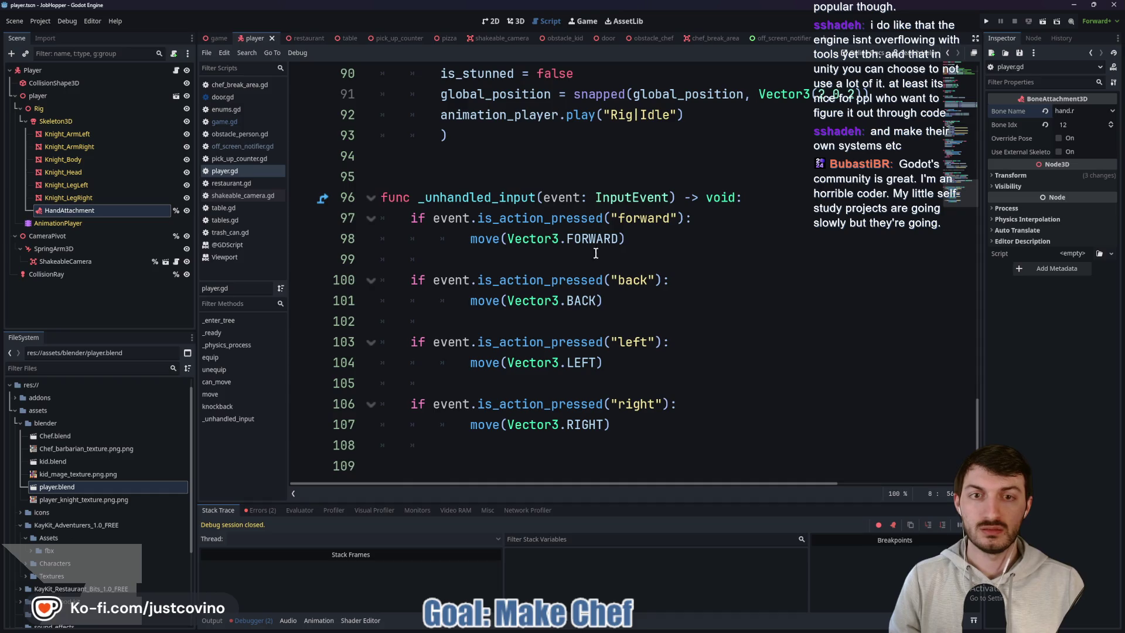
scroll(604, 258, up, 12)
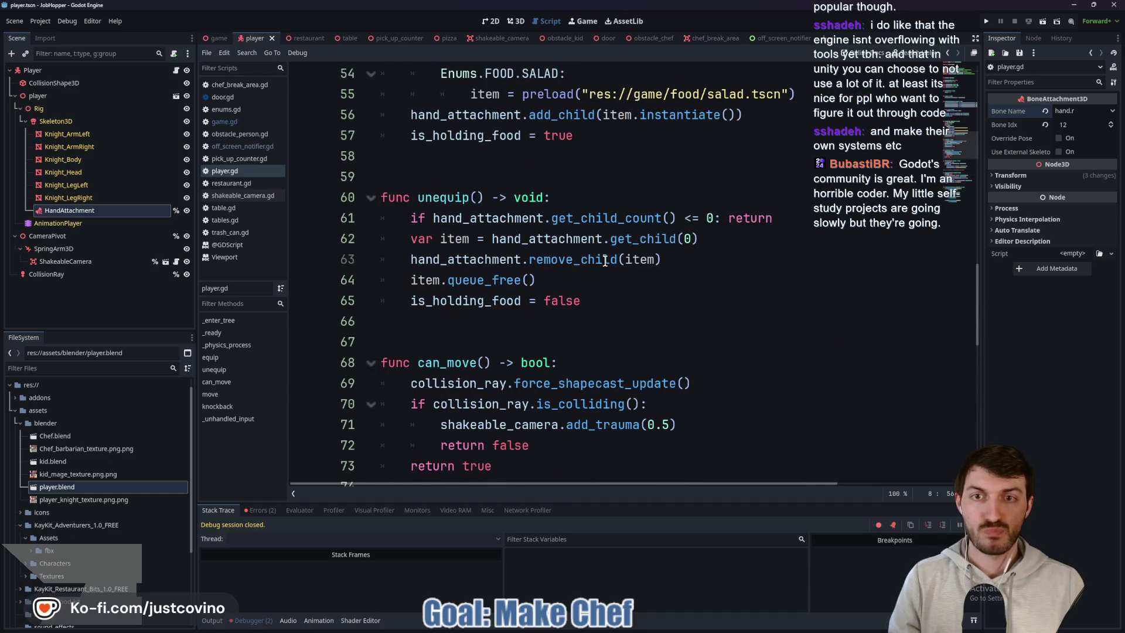
scroll(605, 260, up, 4)
scroll(599, 261, up, 7)
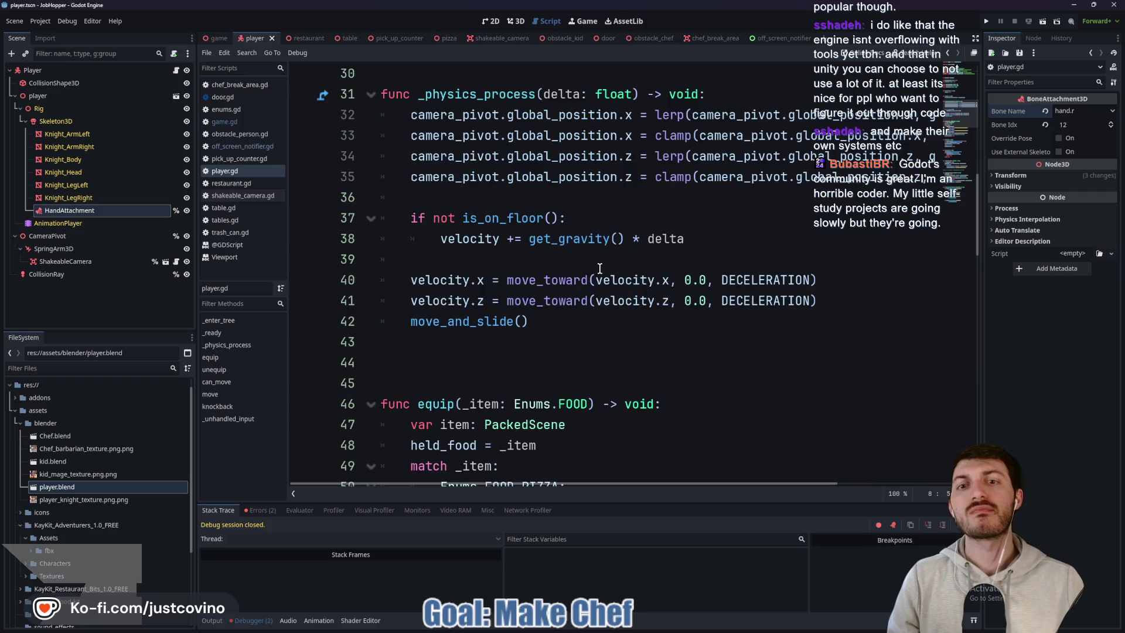
scroll(597, 280, up, 3)
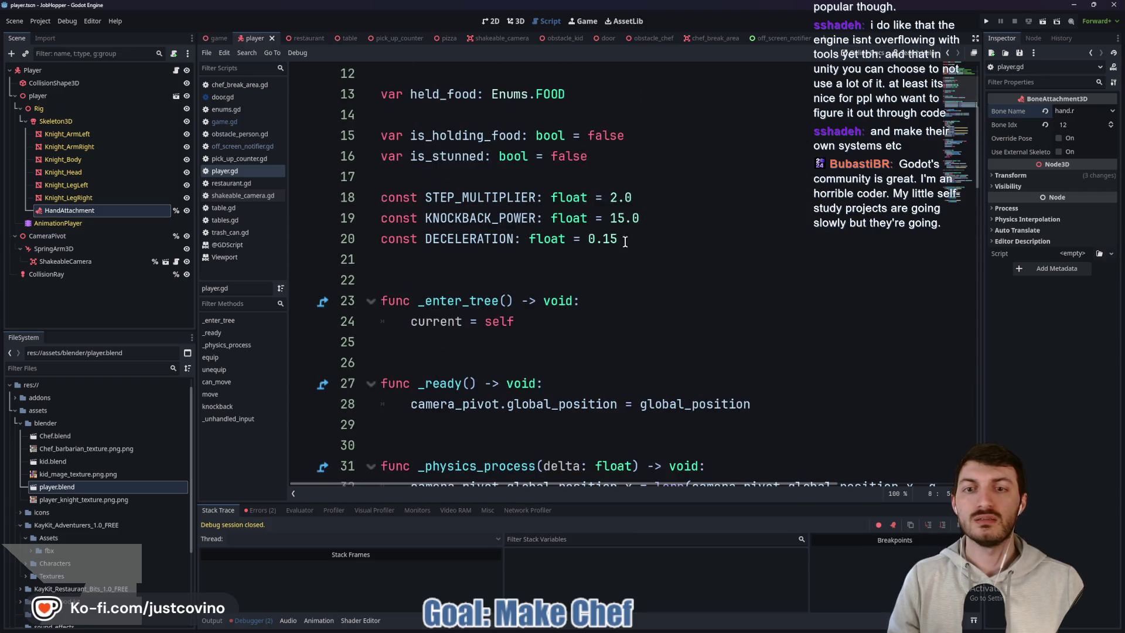
click(339, 38)
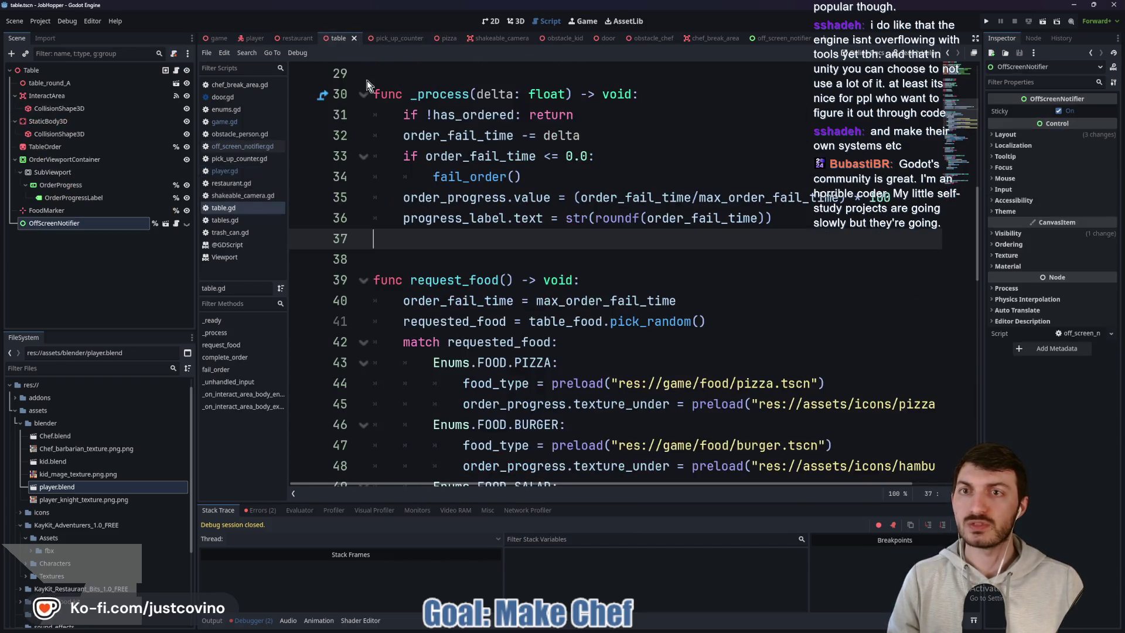
scroll(578, 268, down, 4)
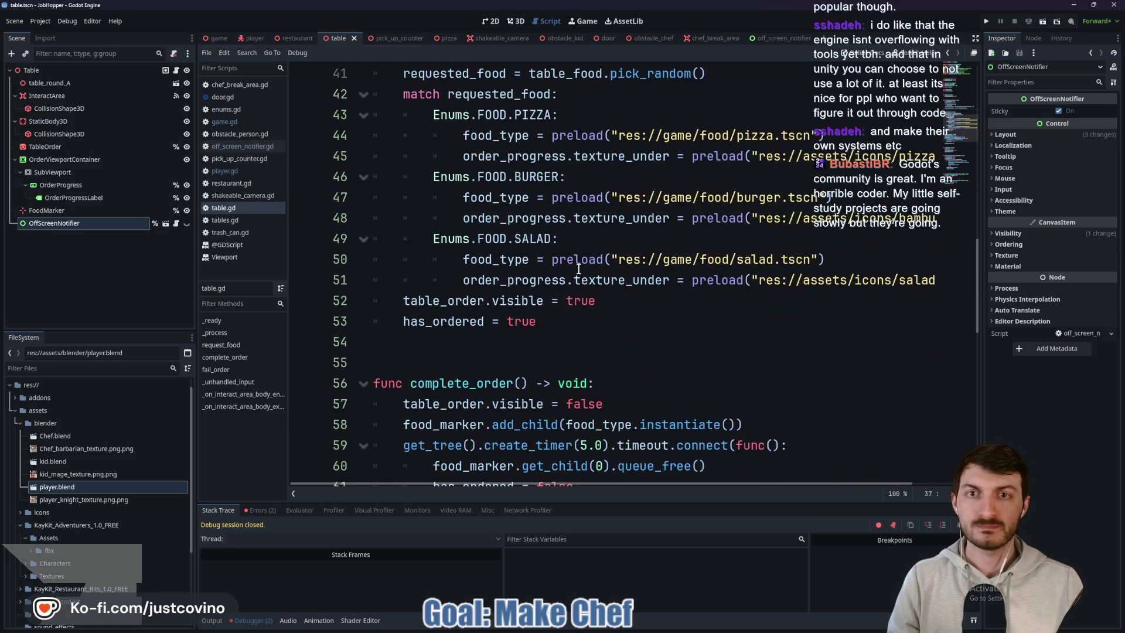
scroll(579, 269, down, 8)
scroll(579, 272, down, 1)
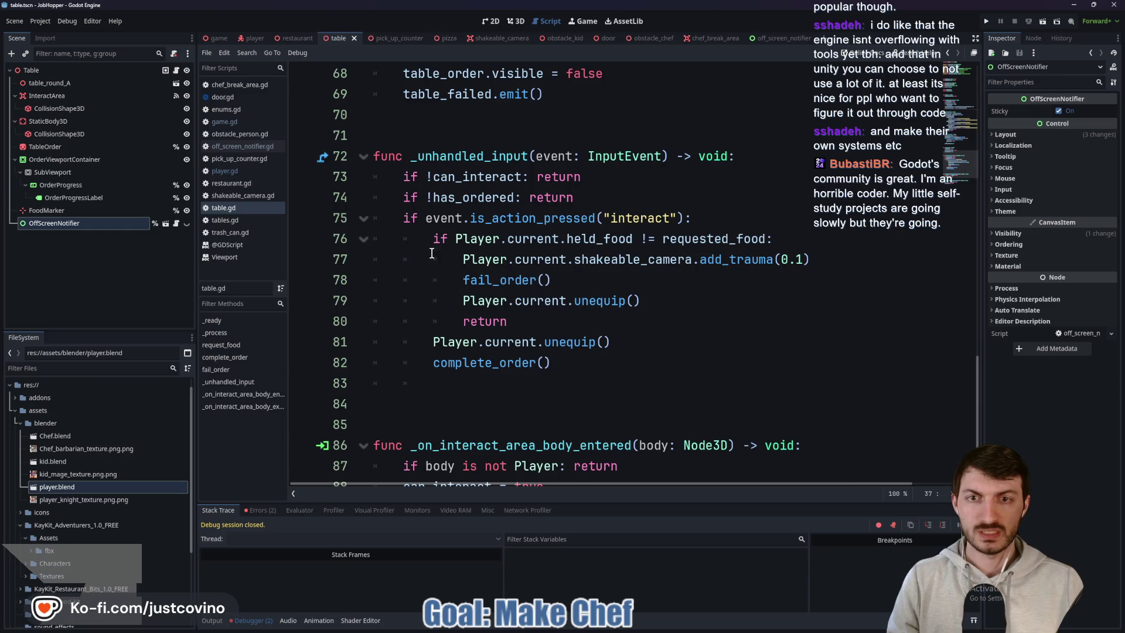
click(713, 222)
click(824, 242)
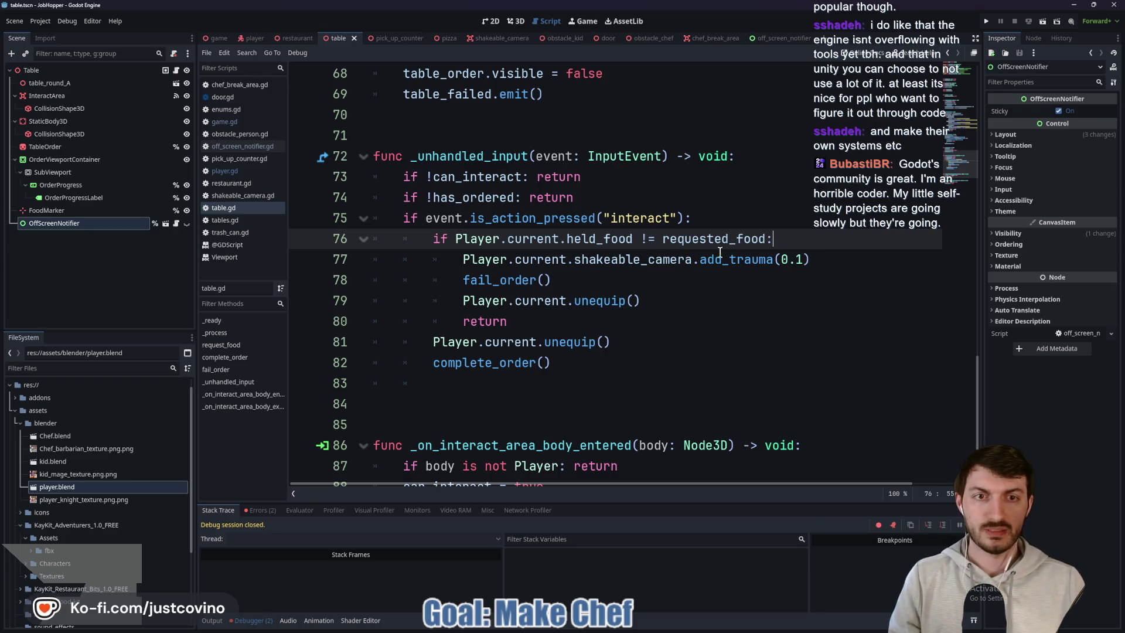
click(553, 329)
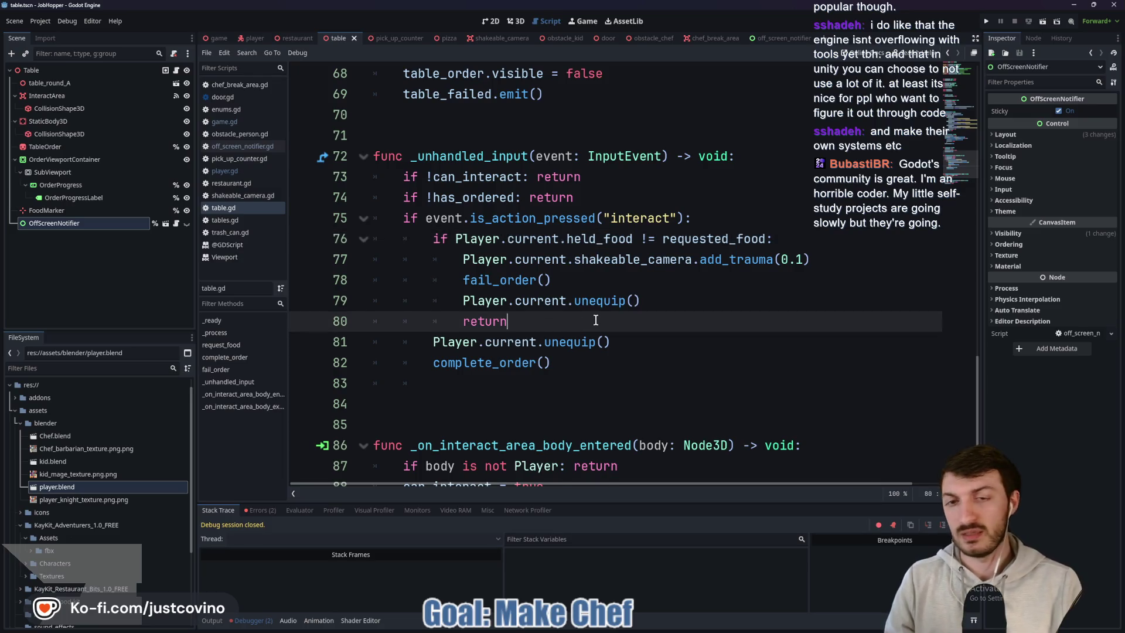
key(Return)
text(layer.curr)
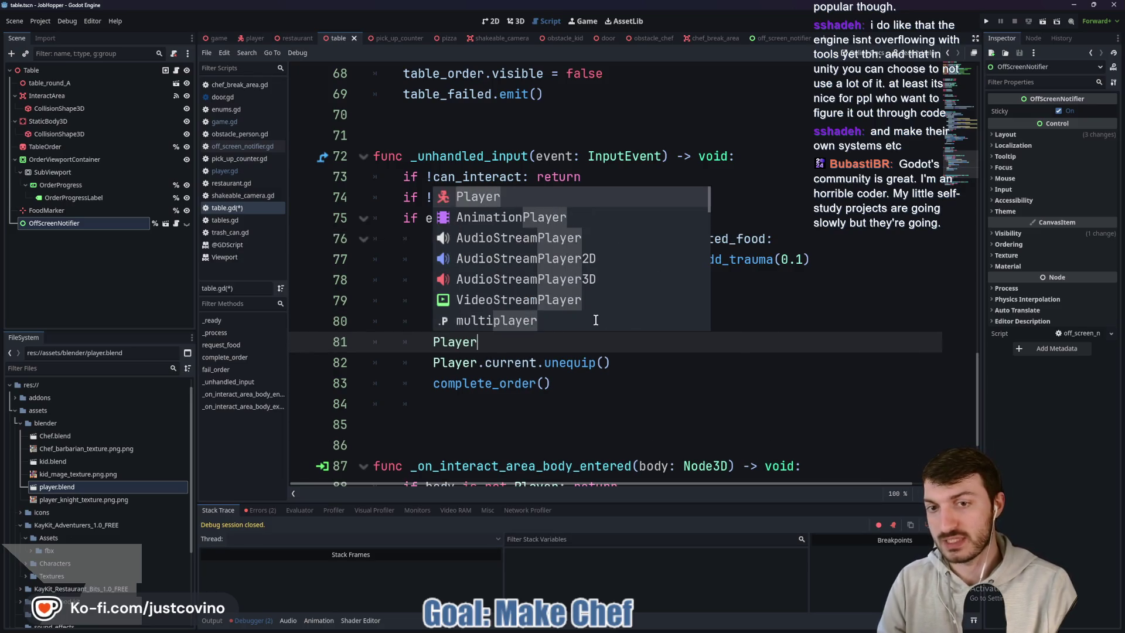
text(ent.anim)
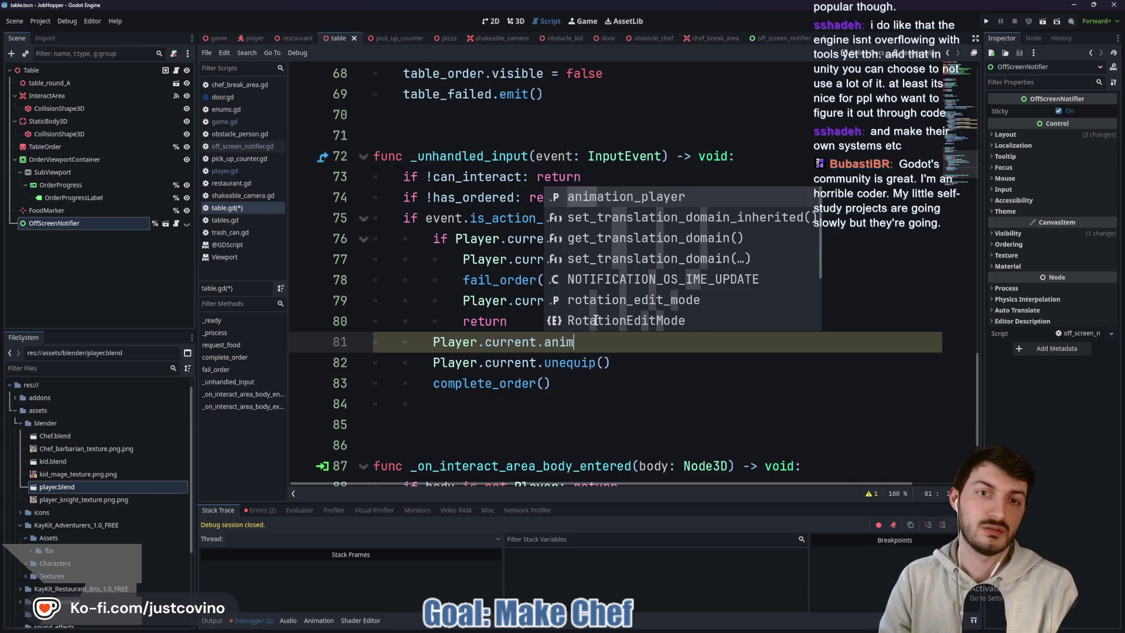
key(Return)
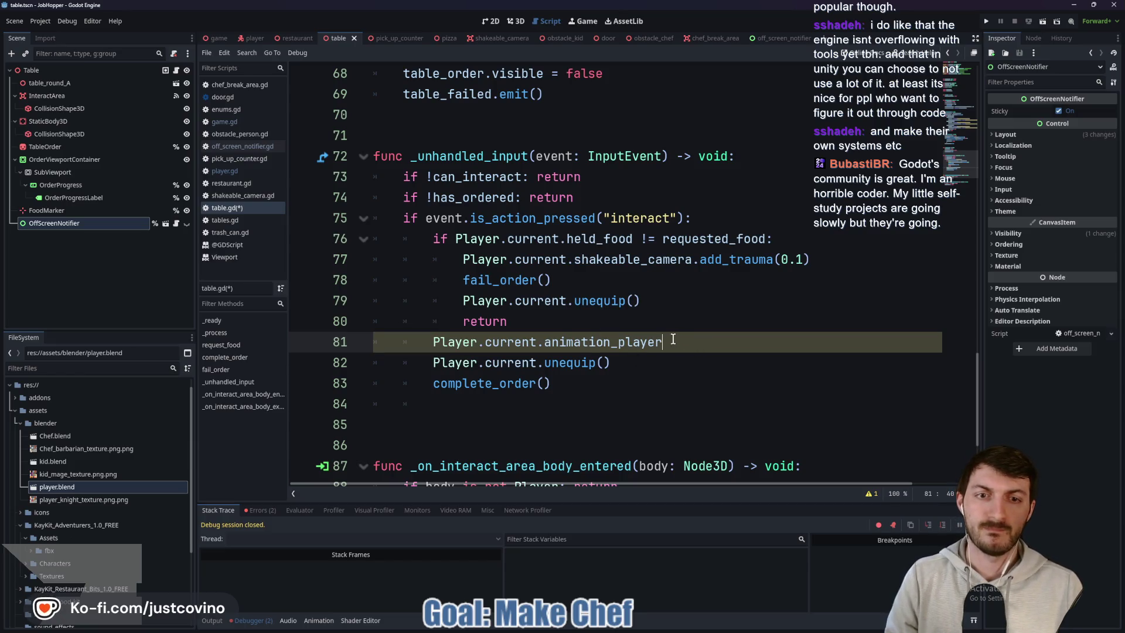
drag(668, 343, 367, 347)
key(BackSpace)
key(BackSpace)
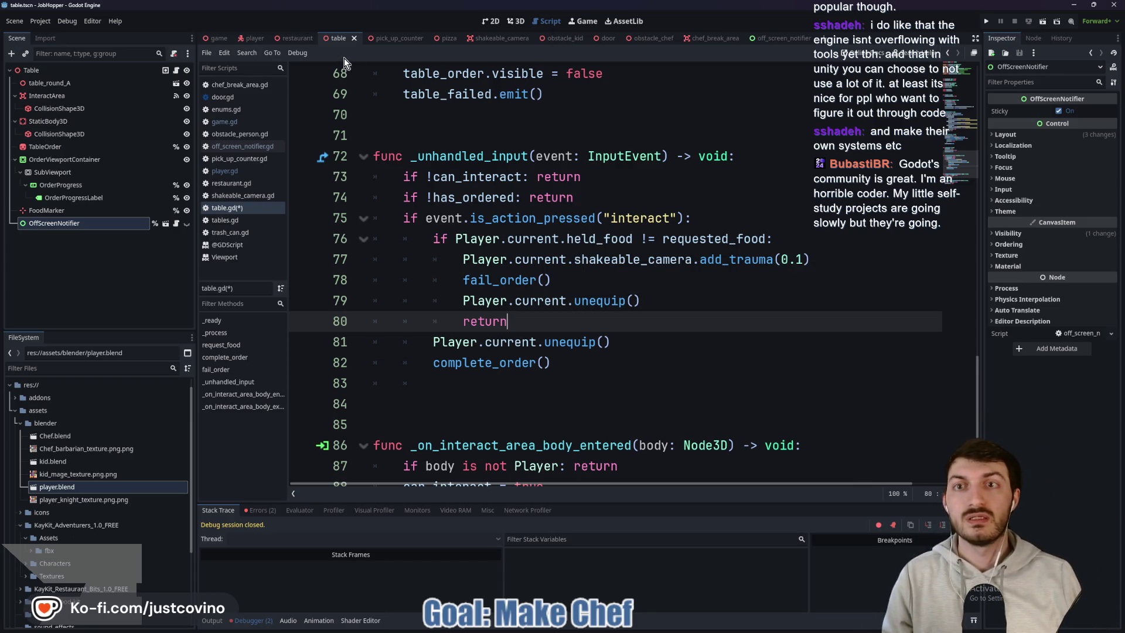
click(254, 38)
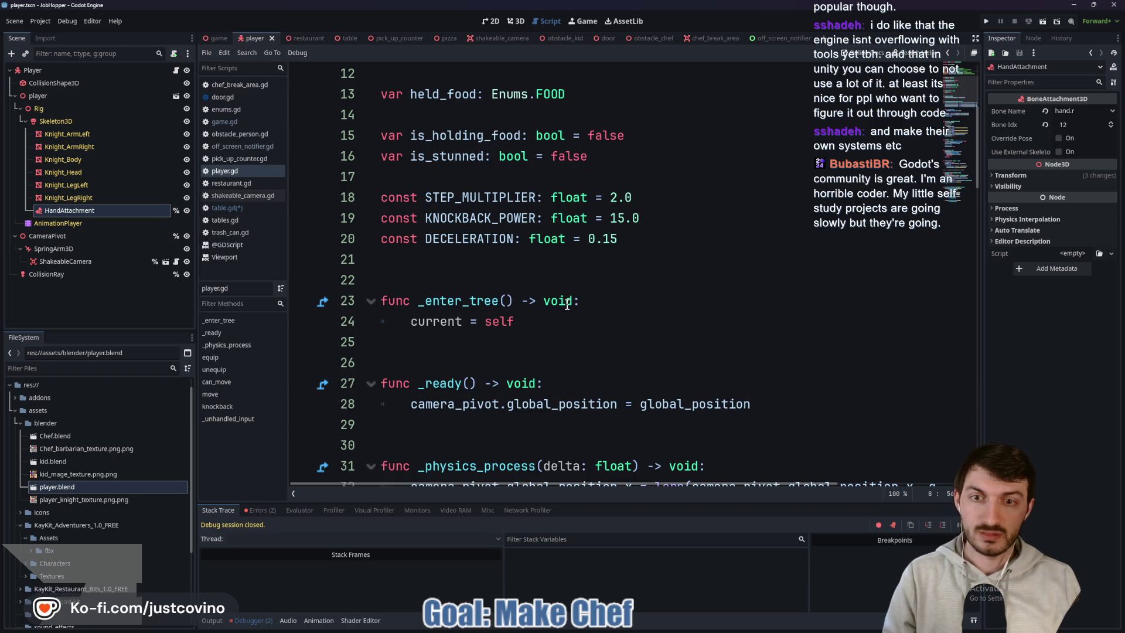
Step: Add animation_player.play("Rig|Interact") as the first line of equip() and copy it
scroll(568, 305, down, 10)
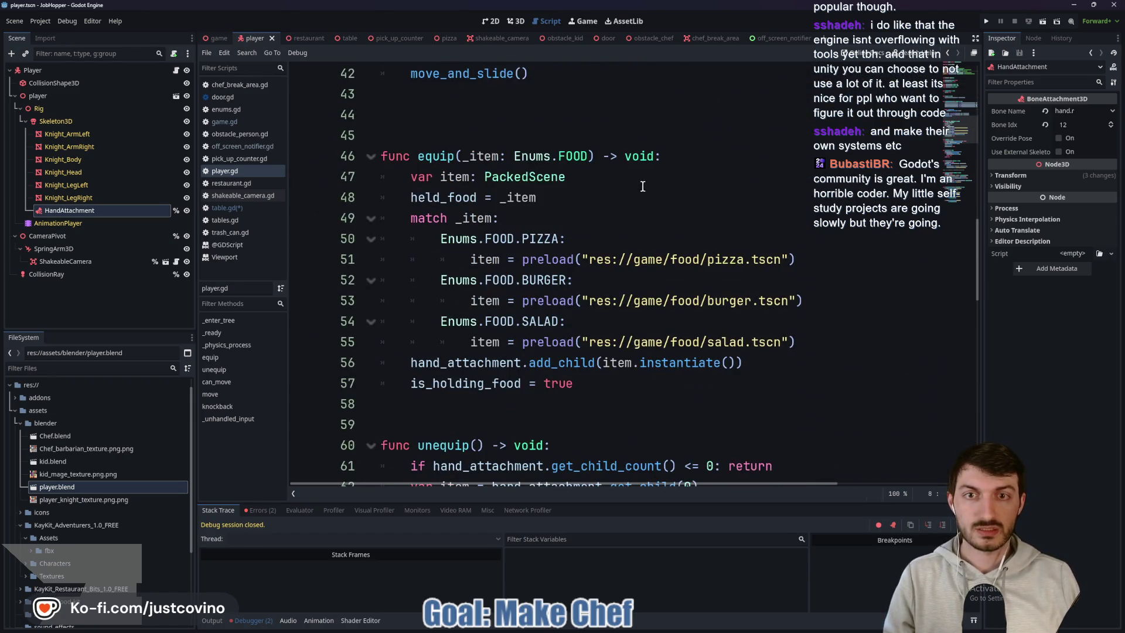
click(707, 158)
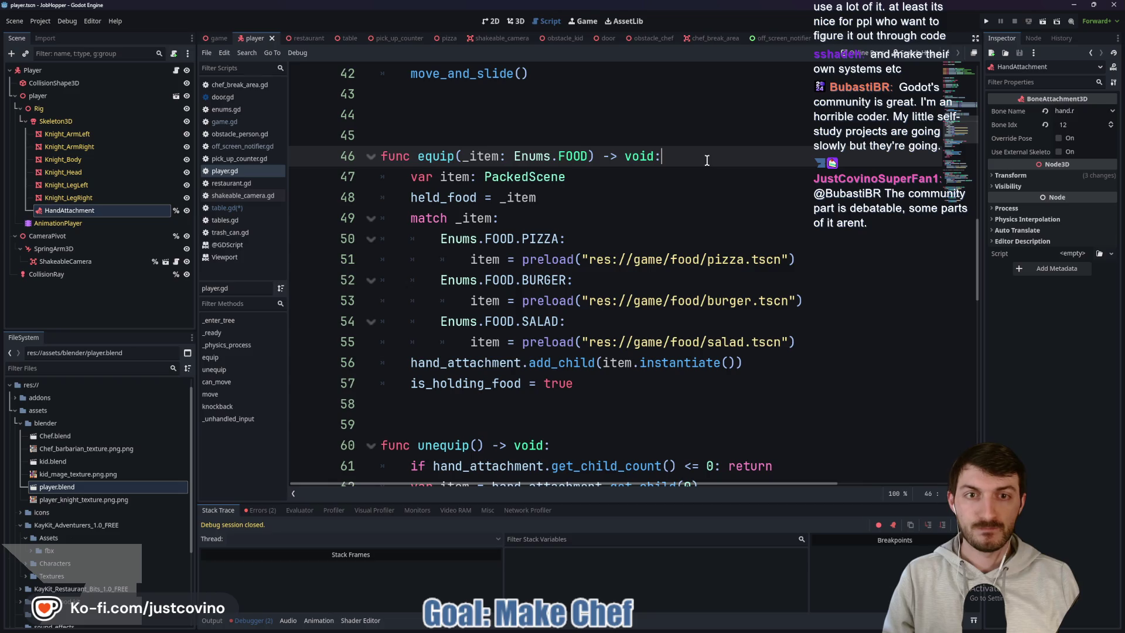
key(Return)
text(animation_player.p)
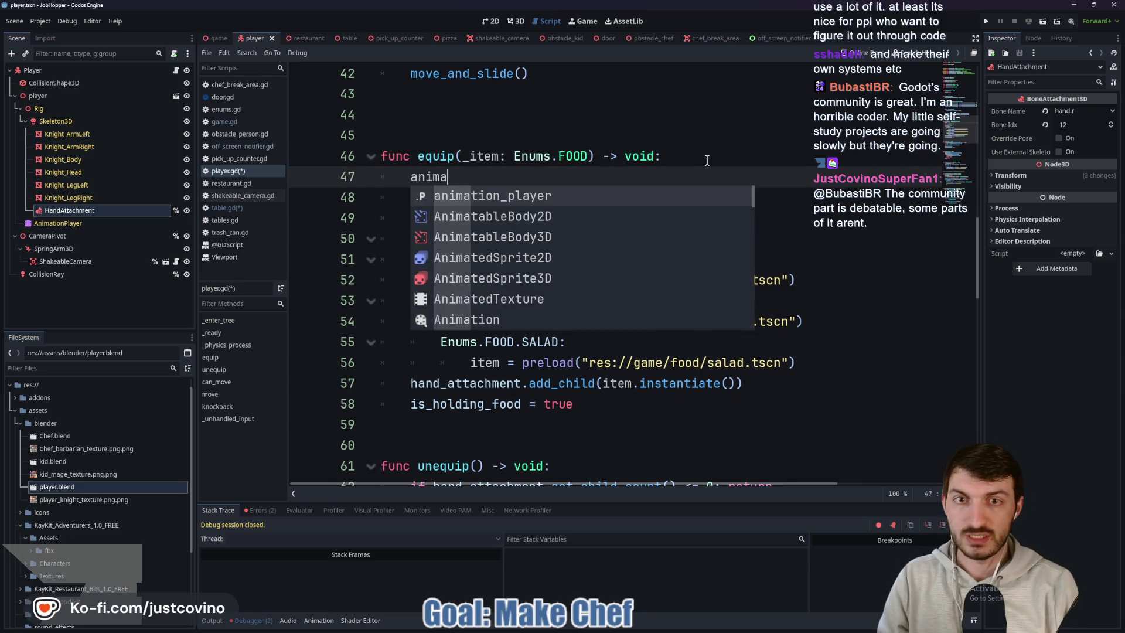
text(lay("R)
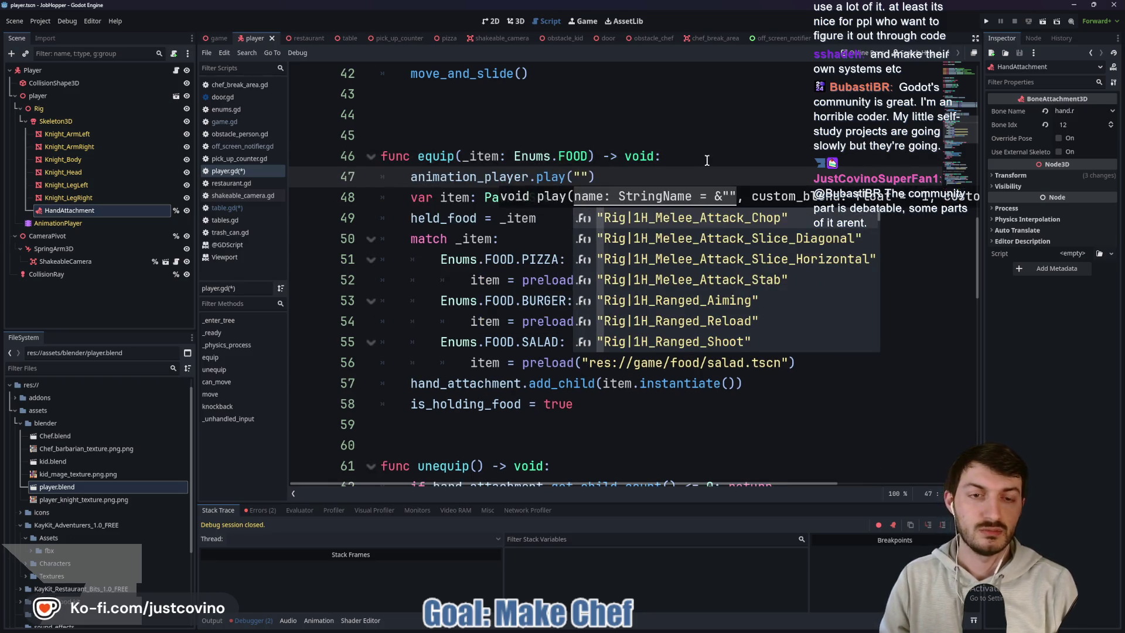
text(ig|In)
text(ter)
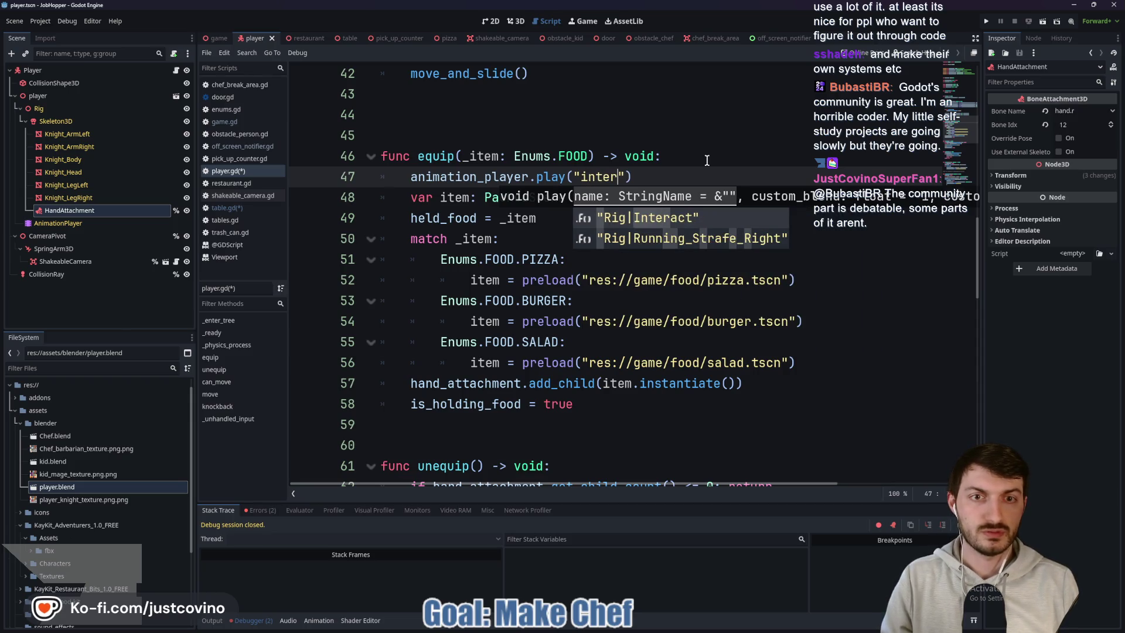
key(Return)
drag(685, 177, 364, 183)
key(ctrl+c)
Step: Paste the Rig|Interact call after unequip()'s early return, save, and run the game
scroll(583, 287, down, 4)
click(575, 224)
key(Return)
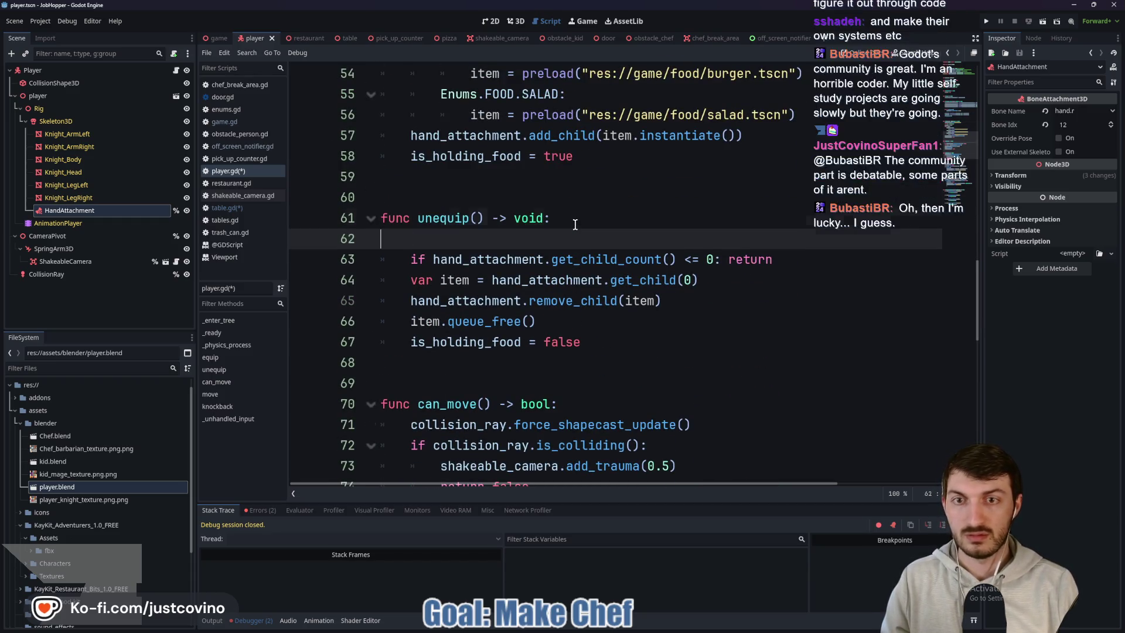
key(ctrl+z)
click(805, 237)
key(Return)
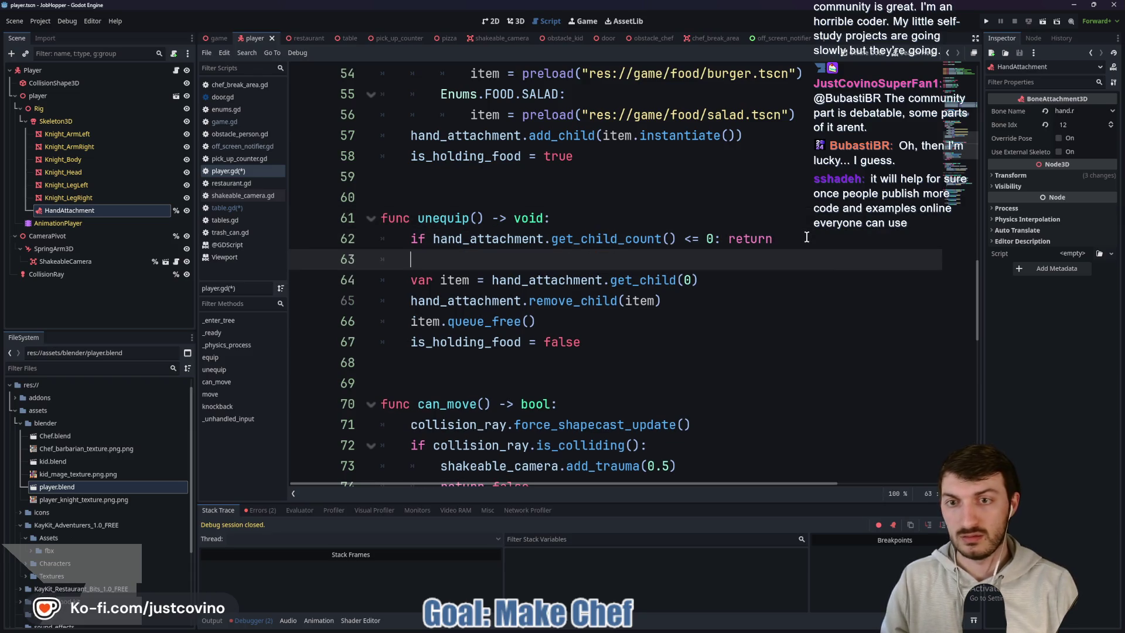
key(ctrl+v)
key(ctrl+s)
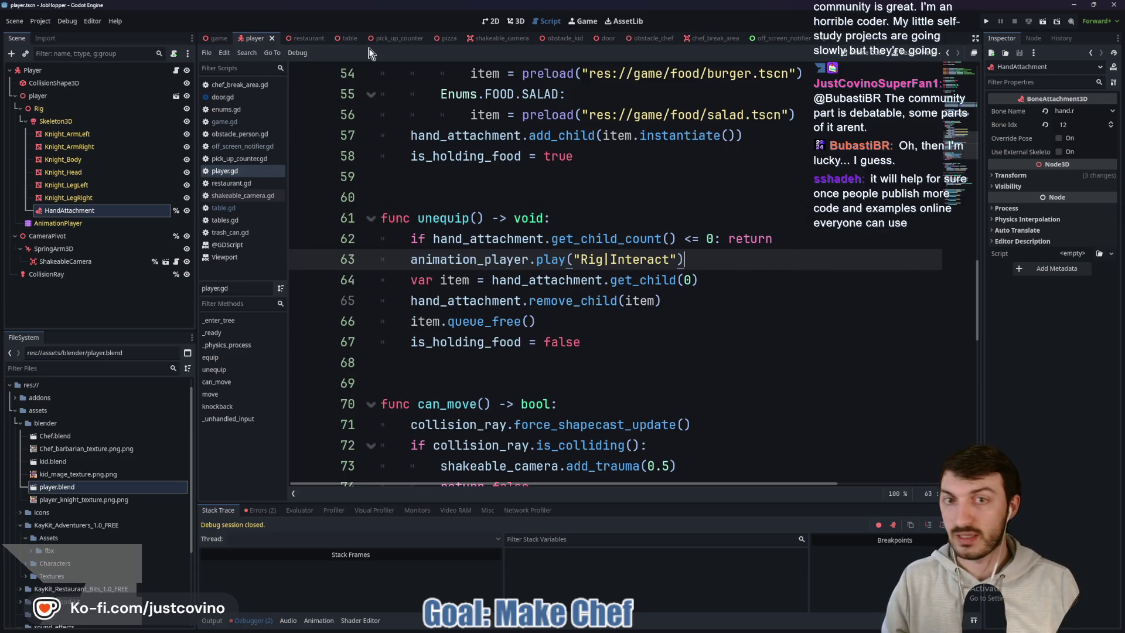
click(218, 38)
key(F5)
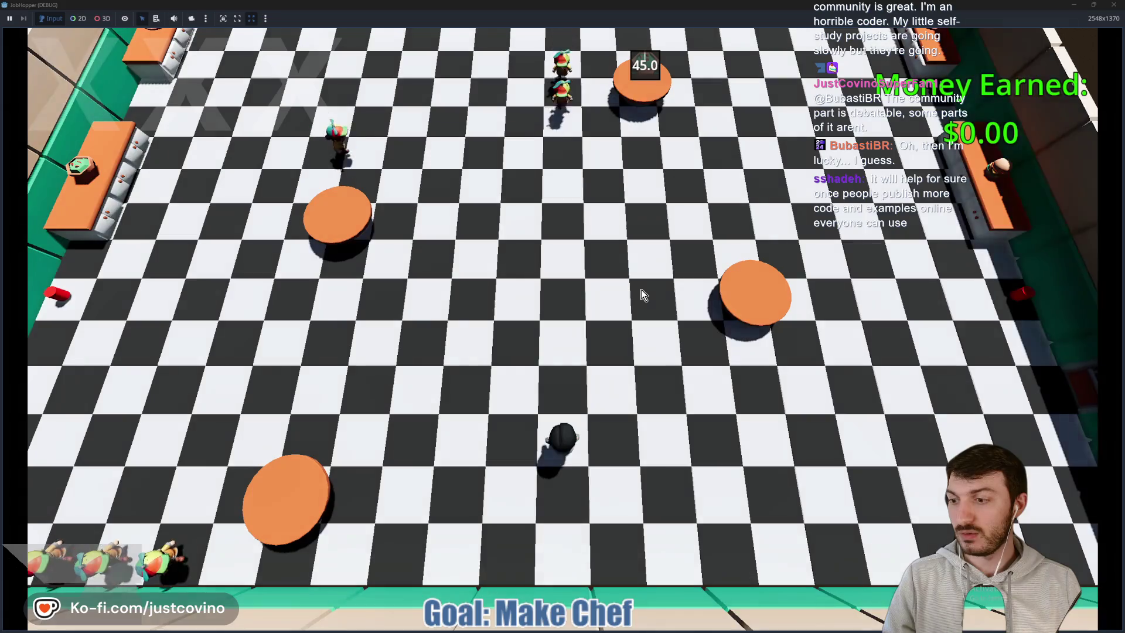
Step: Walk the chef around the tables over to the right-hand counter
key(w)
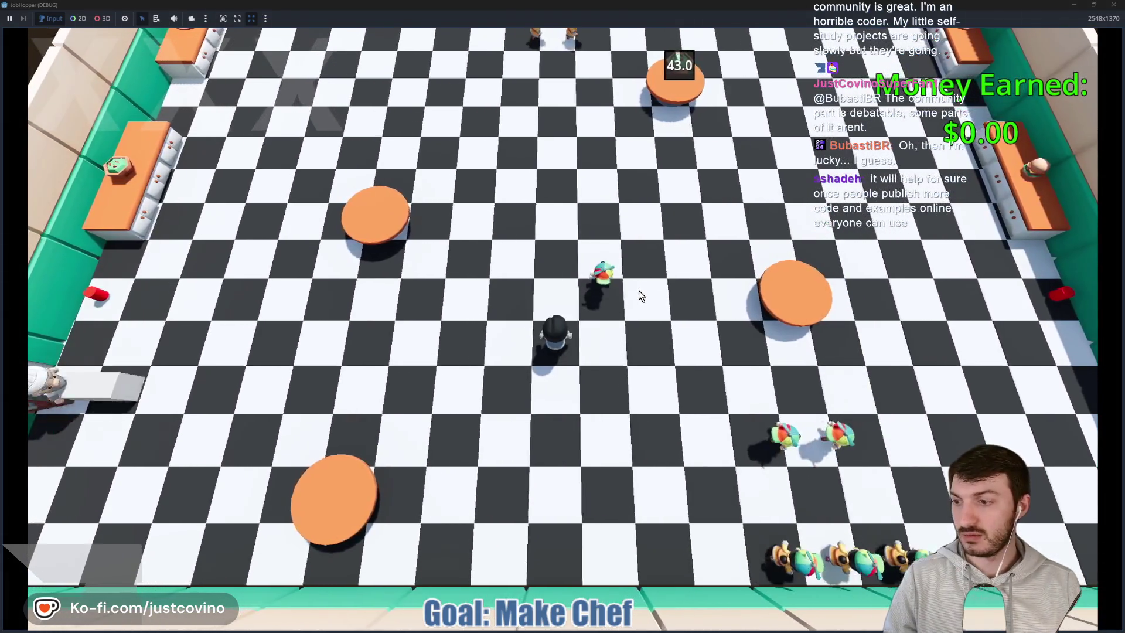
key(d)
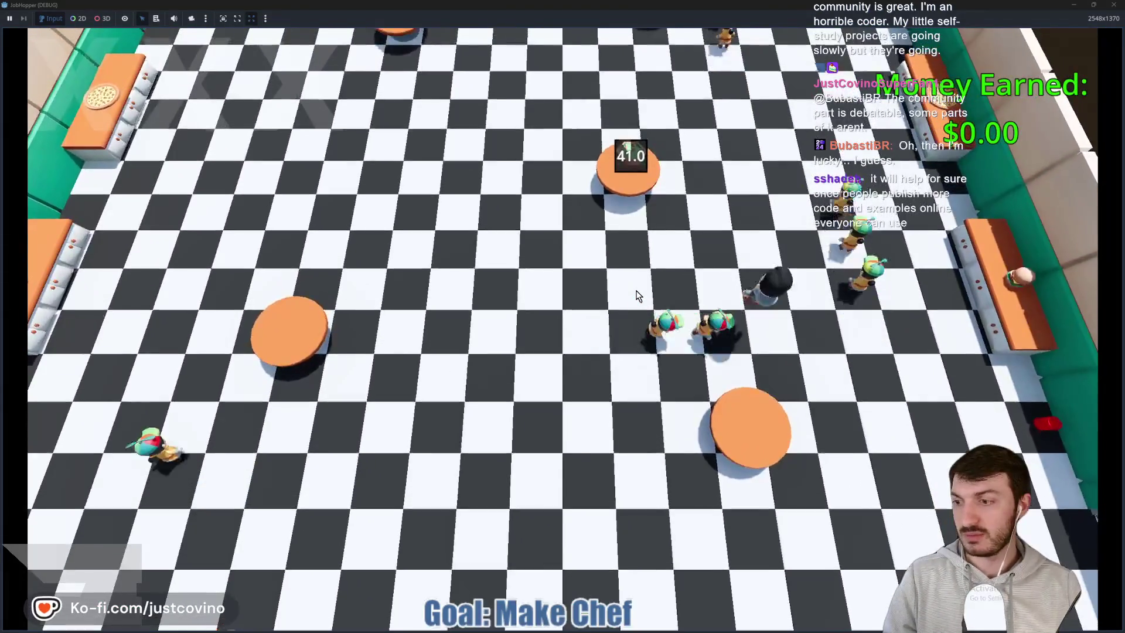
key(w)
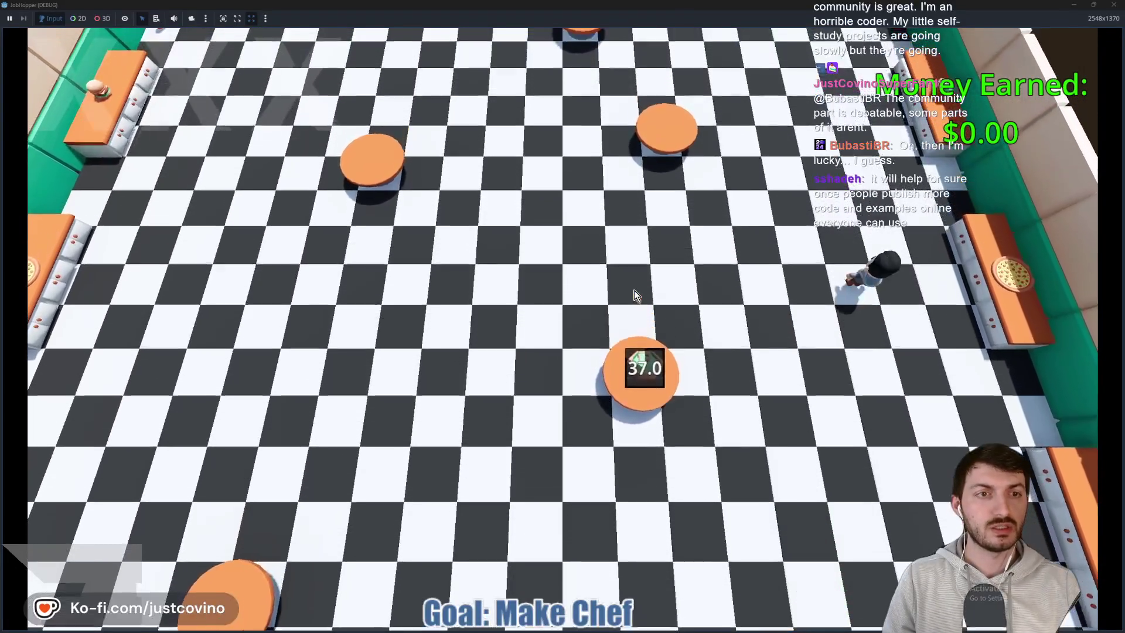
key(w)
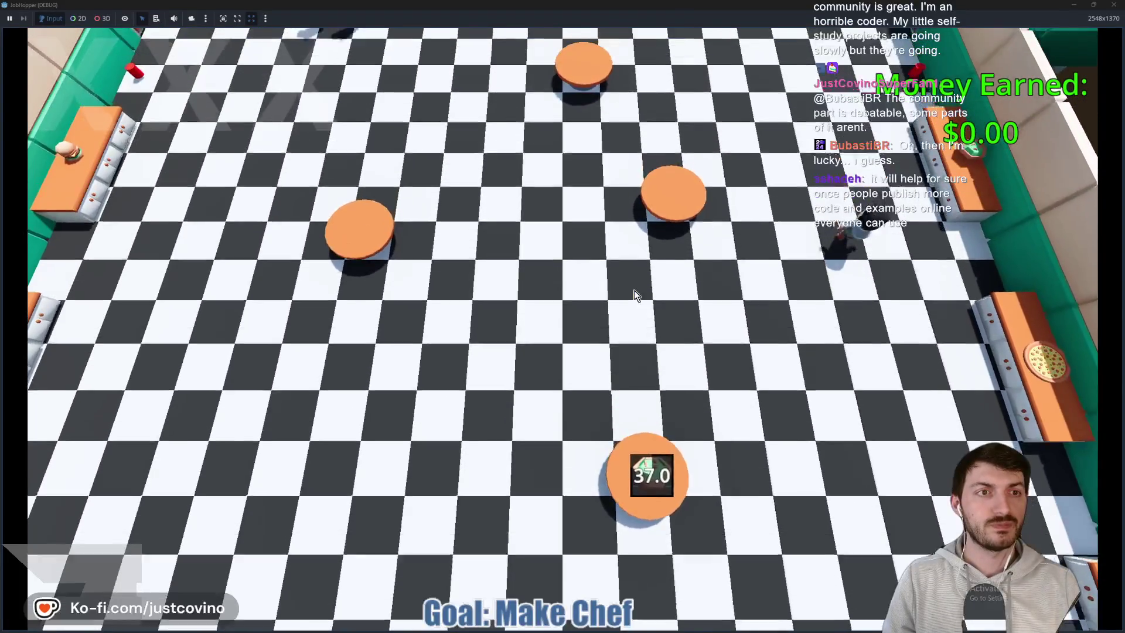
key(s)
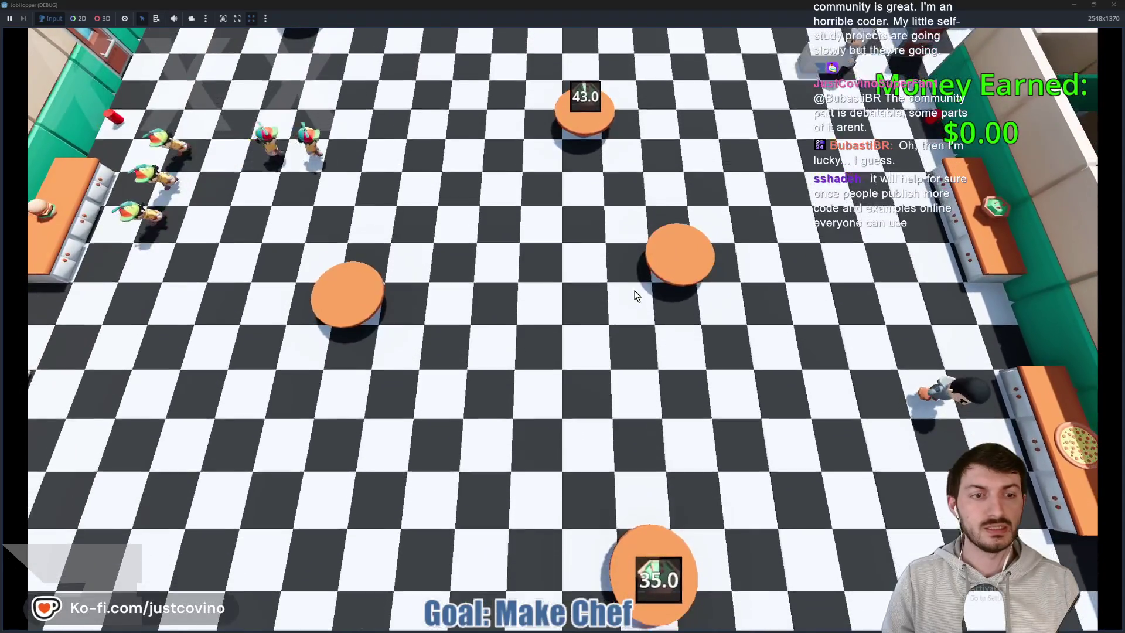
key(w)
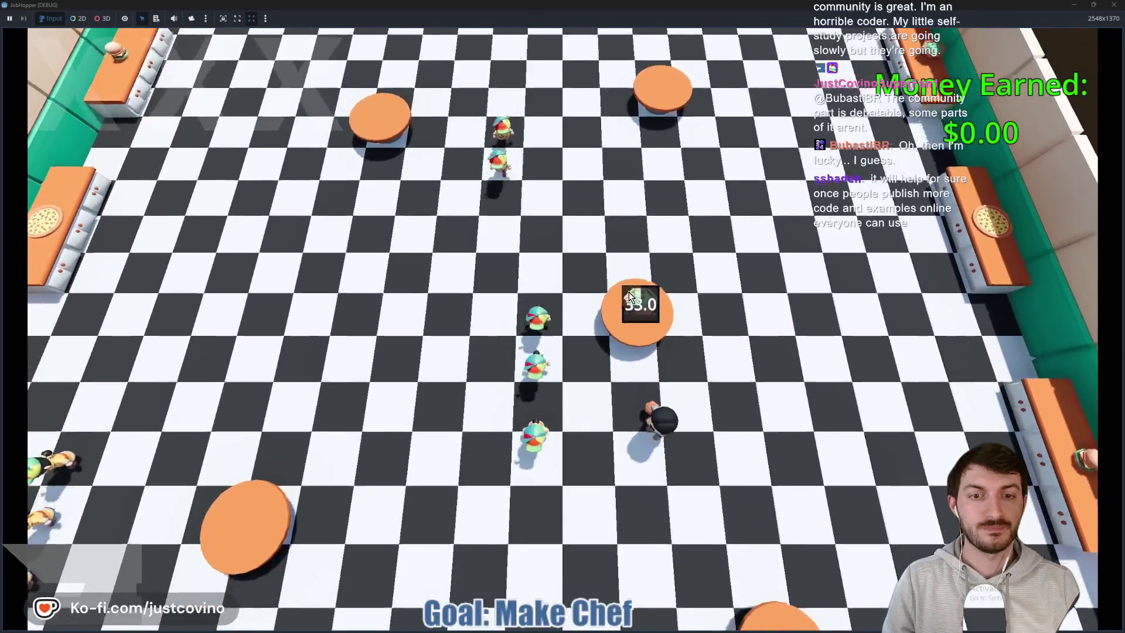
key(a)
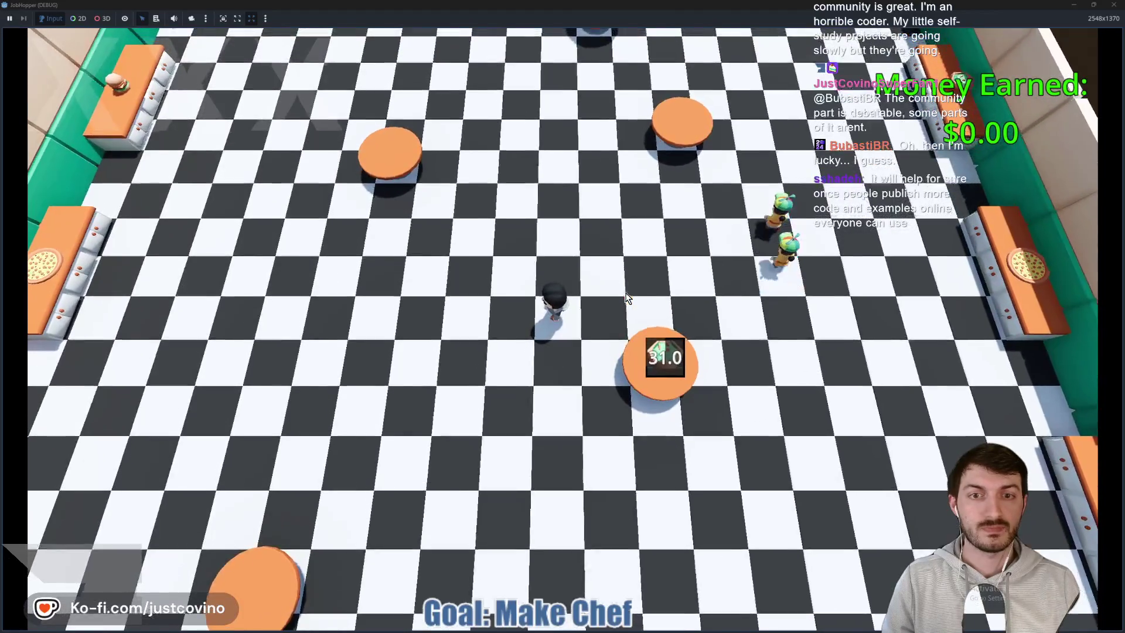
key(d)
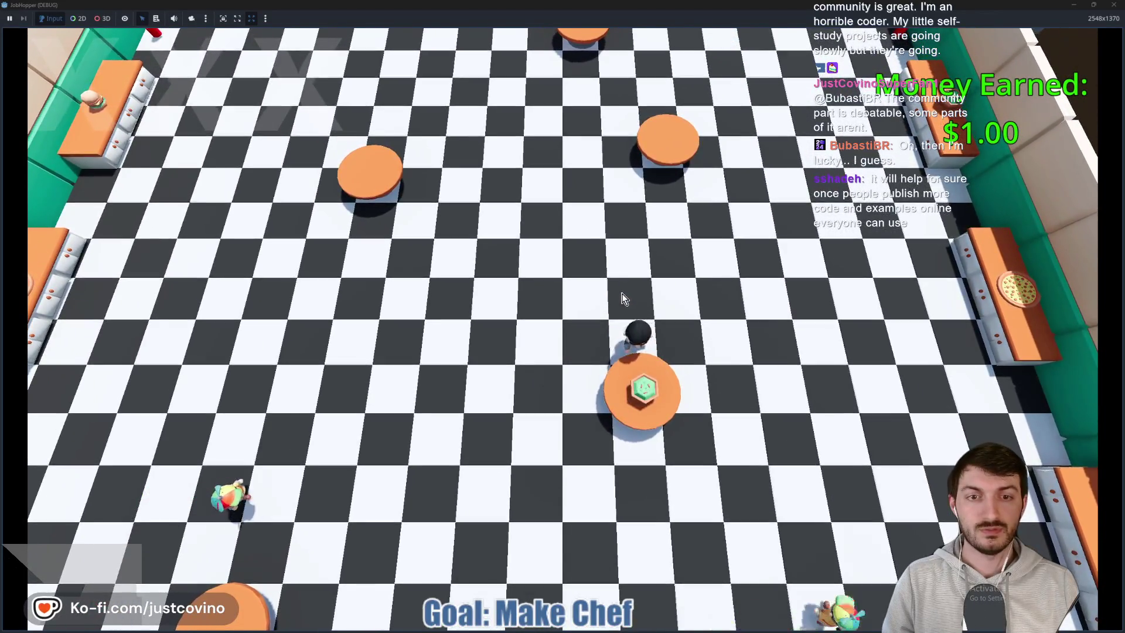
key(w)
key(d)
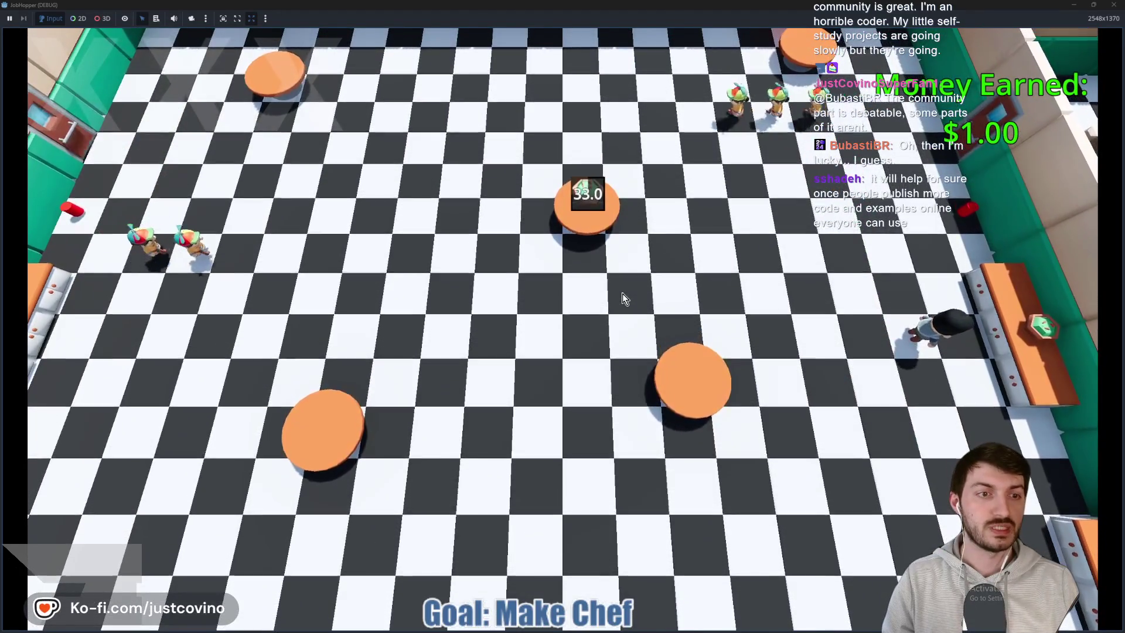
Step: Deliver food to the 32.0 table, then head down toward the lower tables
key(a)
key(w)
key(a)
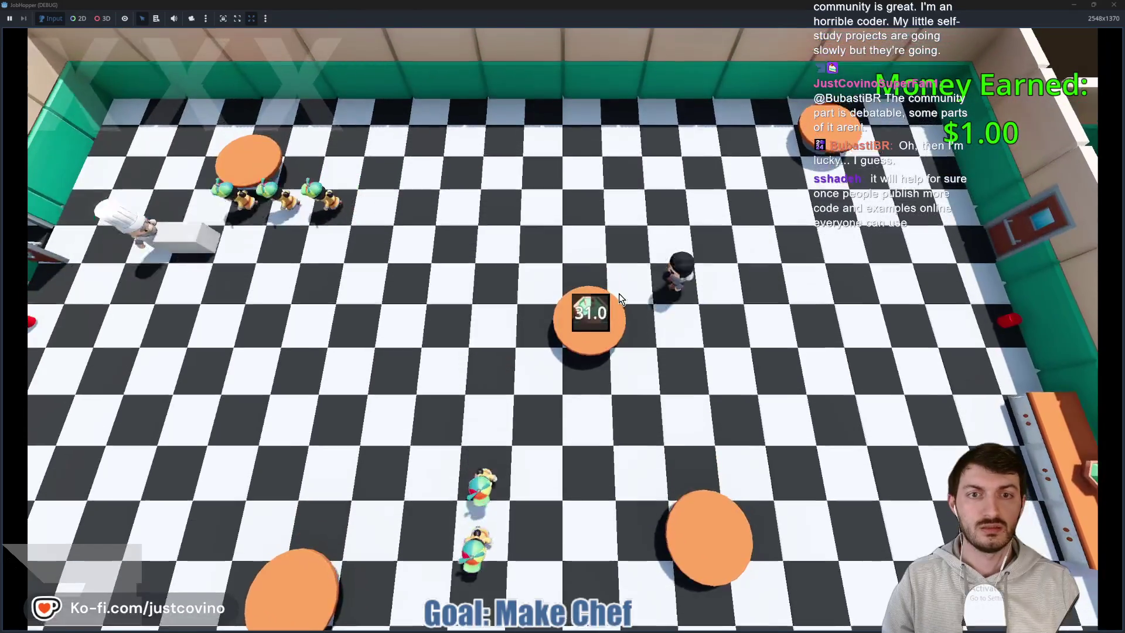
key(s)
key(a)
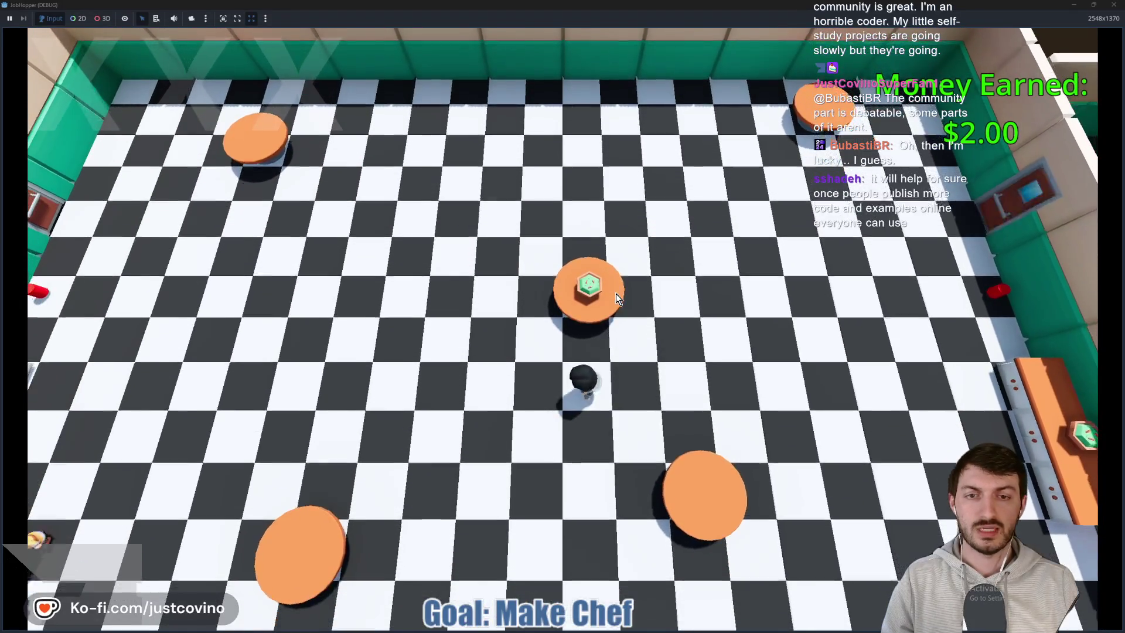
key(s)
key(a)
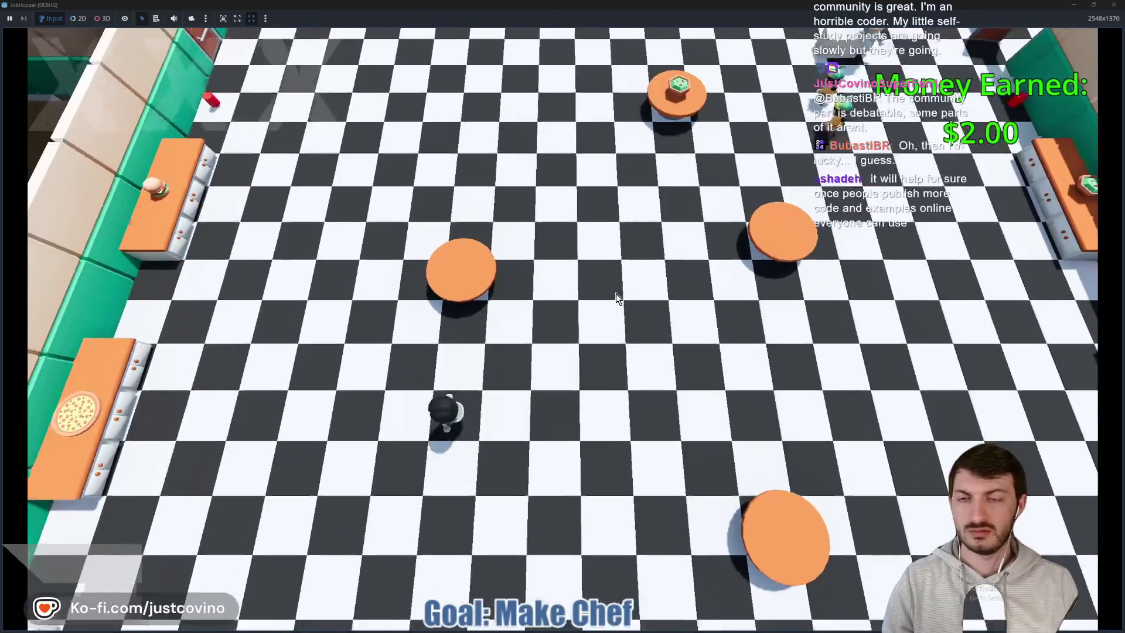
key(s)
key(s)
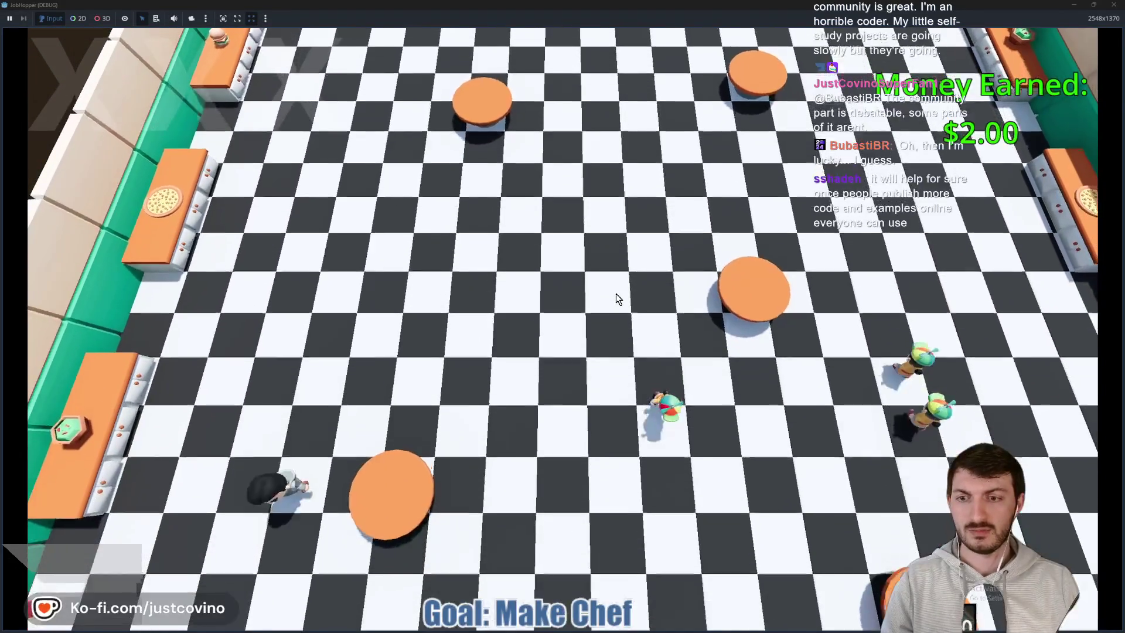
Step: Pick up the green item from the left counter and deliver it to the 18.0 table
key(w)
key(a)
key(s)
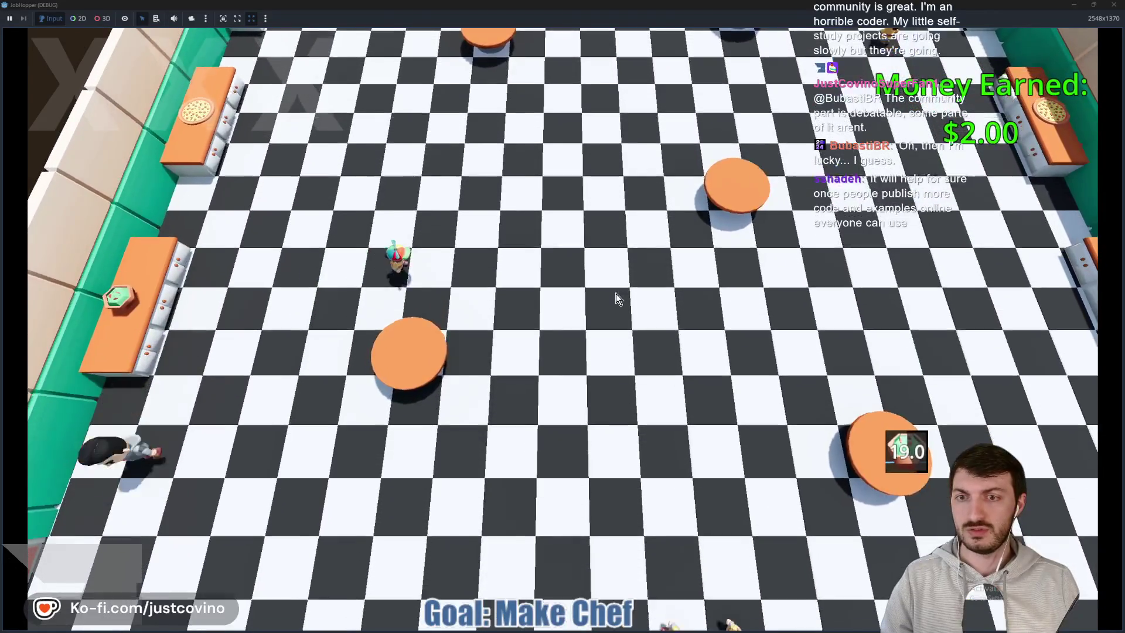
key(d)
key(d)
key(space)
key(w)
key(w)
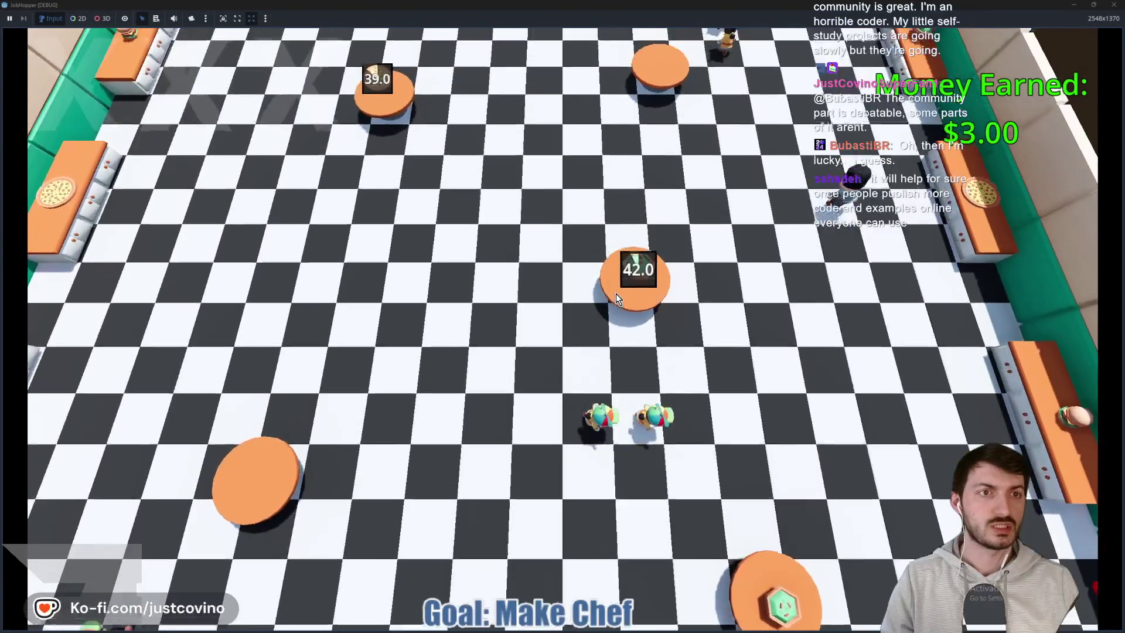
Step: Serve the waiting order at the 38.0 table
key(s)
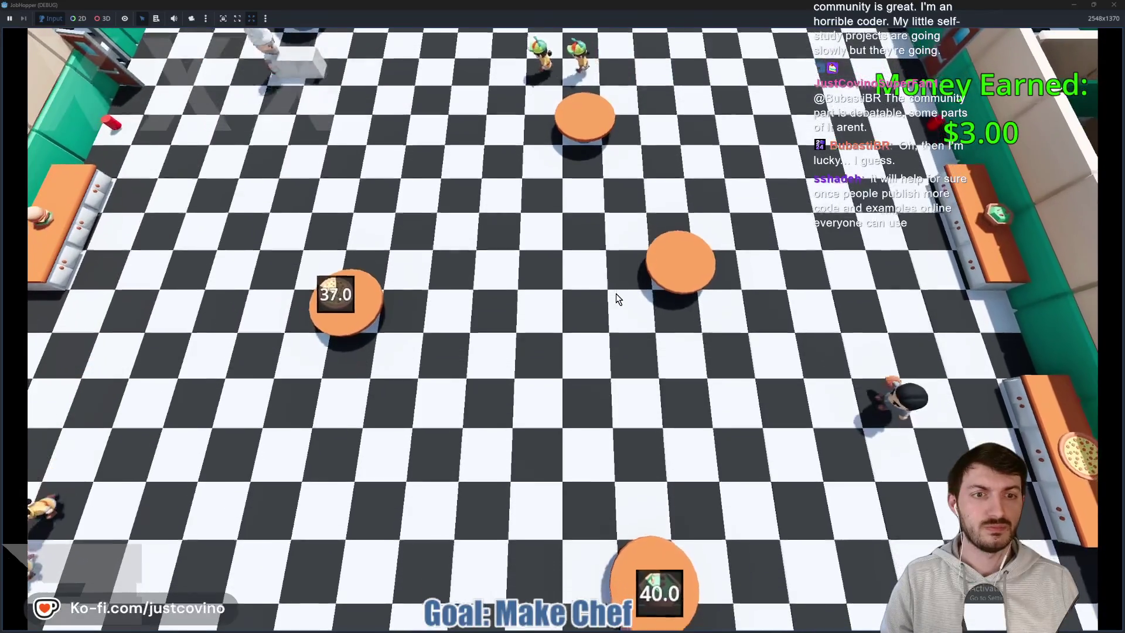
key(a)
key(space)
key(w)
key(a)
Step: Fetch a pizza from the pizza counter and serve it to the waiting table
key(s)
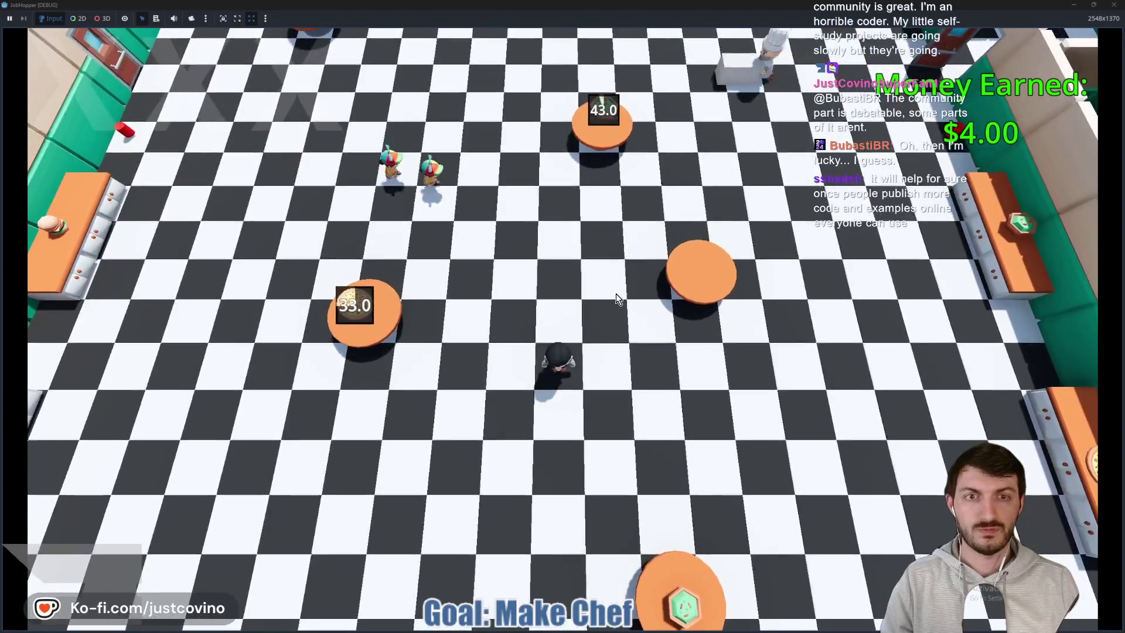
key(a)
key(d)
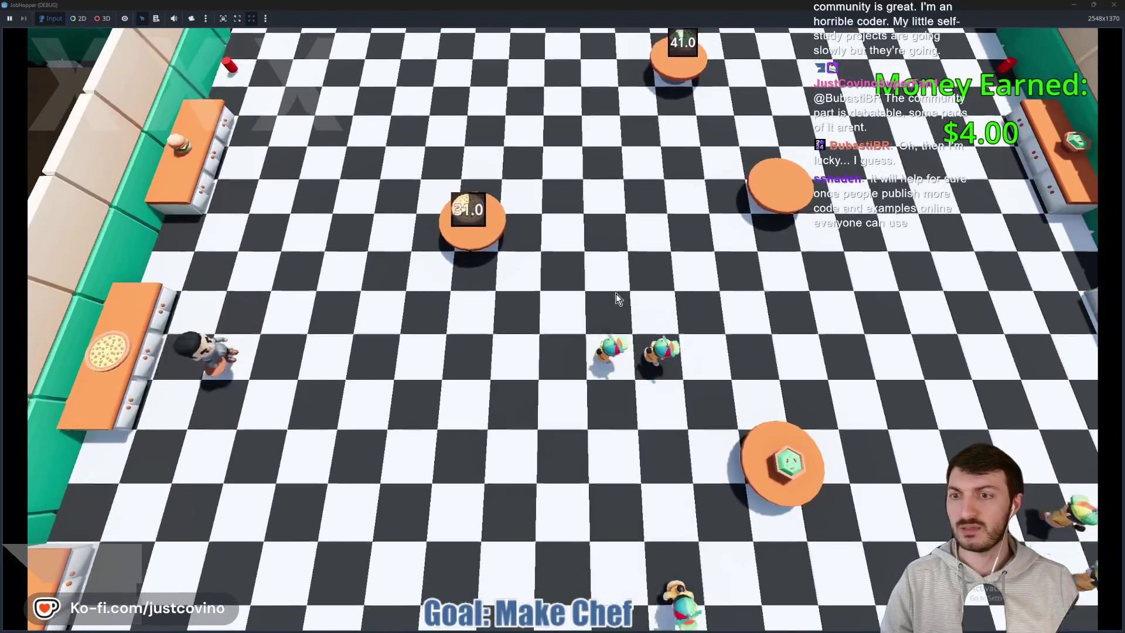
key(w)
key(space)
key(a)
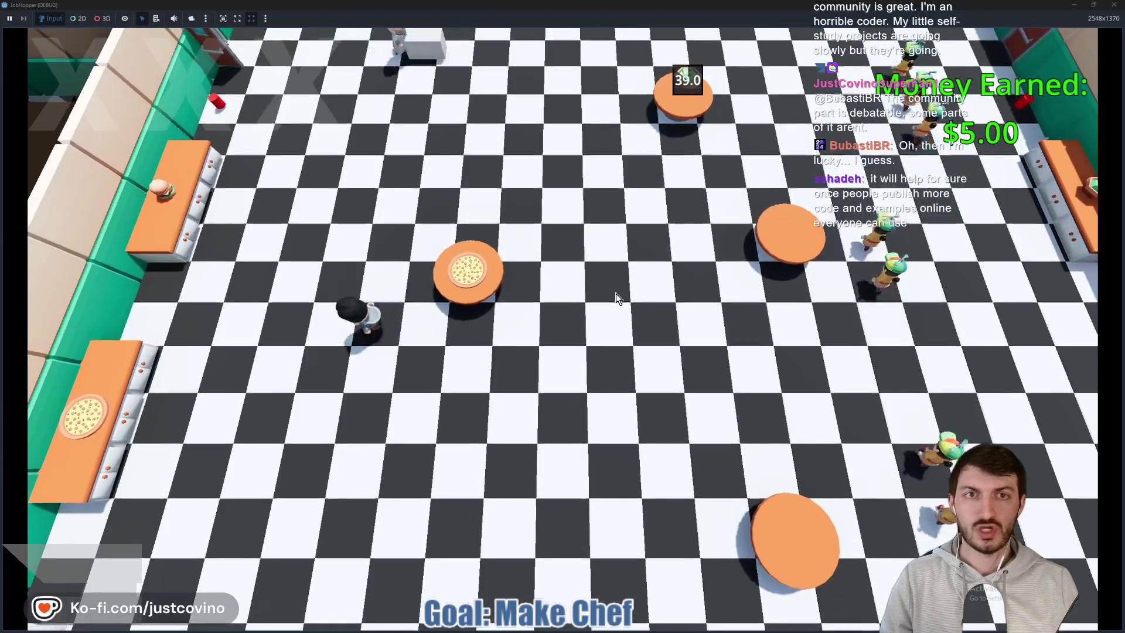
key(s)
Step: Walk the chef up to the top tables and serve the 27.0 table
key(w)
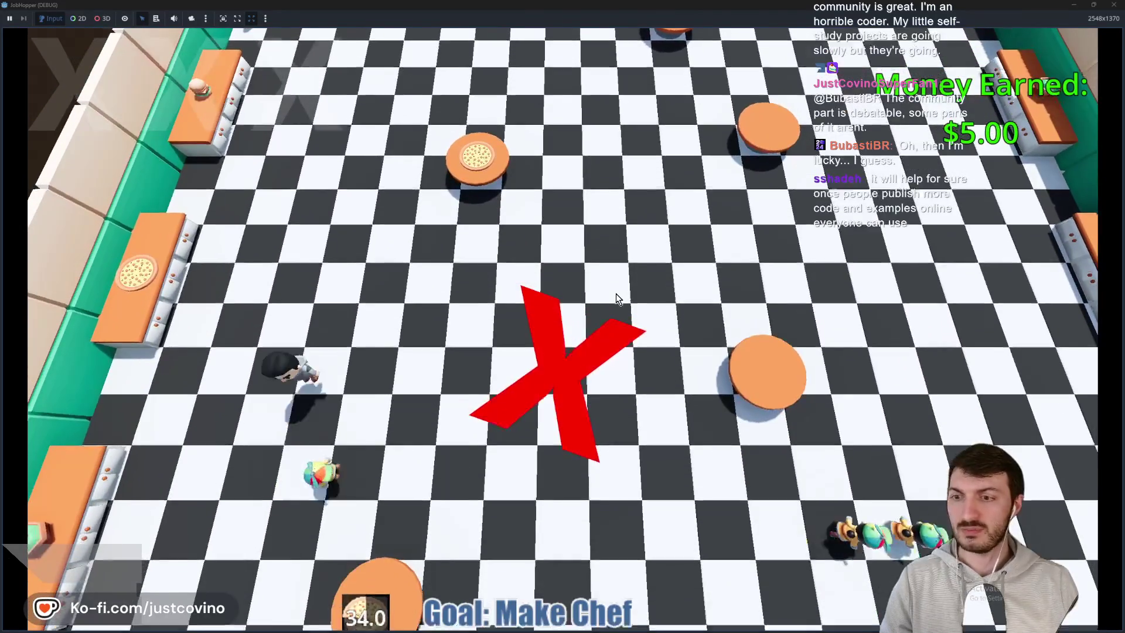
key(s)
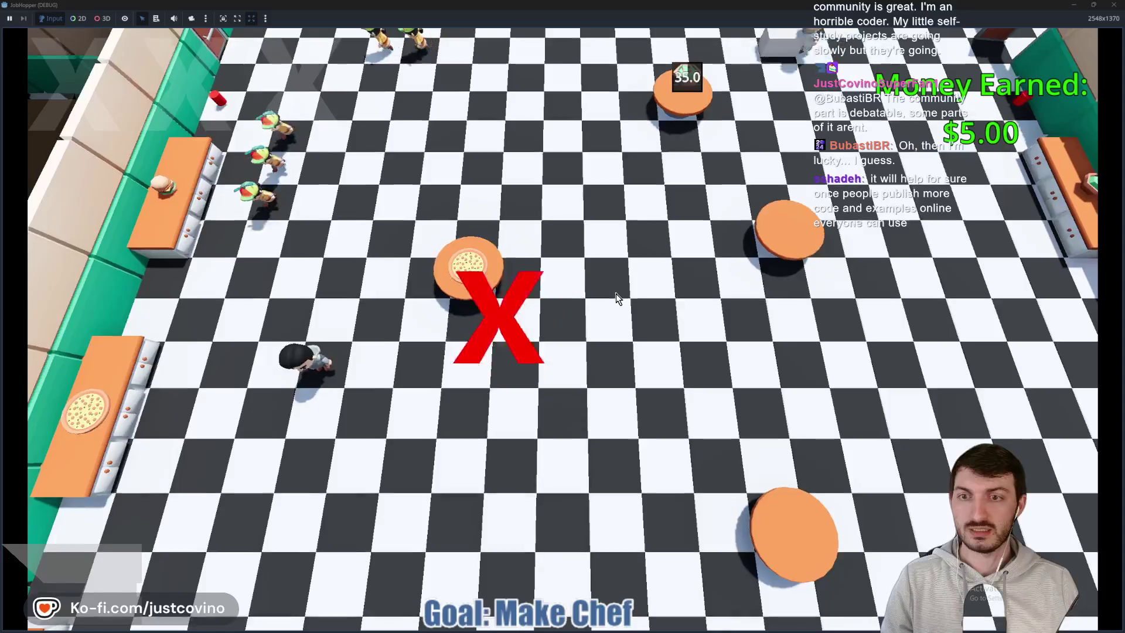
key(d)
key(a)
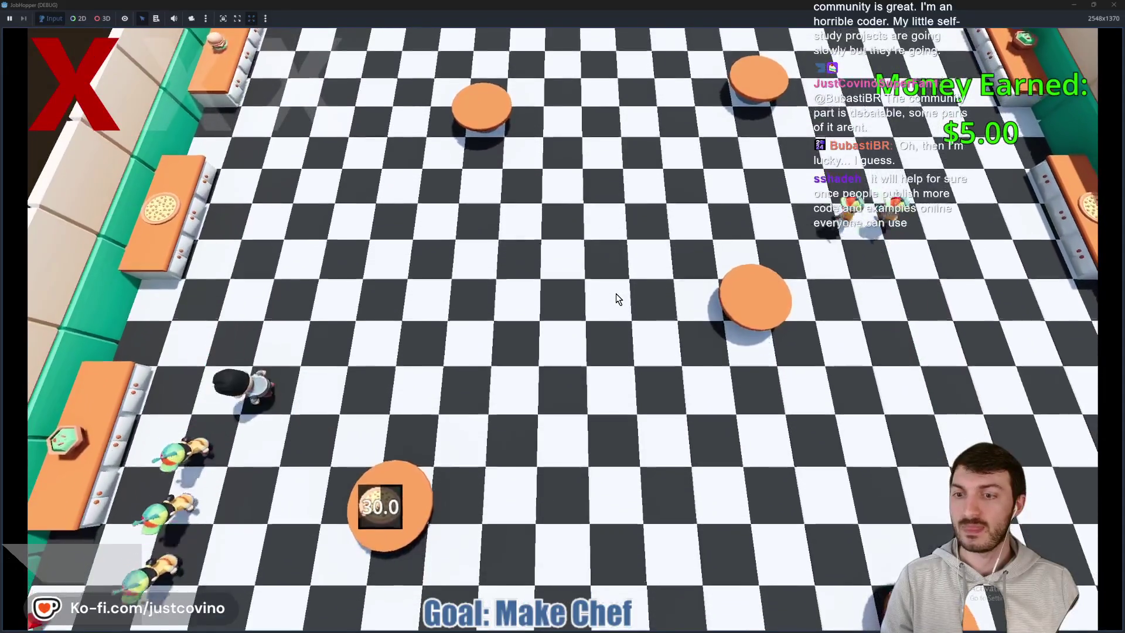
key(d)
key(d)
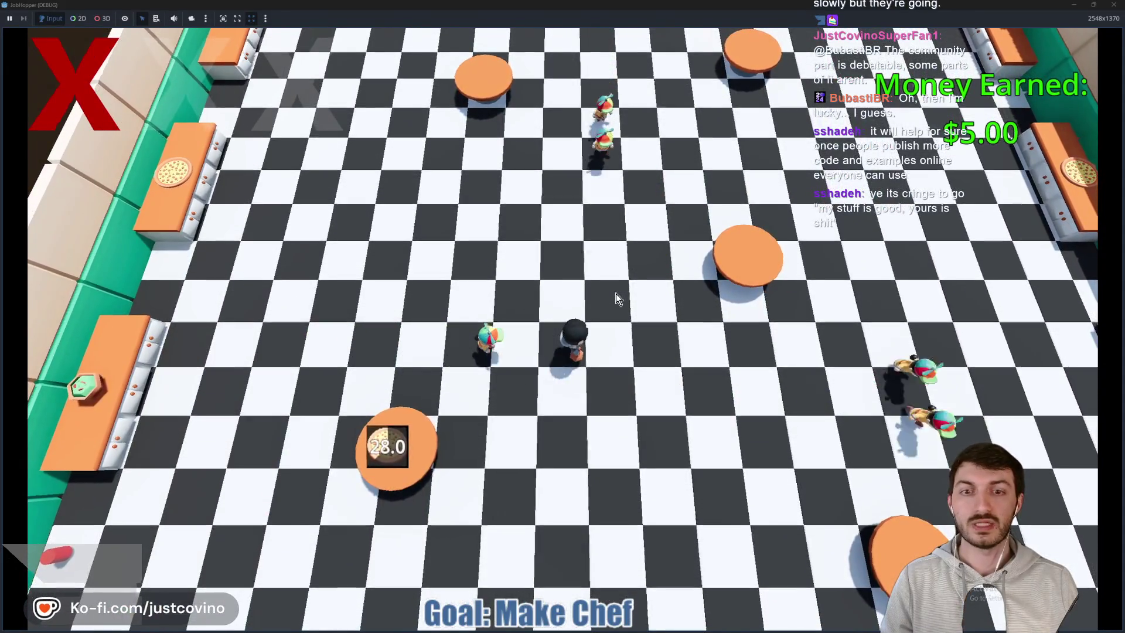
key(w)
key(w)
key(d)
key(a)
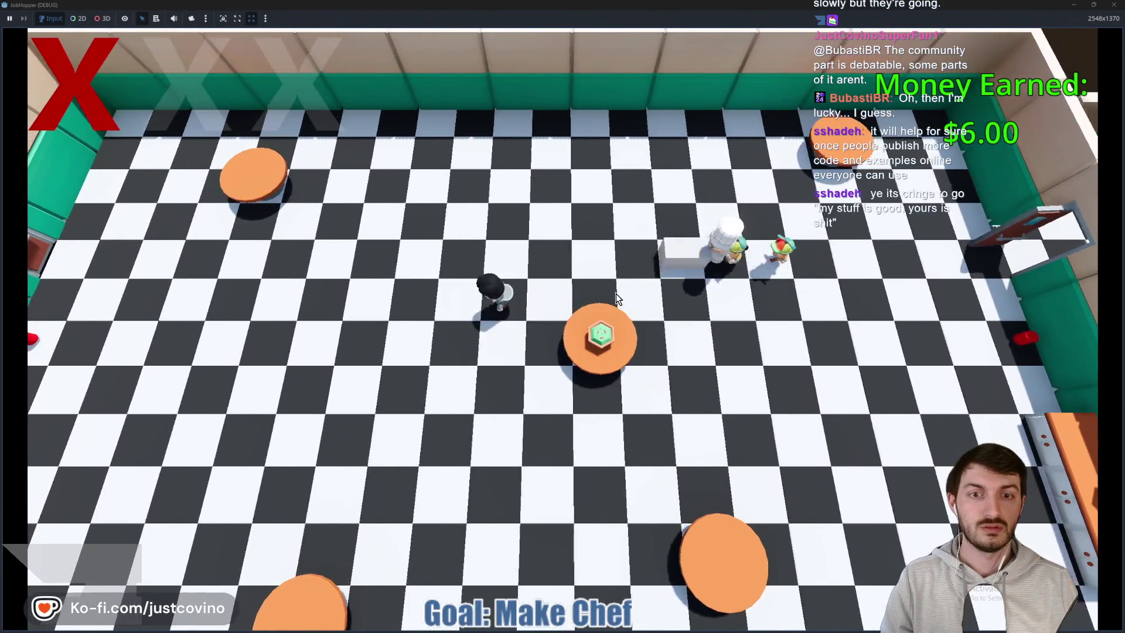
Step: Walk the chef back down and left toward the counters
key(s)
key(s)
key(d)
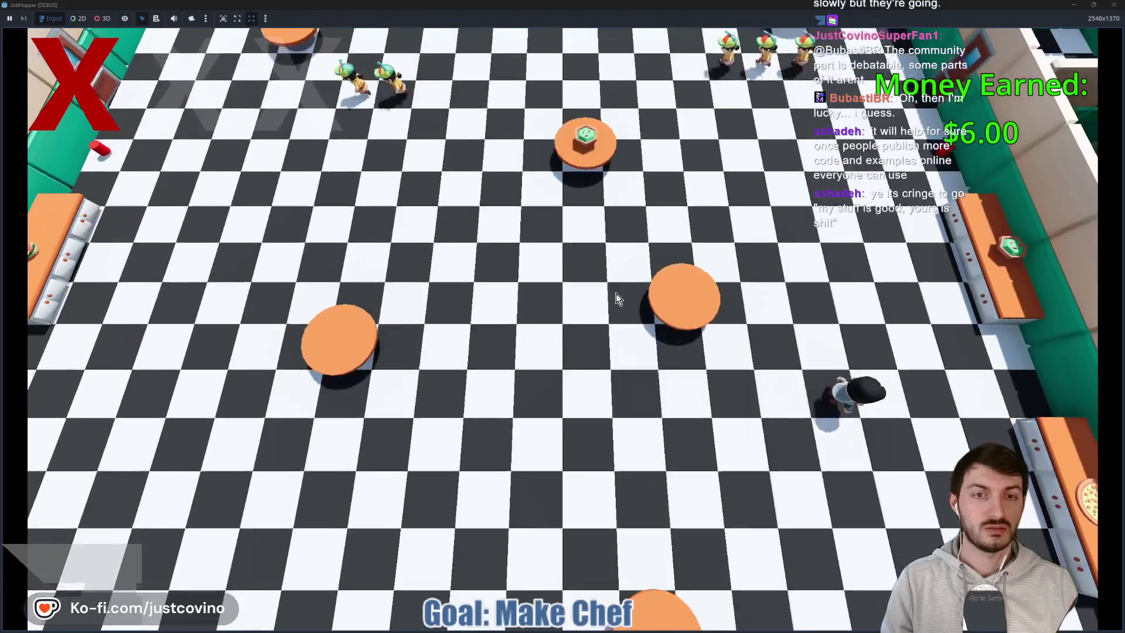
key(a)
key(a)
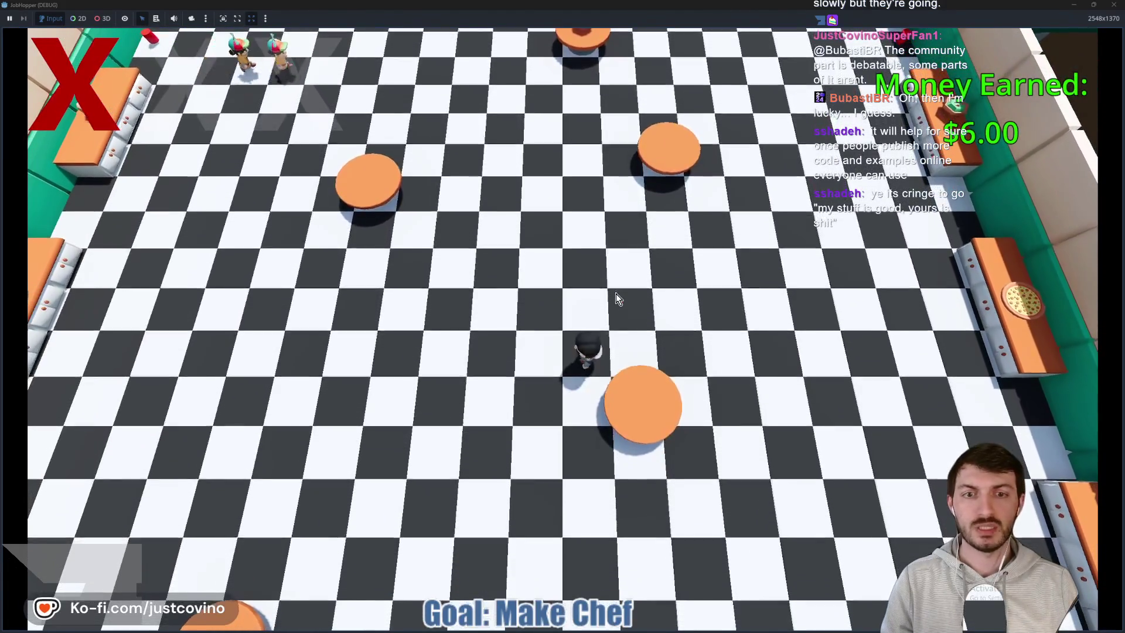
key(a)
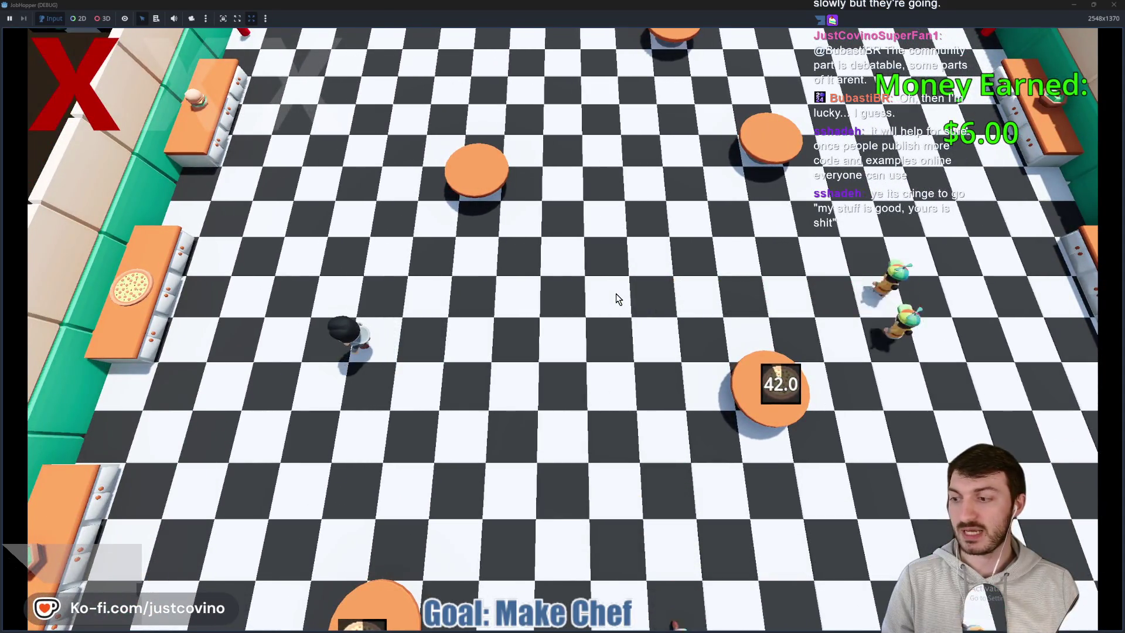
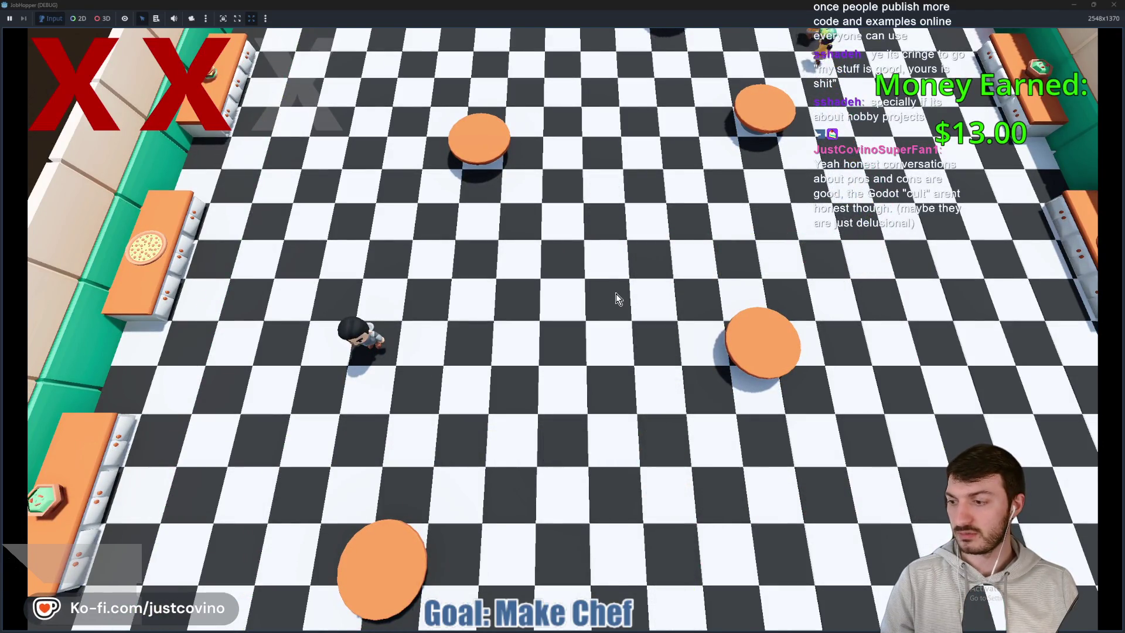
Step: Walk the chef around the restaurant floor, then exit fullscreen and stop the running game
key(d)
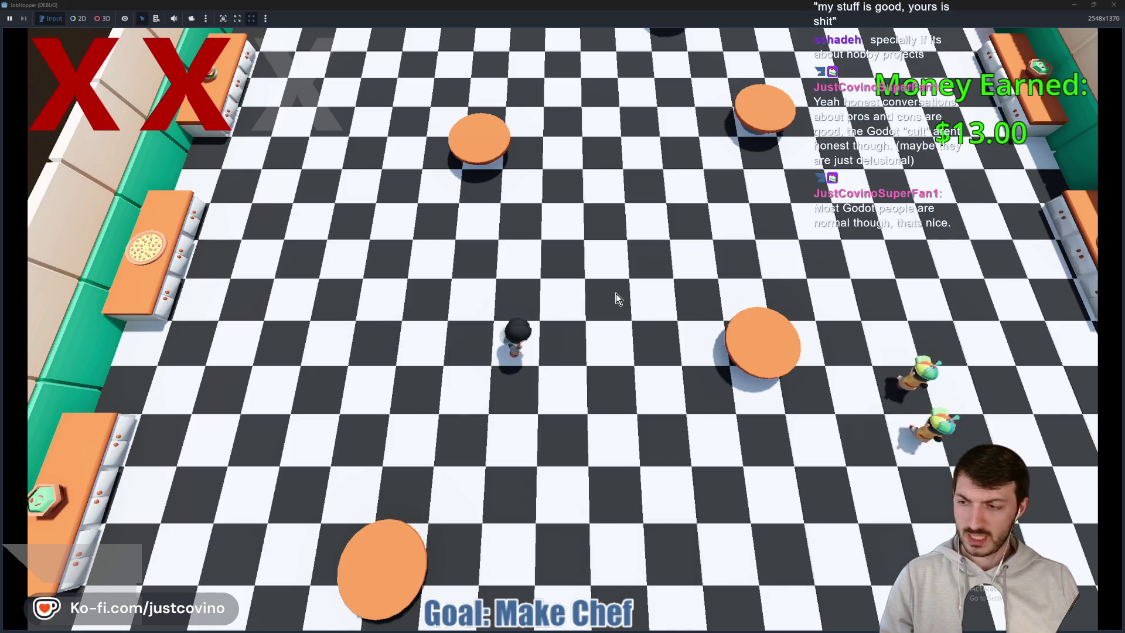
key(s)
key(s)
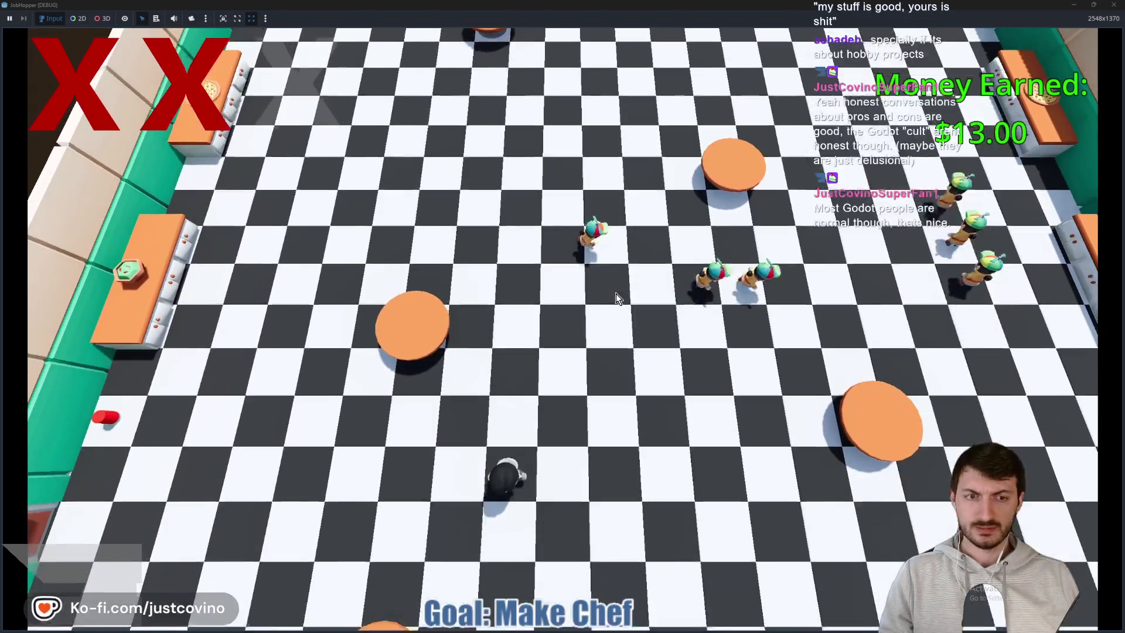
key(a)
key(d)
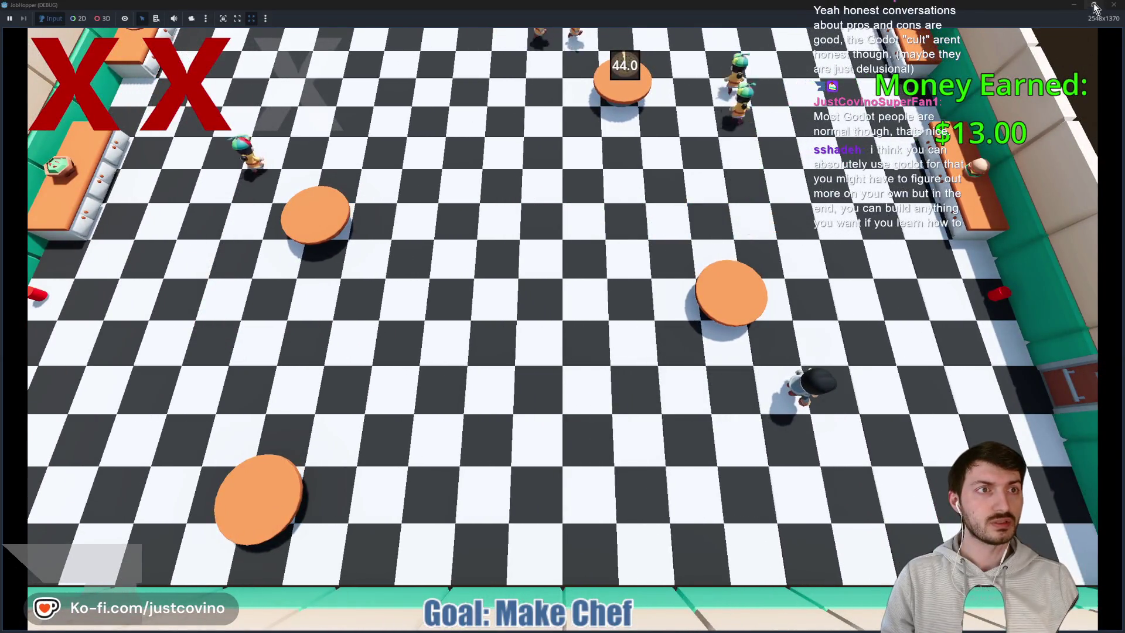
key(super+Down)
key(F8)
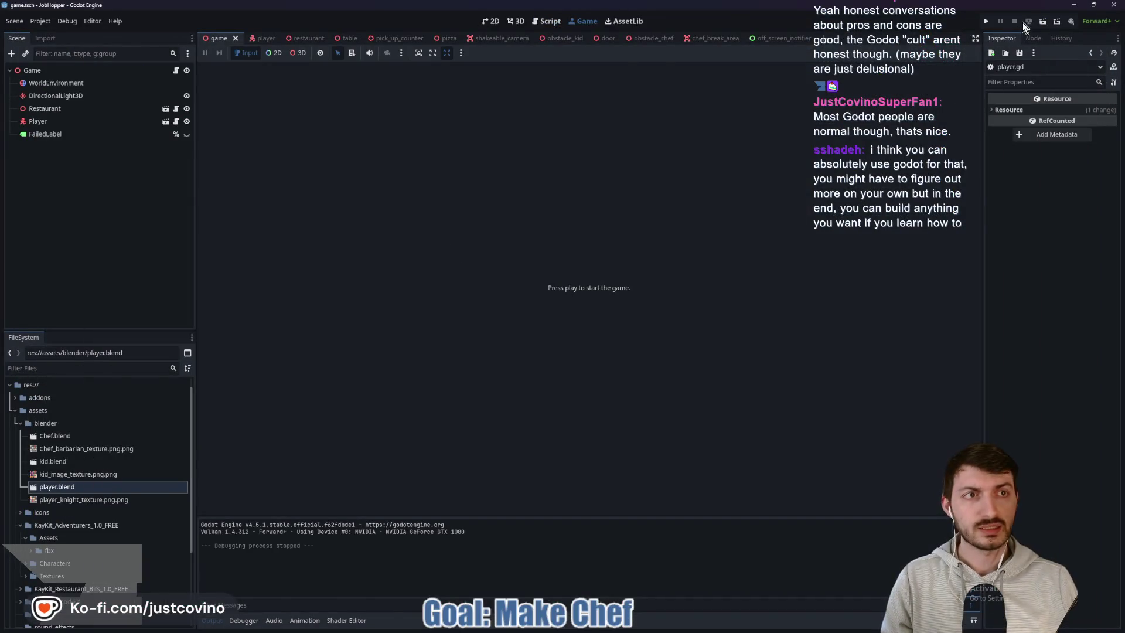
Step: Save the scene with the game.gd script showing, then bring up GitHub Desktop's 7 changed files
click(547, 21)
key(ctrl+s)
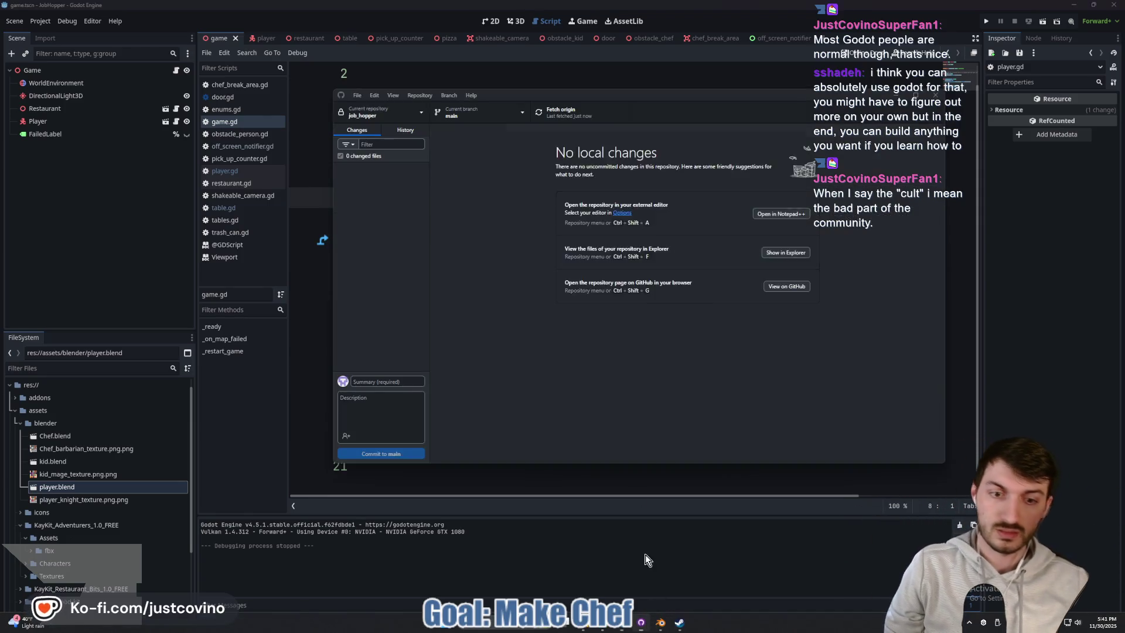
click(641, 625)
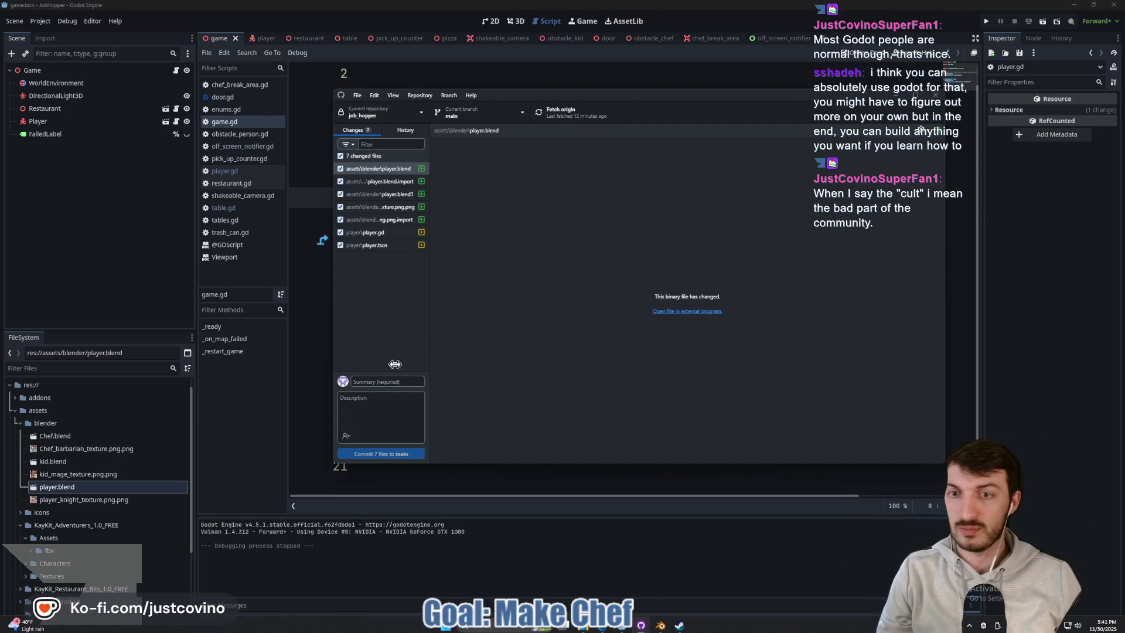
Step: Commit the 7 changed player files to main with the summary 'Player model'
click(386, 382)
text(Player model)
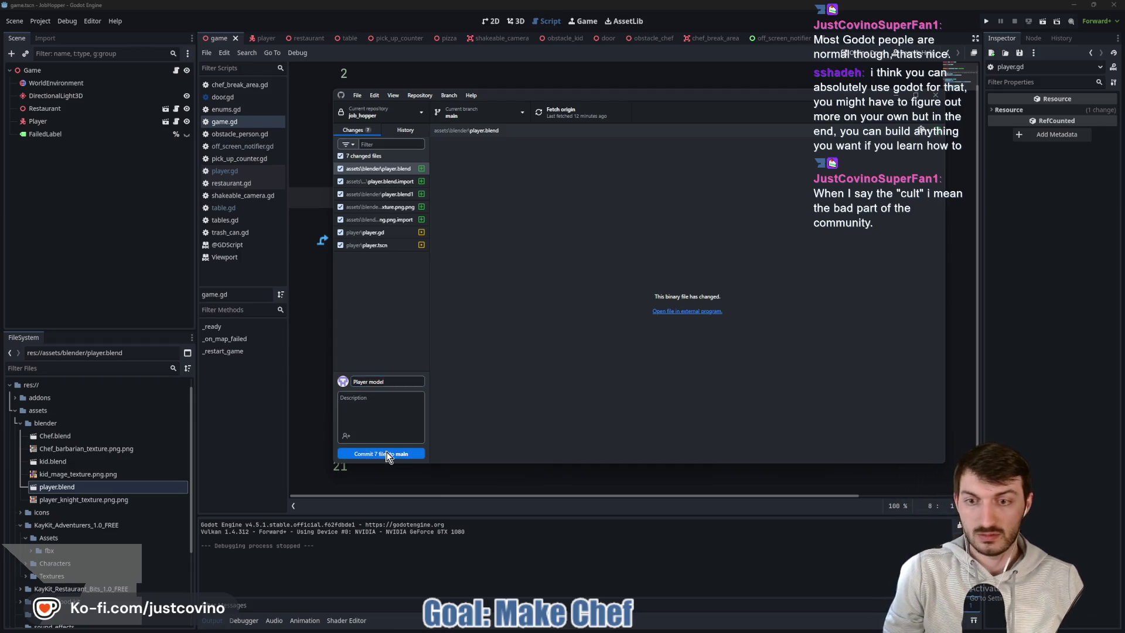
click(386, 455)
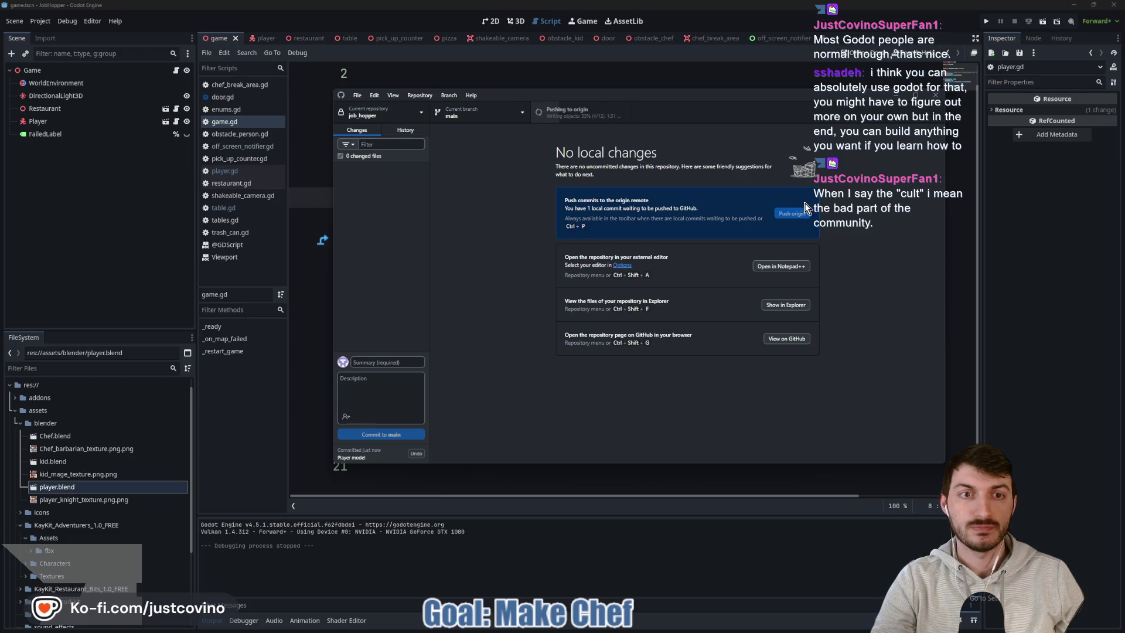
click(592, 632)
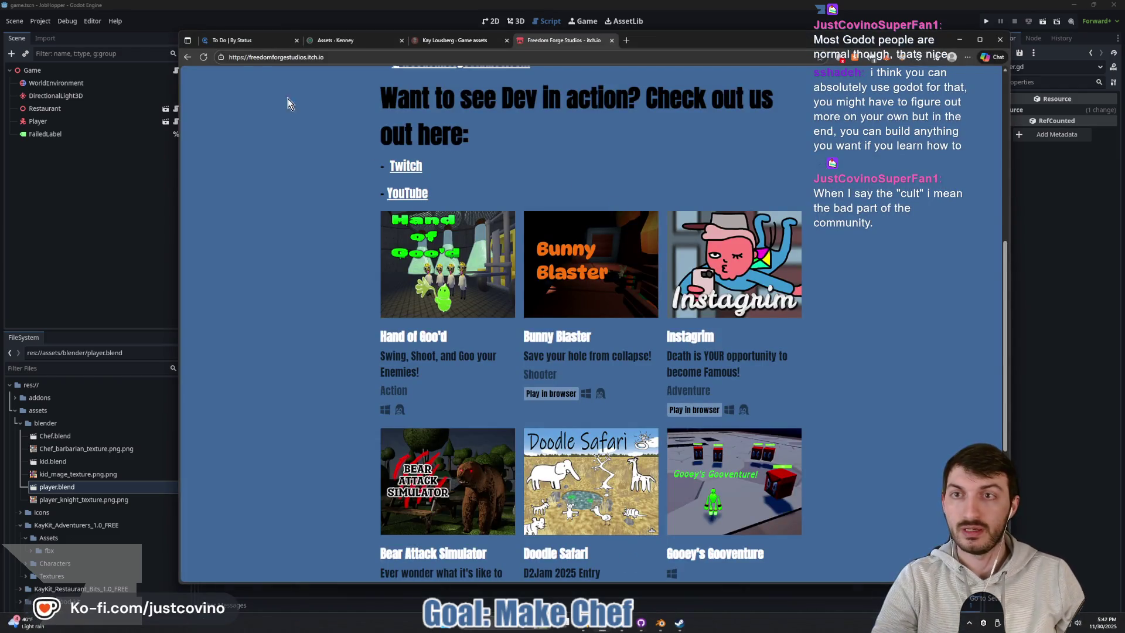
Step: On the Notion To Do board, add a 'Player Interact' item below Player Running in the Animations card
click(243, 40)
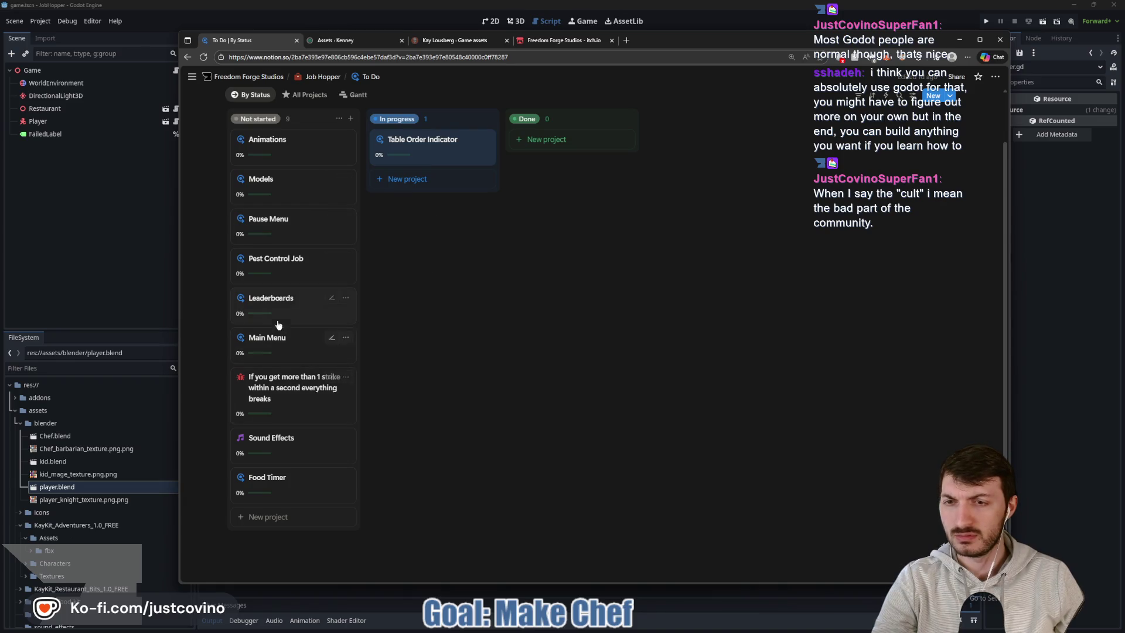
click(272, 181)
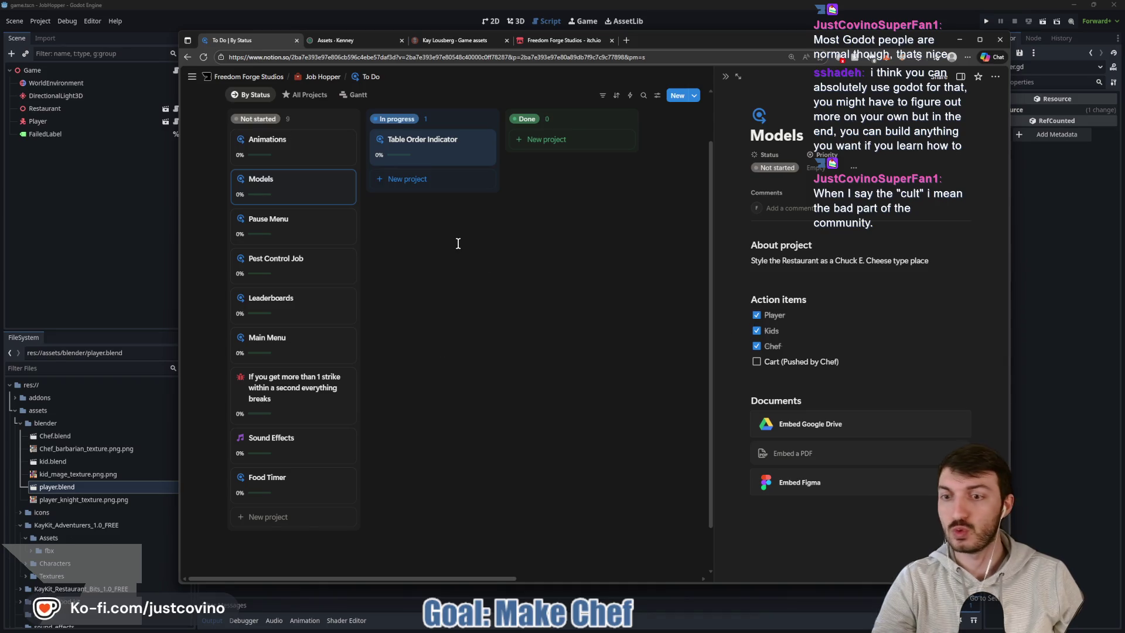
click(510, 300)
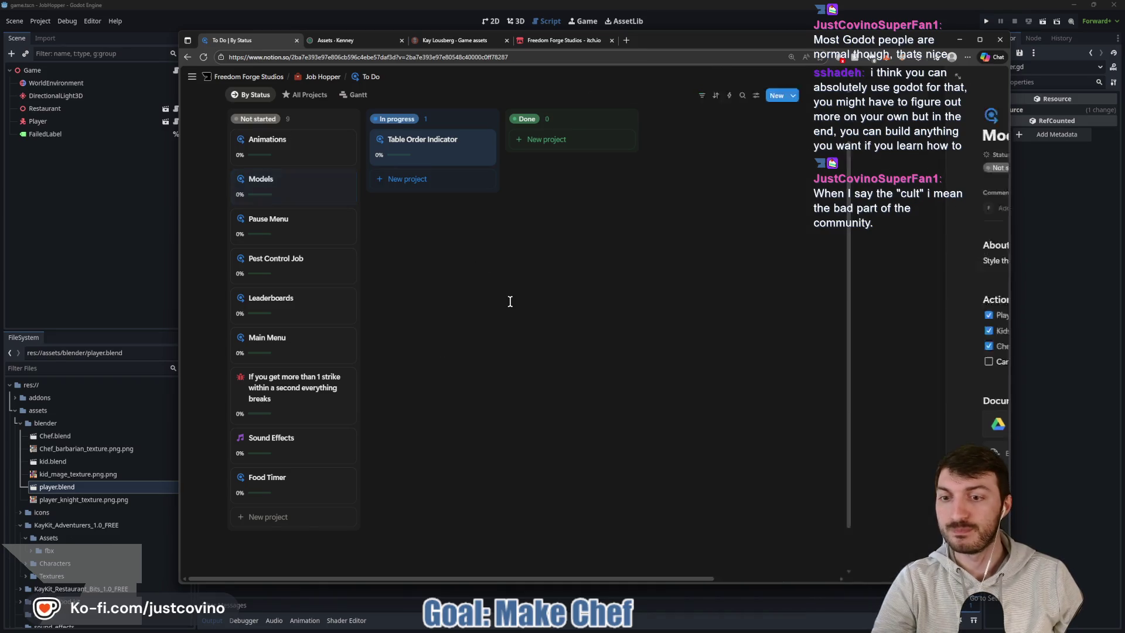
click(283, 154)
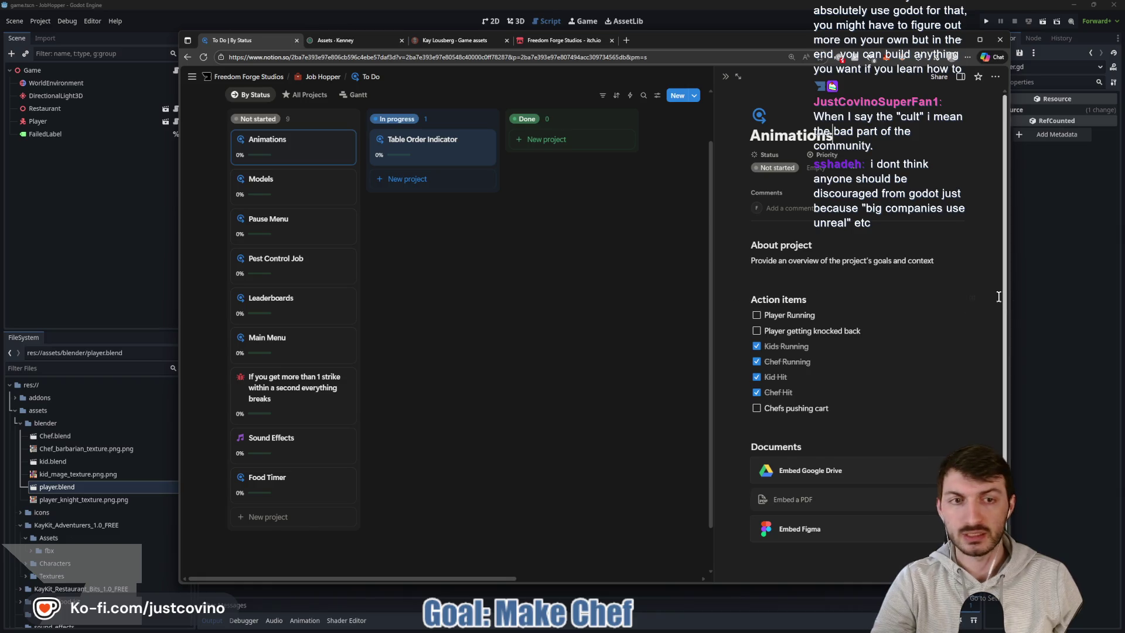
key(Return)
text(Player Interact)
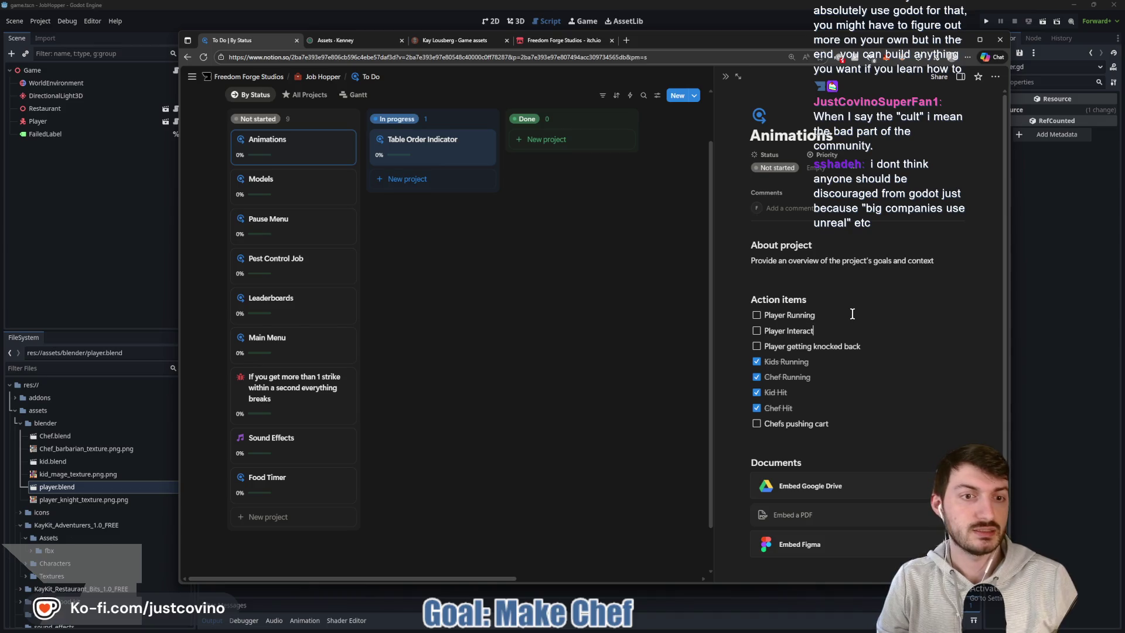
click(507, 301)
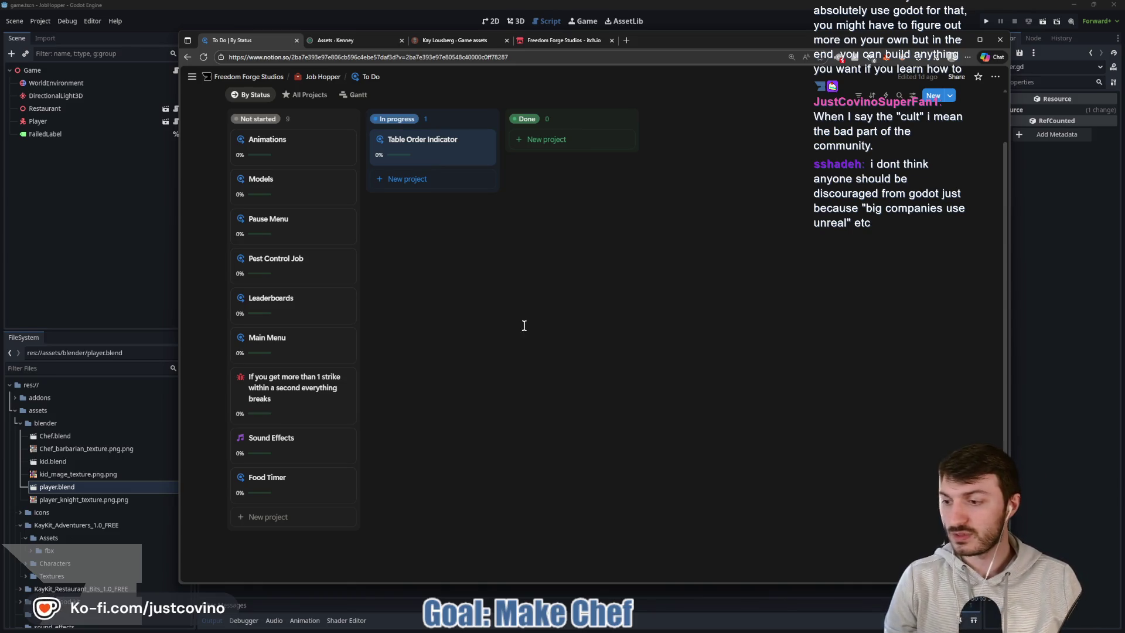
click(139, 246)
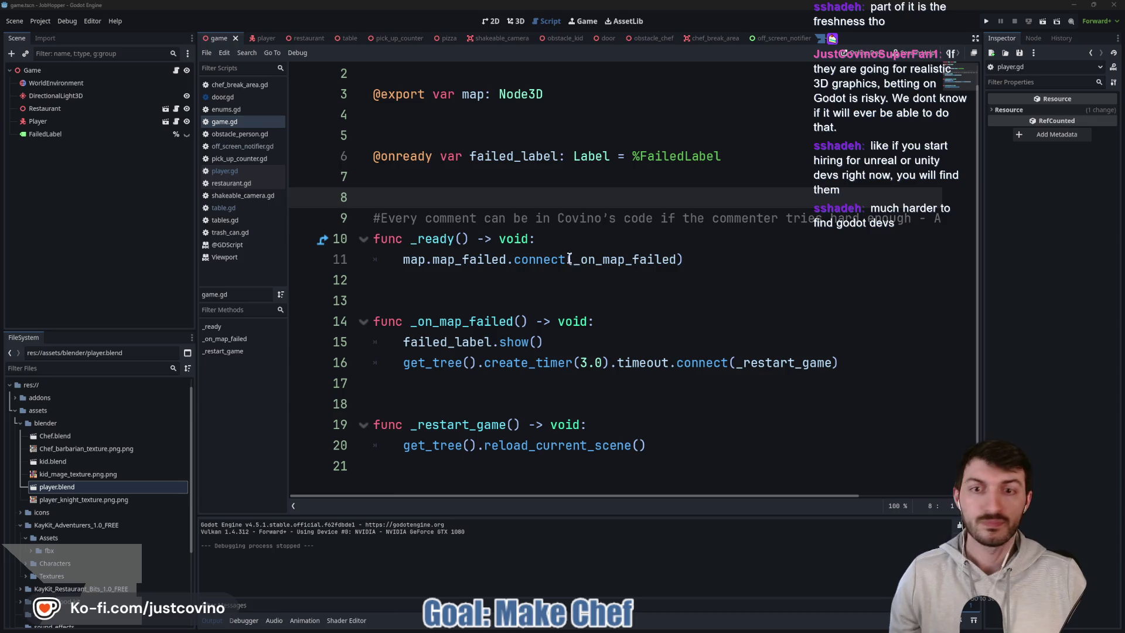
Step: Switch to the 3D view and orbit and zoom to look over the restaurant floor, tables and chef
click(510, 289)
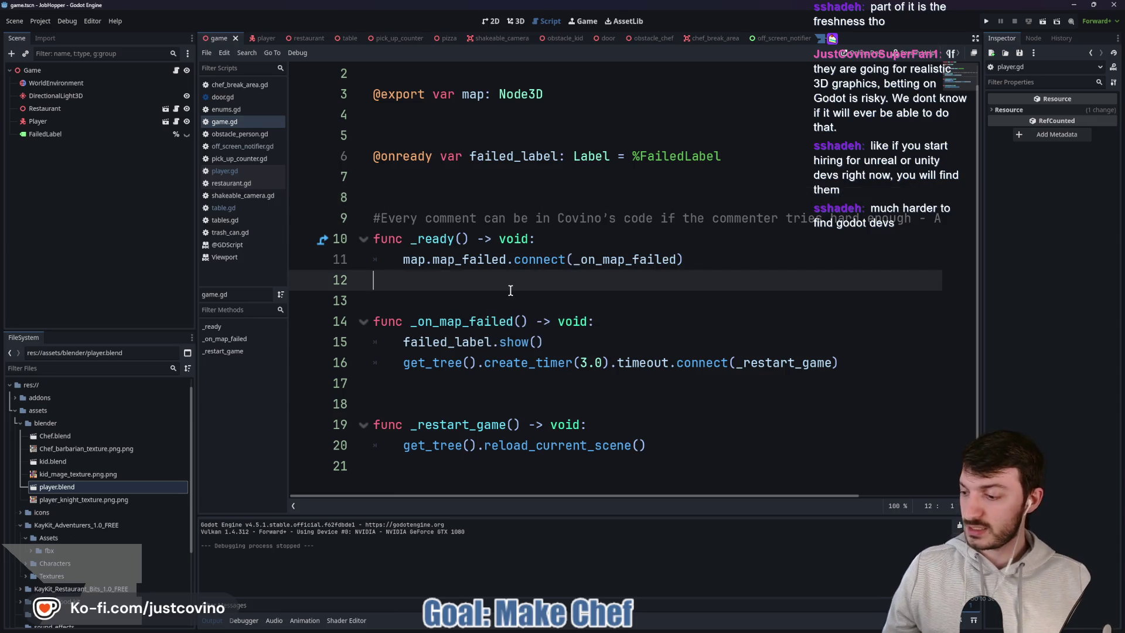
click(515, 20)
middle_drag(533, 256, 605, 295)
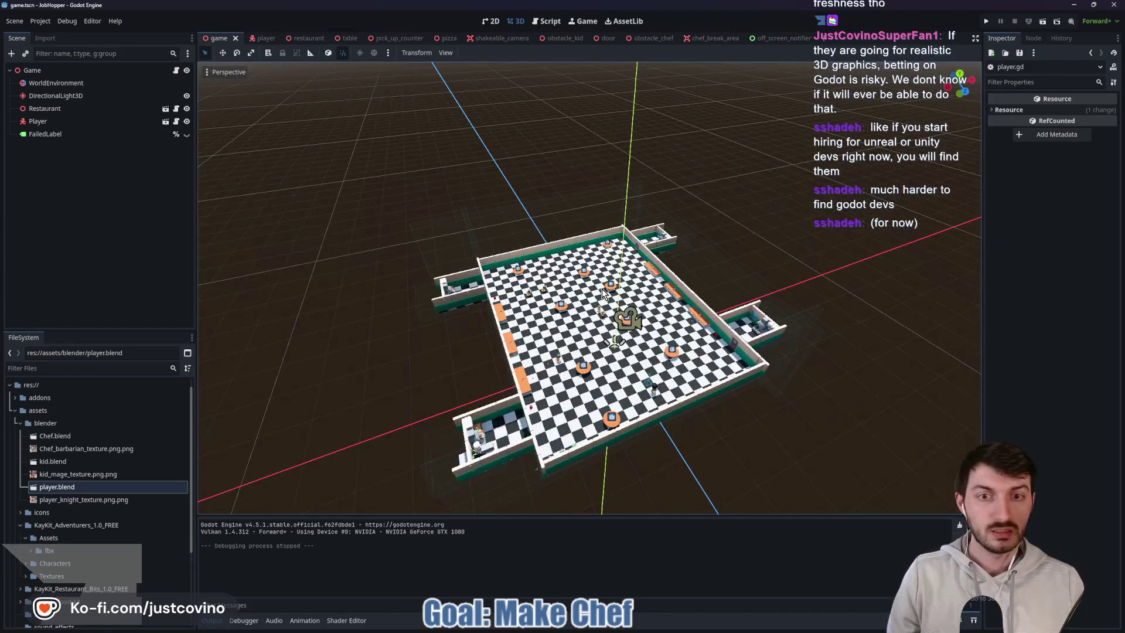
scroll(618, 304, up, 5)
mouse_move(649, 324)
middle_down()
mouse_move(463, 330)
mouse_move(514, 326)
middle_up()
scroll(463, 329, down, 5)
scroll(505, 328, up, 3)
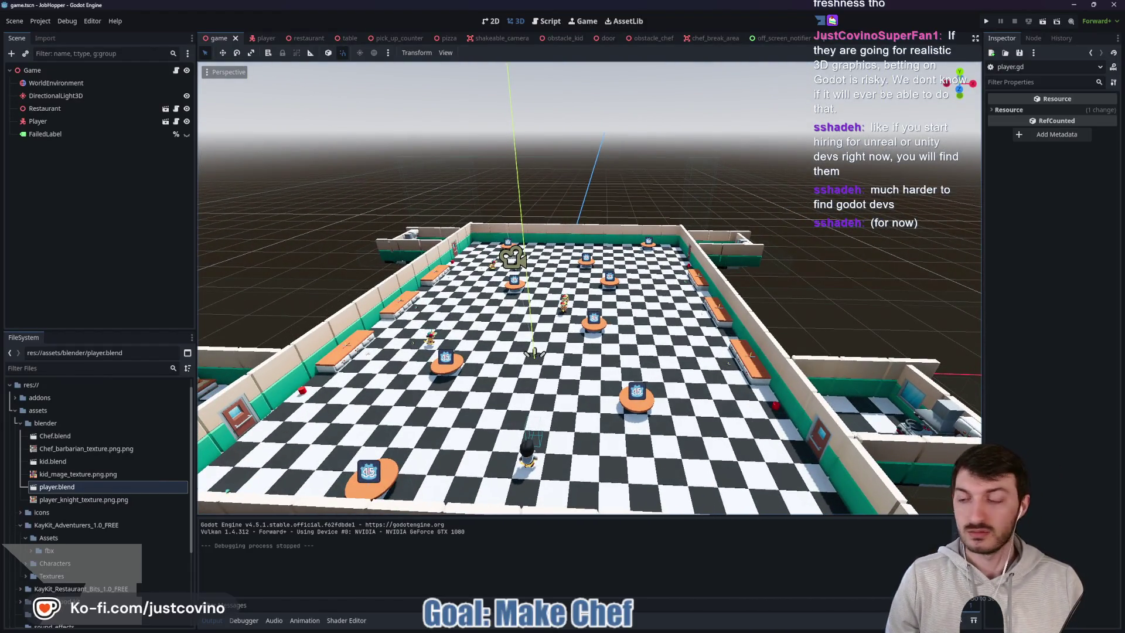